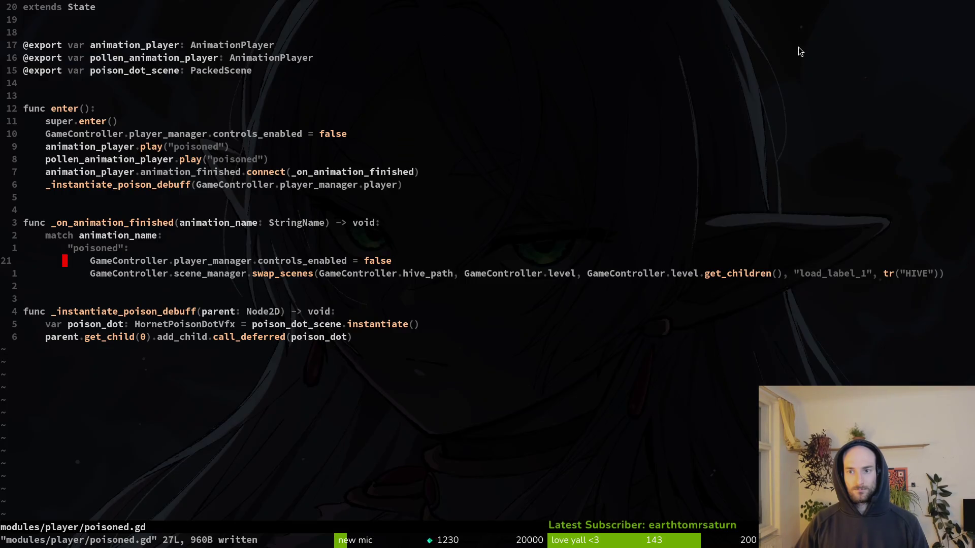
Run the pollinateOrDie project from Godot and start a new game
key("super+2")
left_click(801, 30)
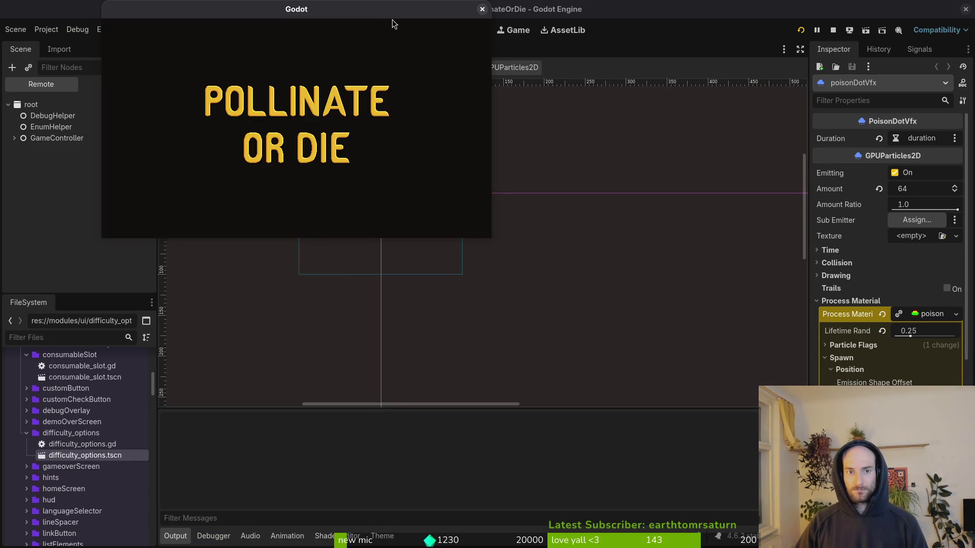
key("space")
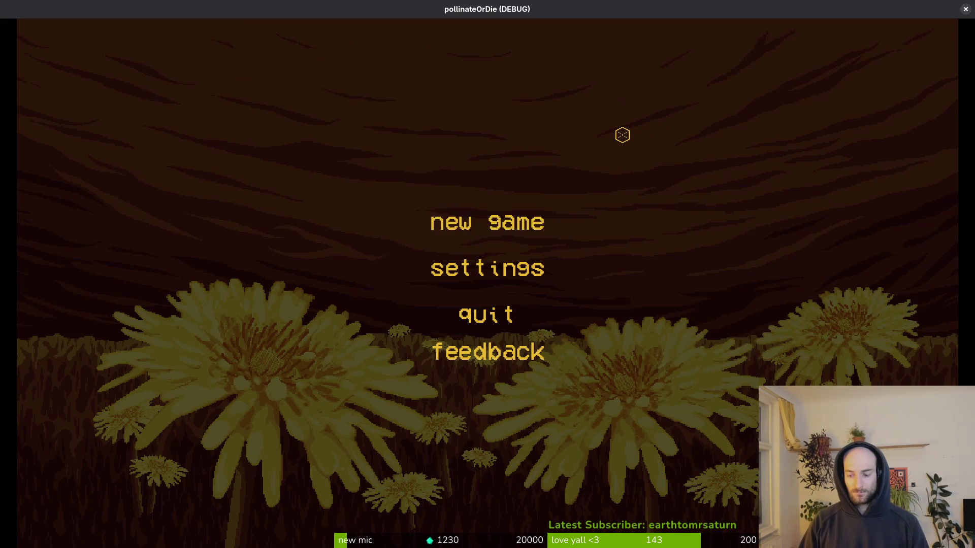
Fly the bee right over the pillars onto the branch and on to the next room
key("Right")
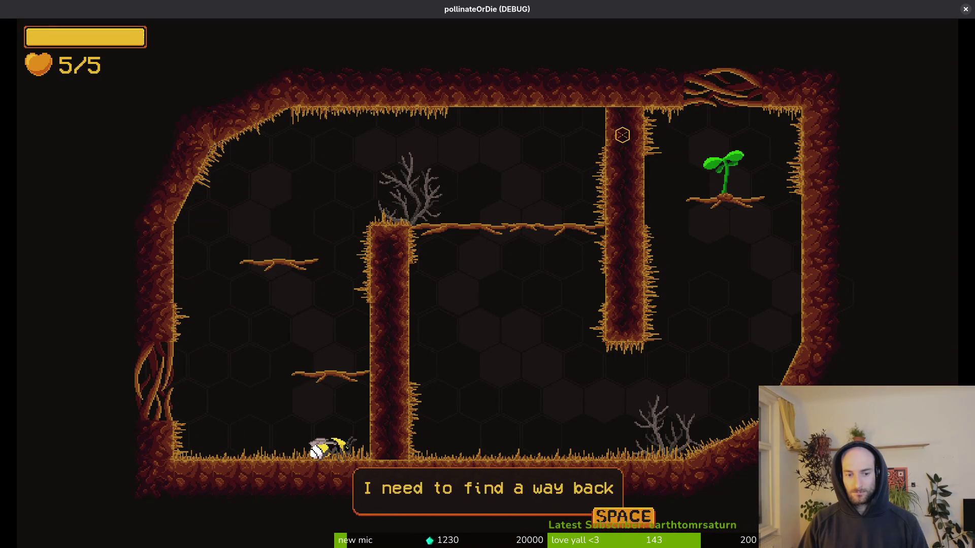
key("space")
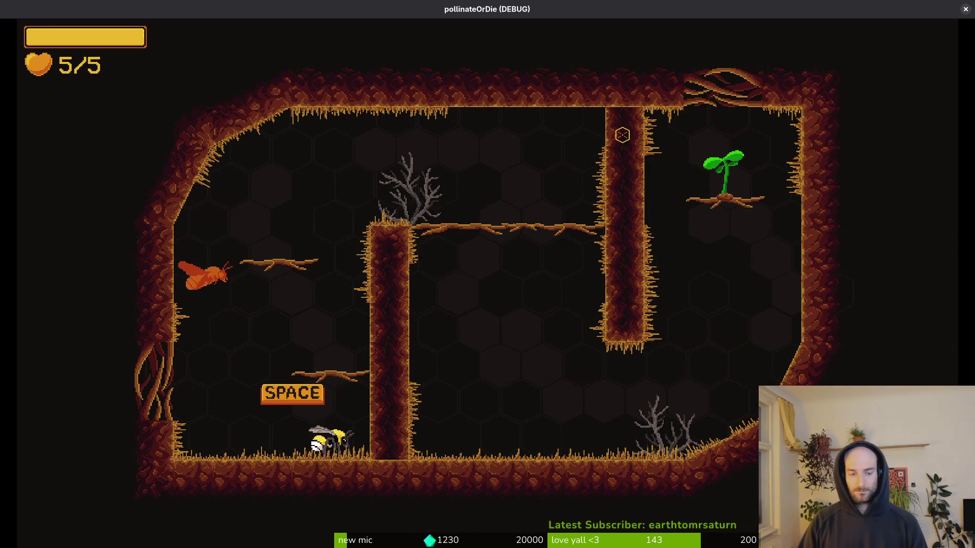
key("space")
key("space")
key("Right")
key("space")
key("Right")
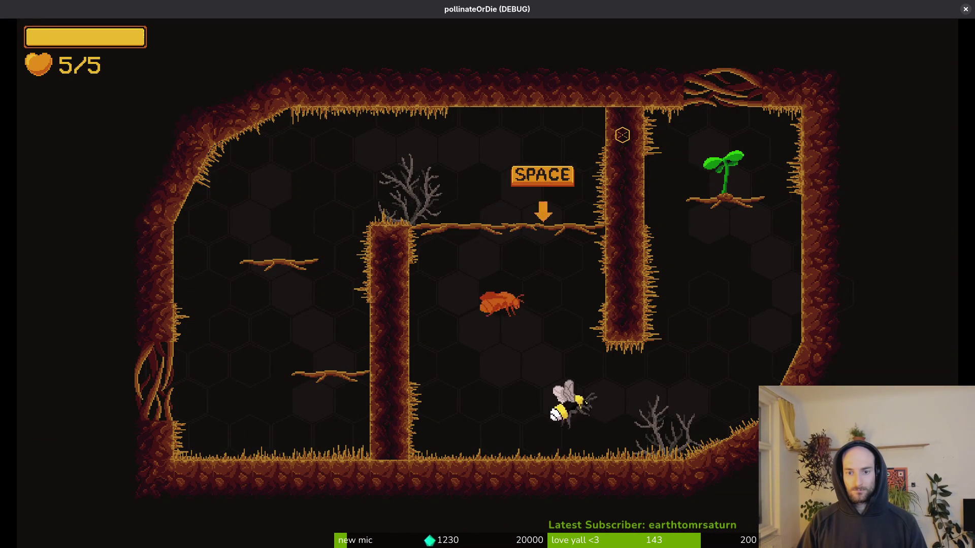
key("space")
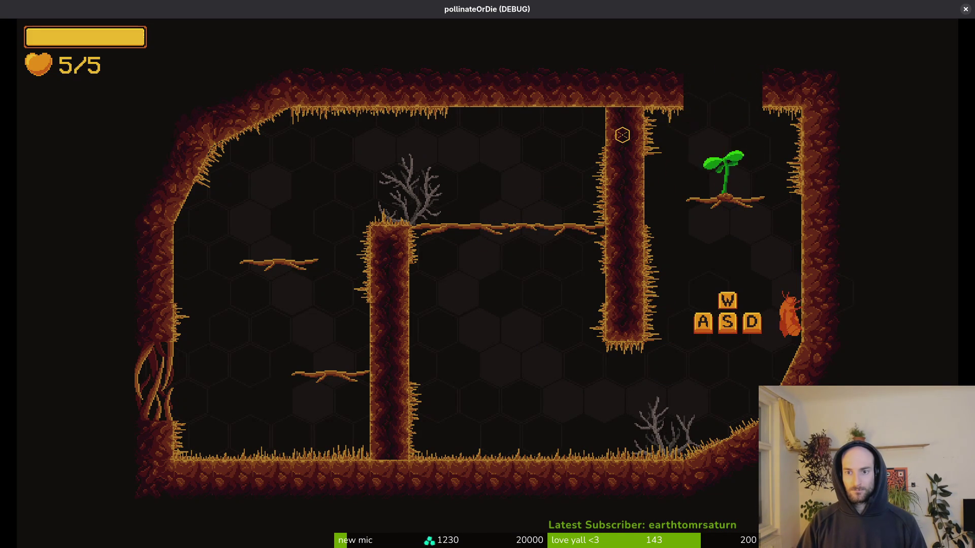
key("space")
key("space")
Dash up through the ceiling, slash the grey moth, climb the slope, then bring up GitLab
key("j")
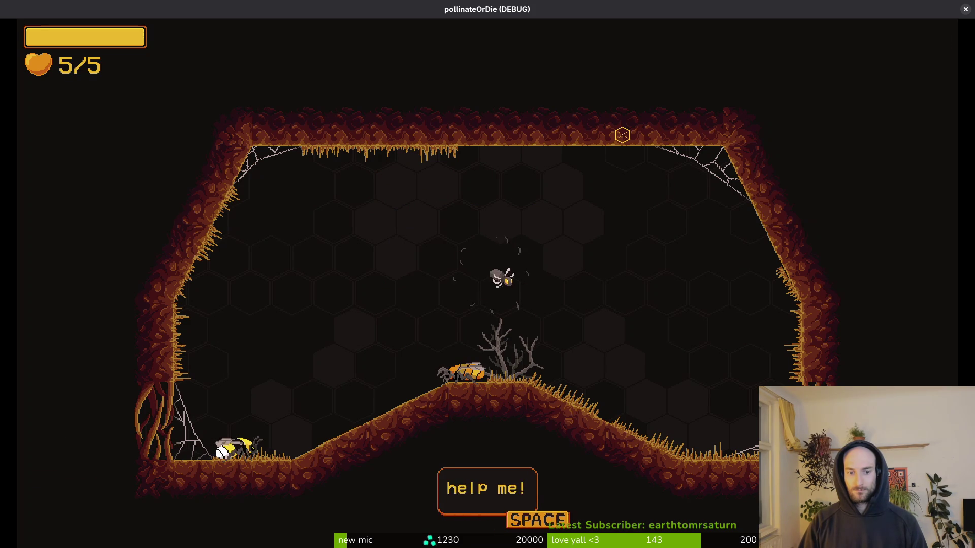
key("space")
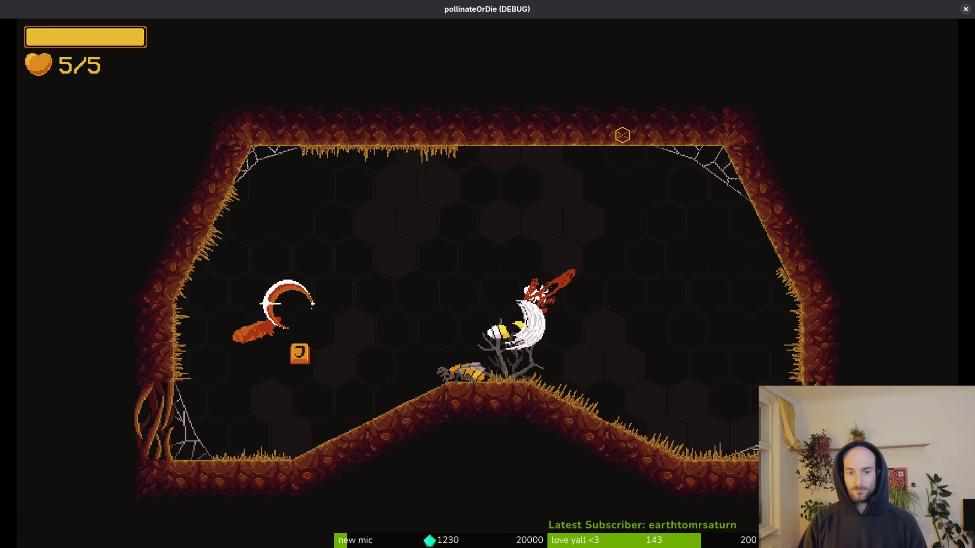
key("a")
key("j")
key("d")
key("j")
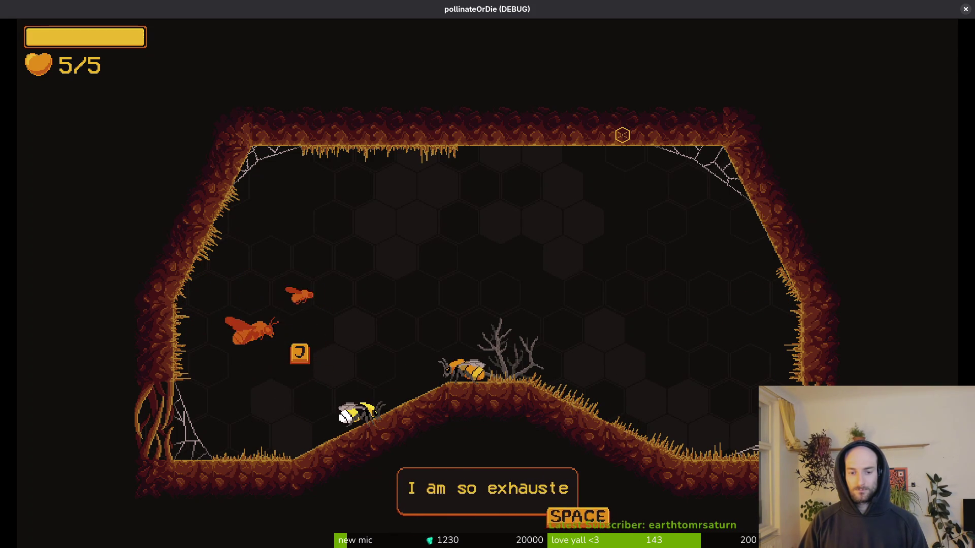
key("space")
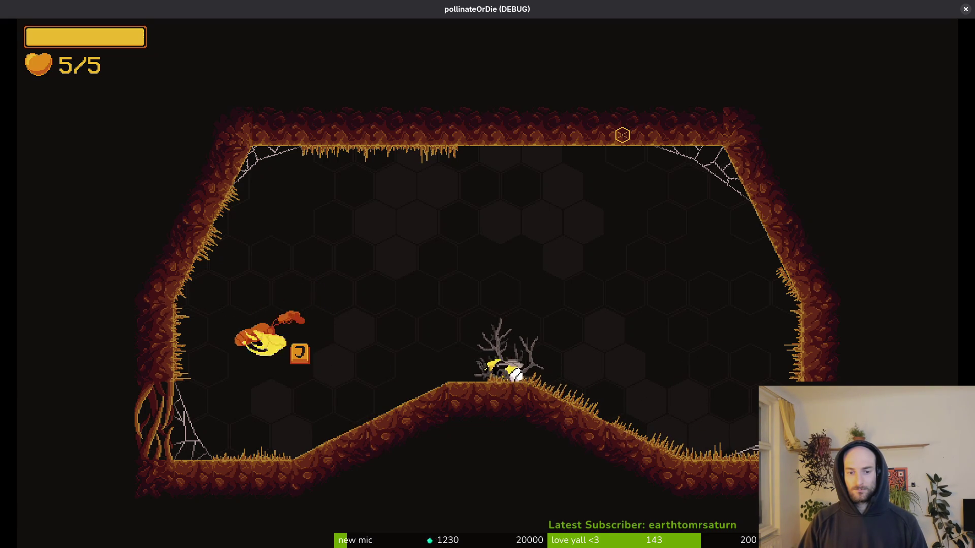
key("d")
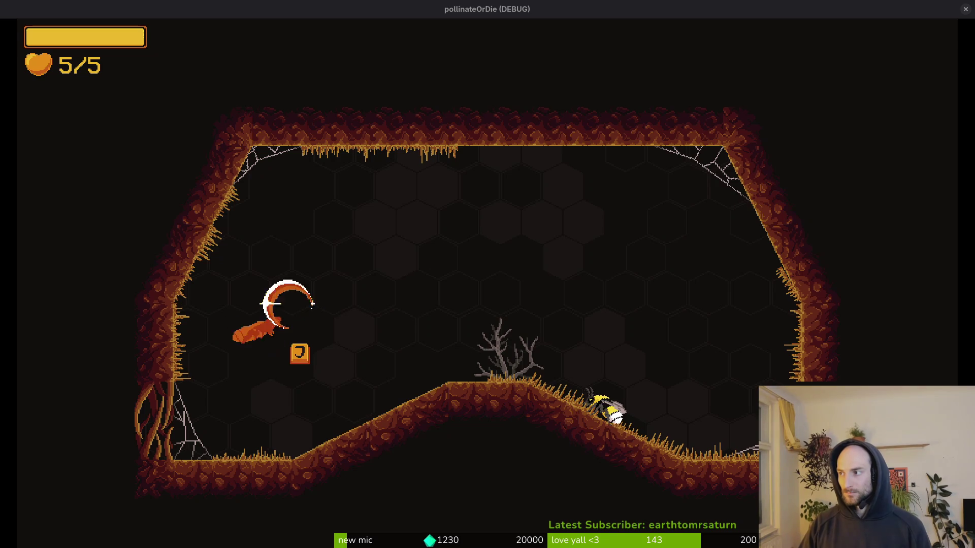
key("alt+Tab")
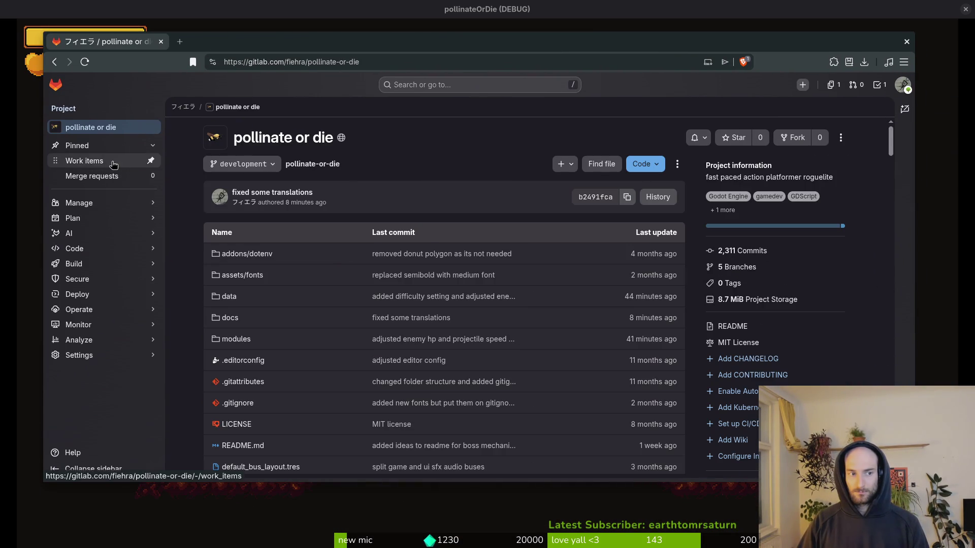
File the issue 'crawl transition horizontal to downslope breaks jumping' with the bug label, then close the browser
left_click(842, 130)
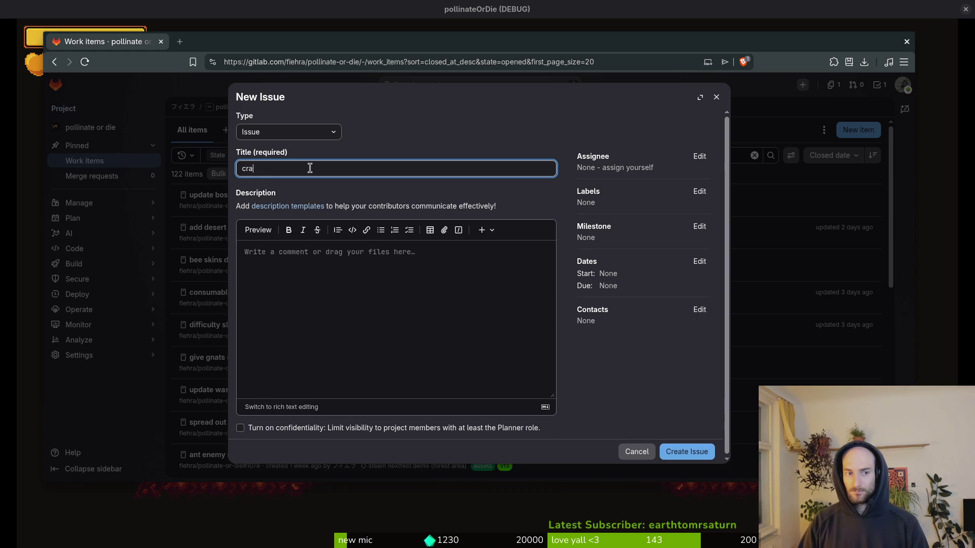
type("wl transition")
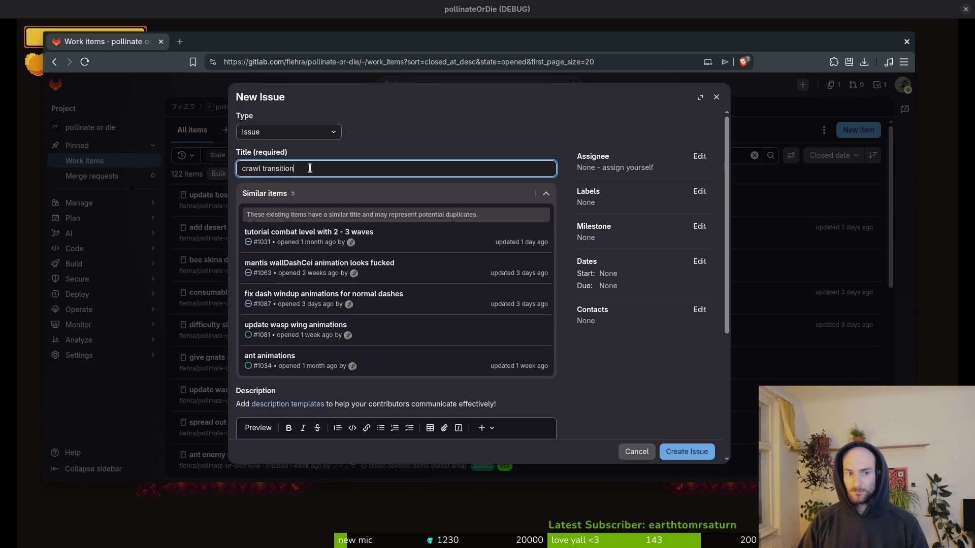
type(" hor")
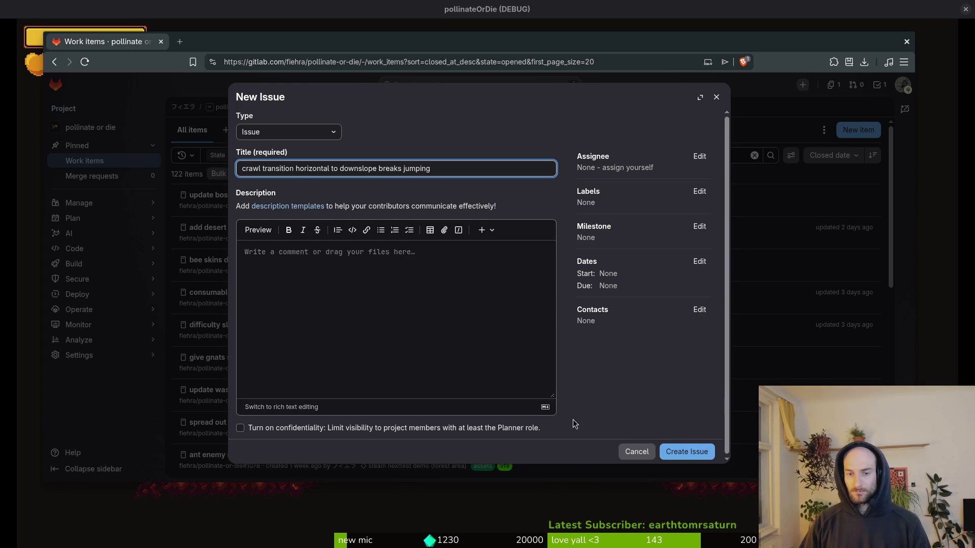
left_click(699, 191)
left_click(633, 281)
left_click(487, 333)
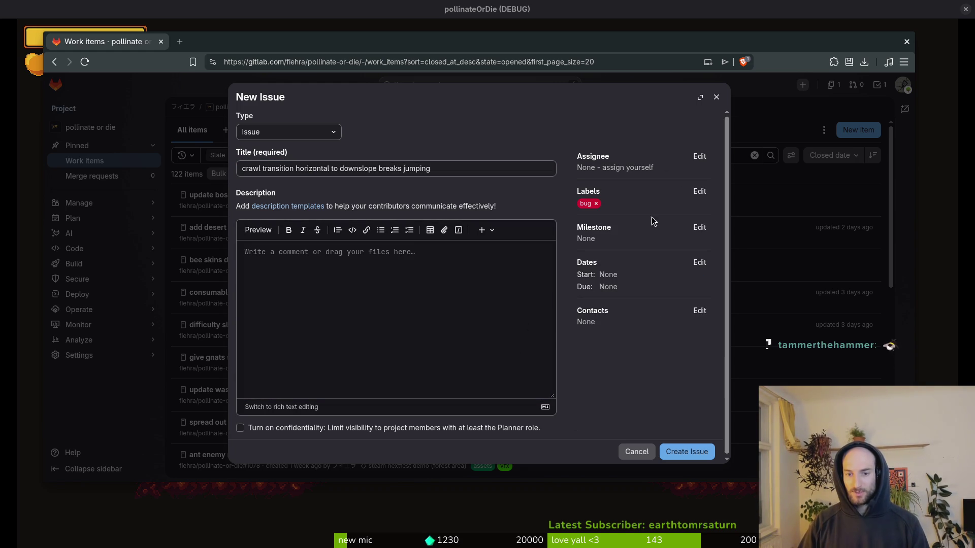
left_click(658, 354)
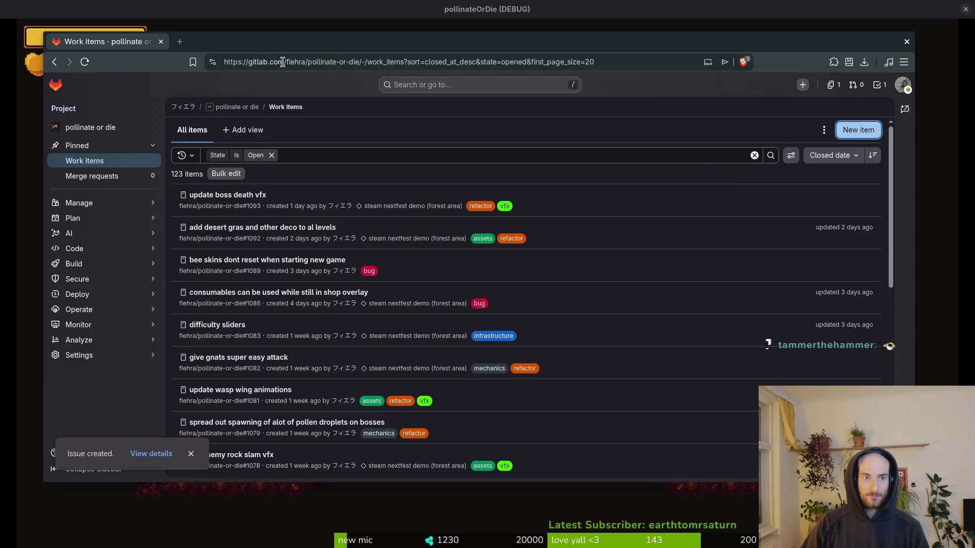
left_click(254, 18)
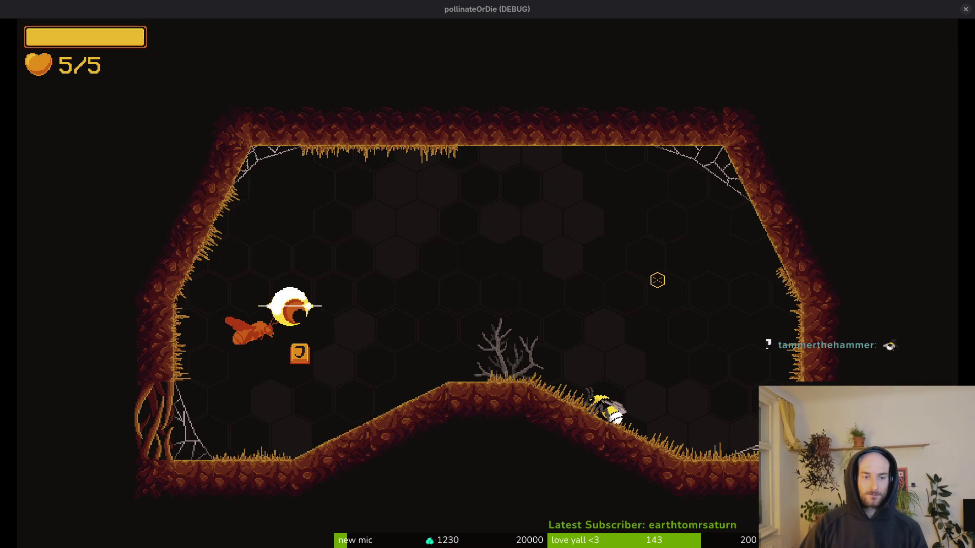
Glance at poisoned.gd, then return to the game and start the 'please protect me' fight
key("alt+F4")
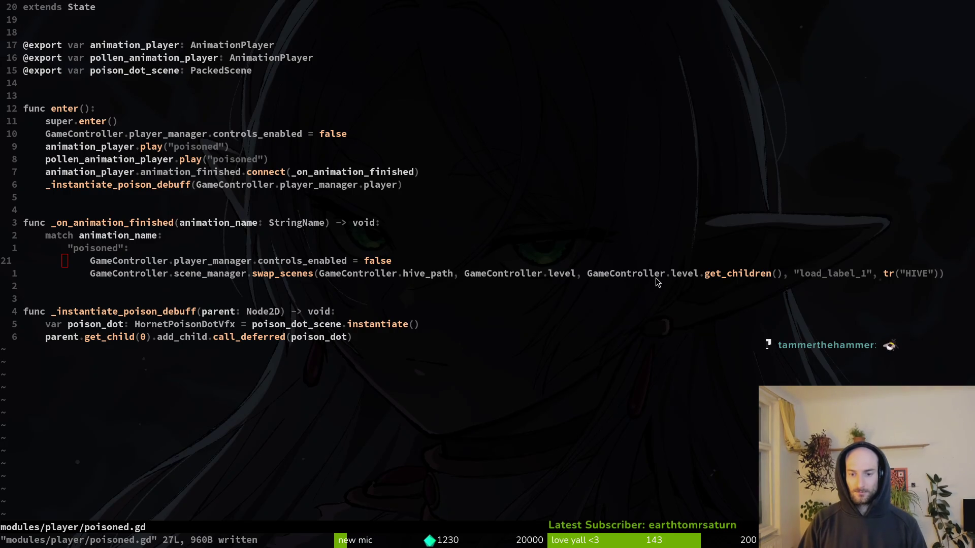
key("alt+Tab")
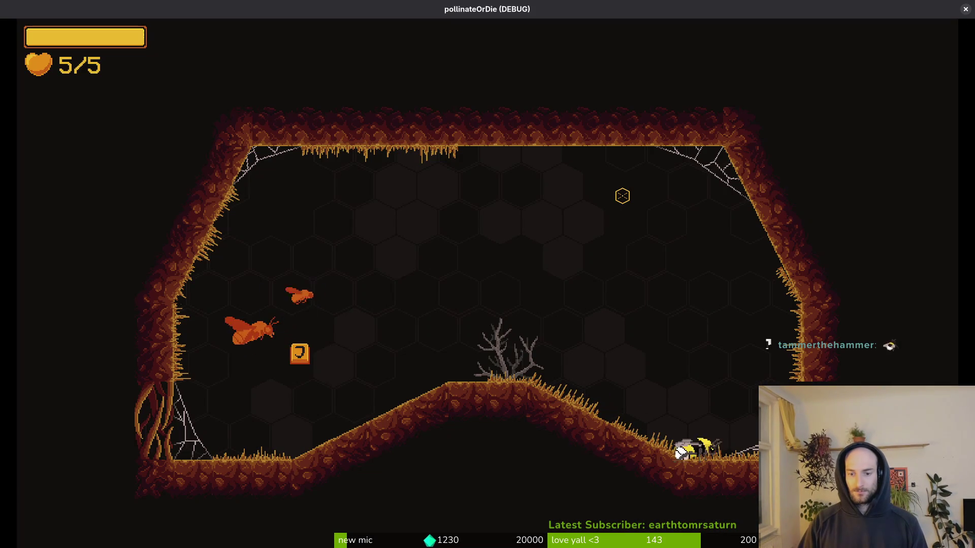
key("j")
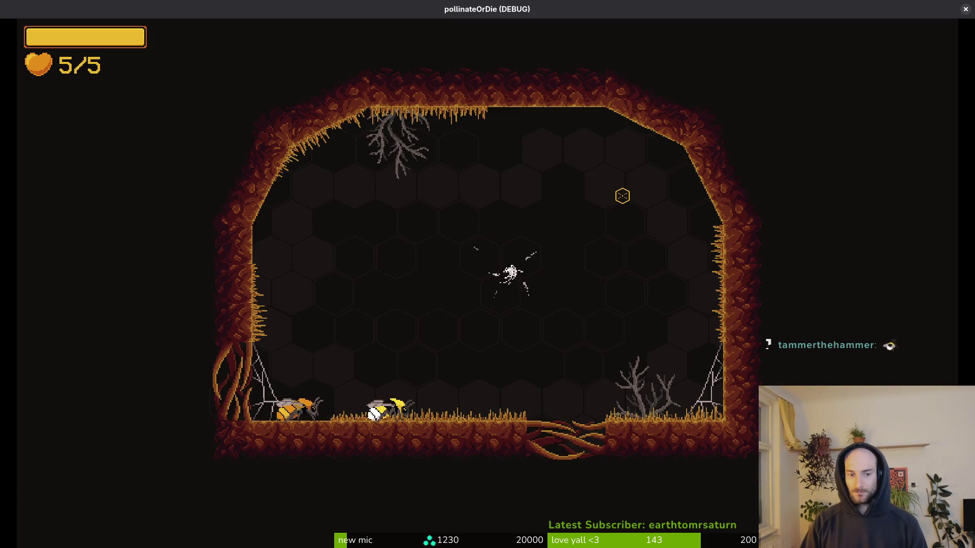
key("space")
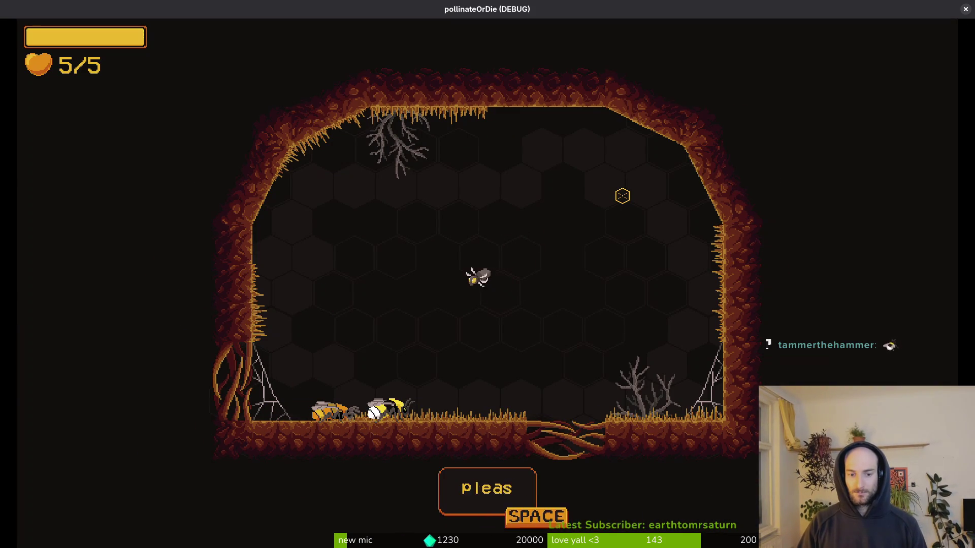
key("space")
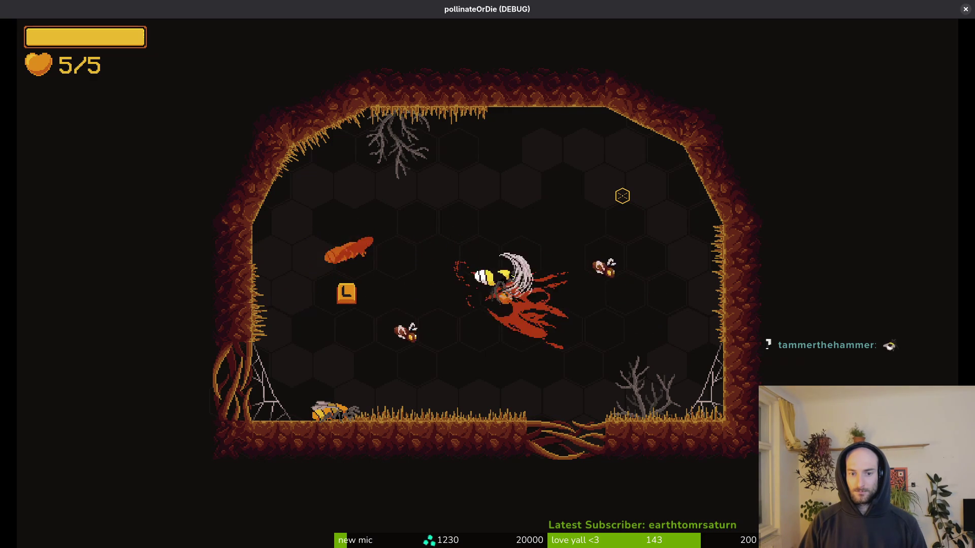
Clear the whirlwind and flying enemies, then drop the bee into the floor gap
key("d")
key("w")
key("a")
key("s")
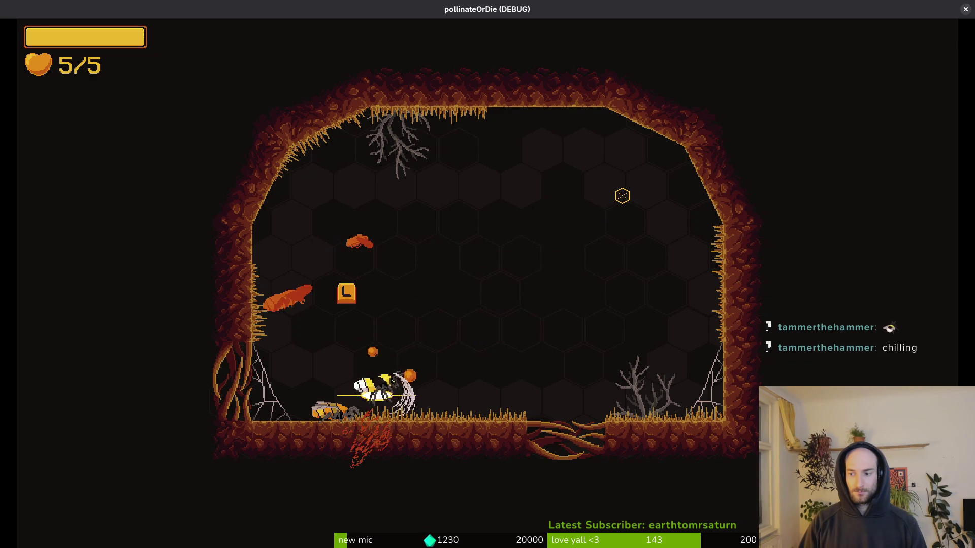
key("d")
key("w")
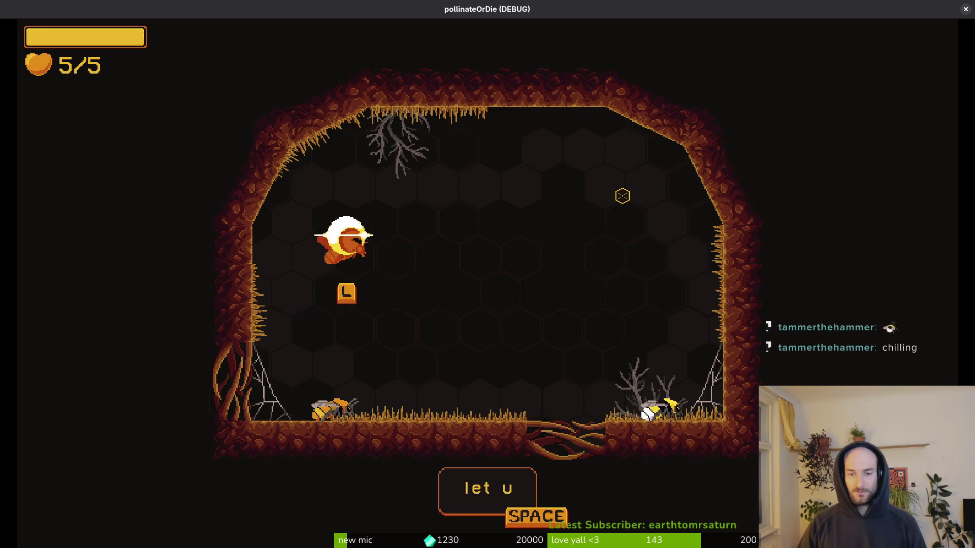
key("space")
key("w")
key("a")
key("s")
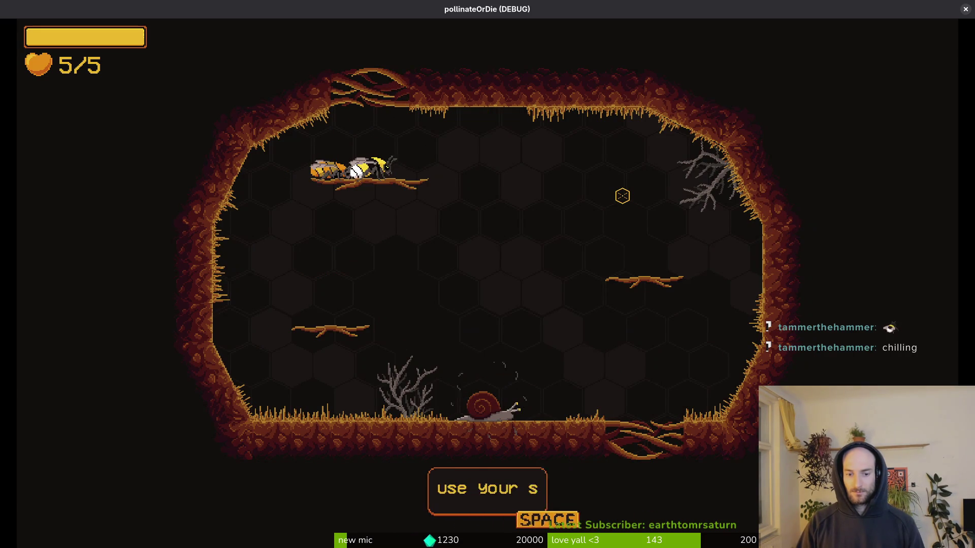
Stun the orange enemy, slash the snail, grey enemy and wasp, then move to the ledge
key("space")
key("d")
key("k")
key("w")
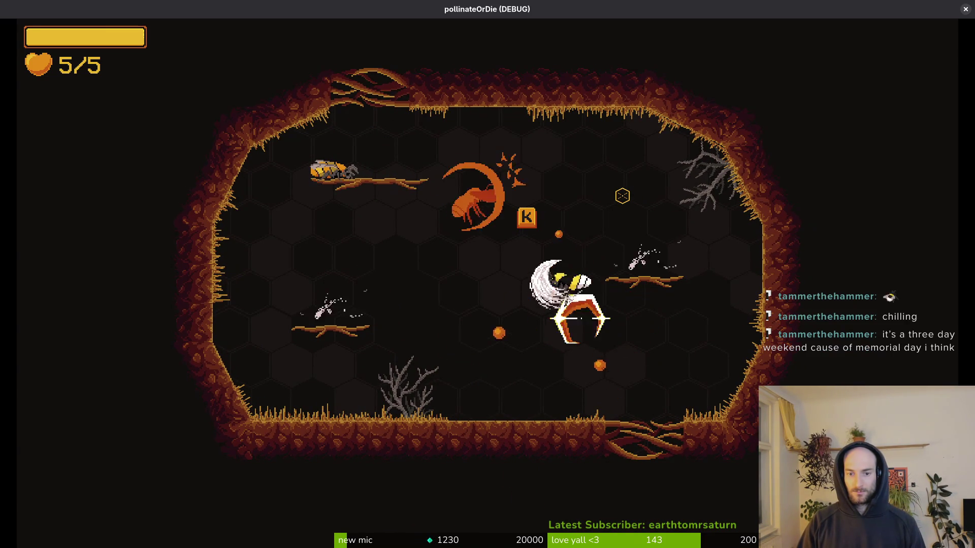
key("k")
key("j")
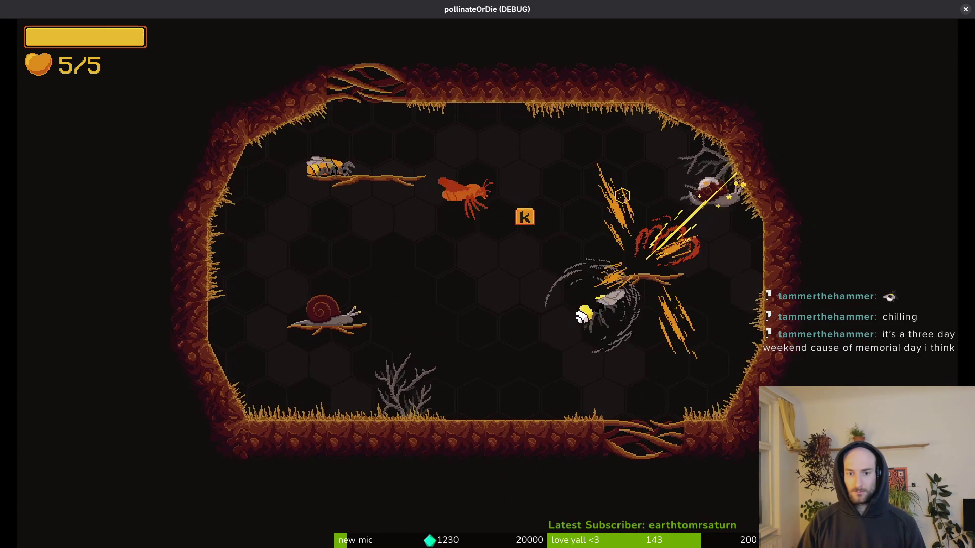
key("j")
key("a")
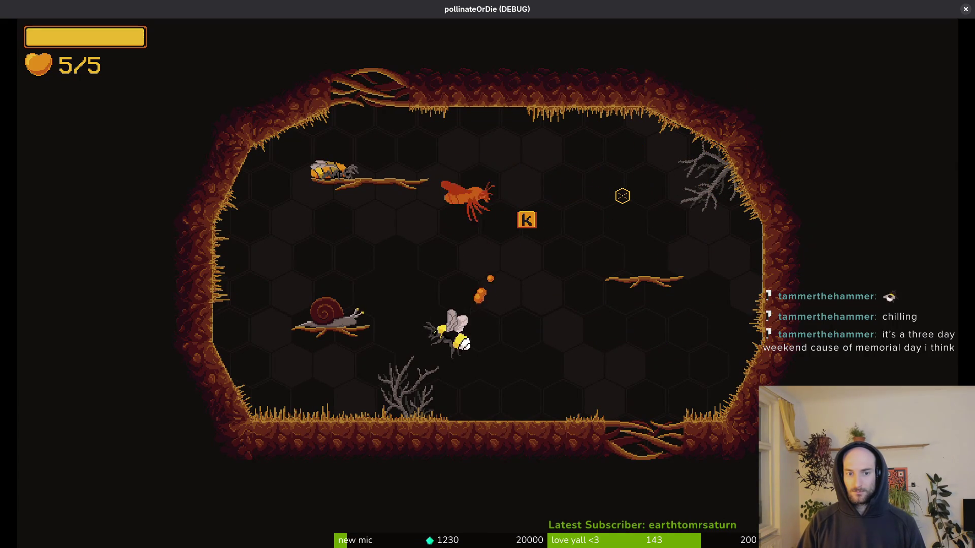
key("j")
key("w")
key("j")
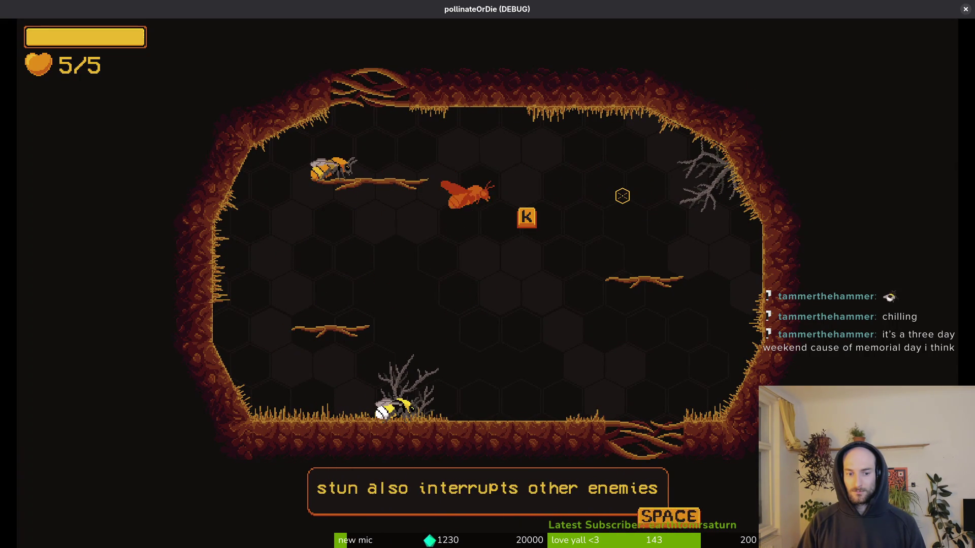
key("space")
key("space")
key("d")
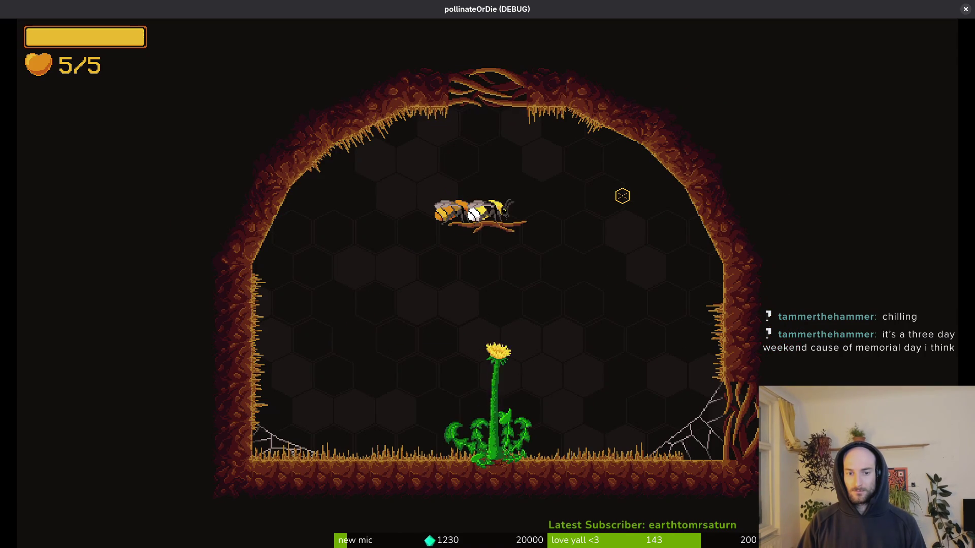
Smash the red flower for the +10% smash damage pickup and fly into the next room
key("space")
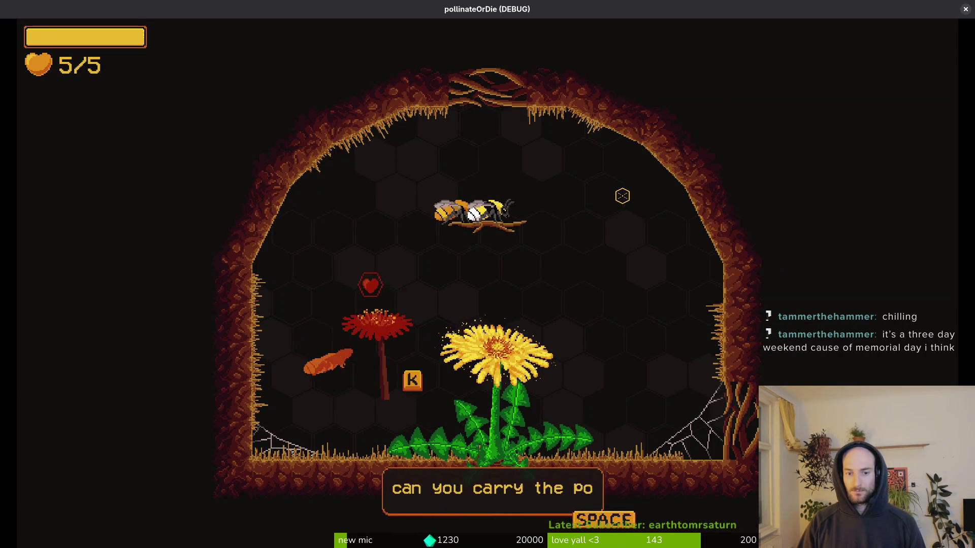
key("space")
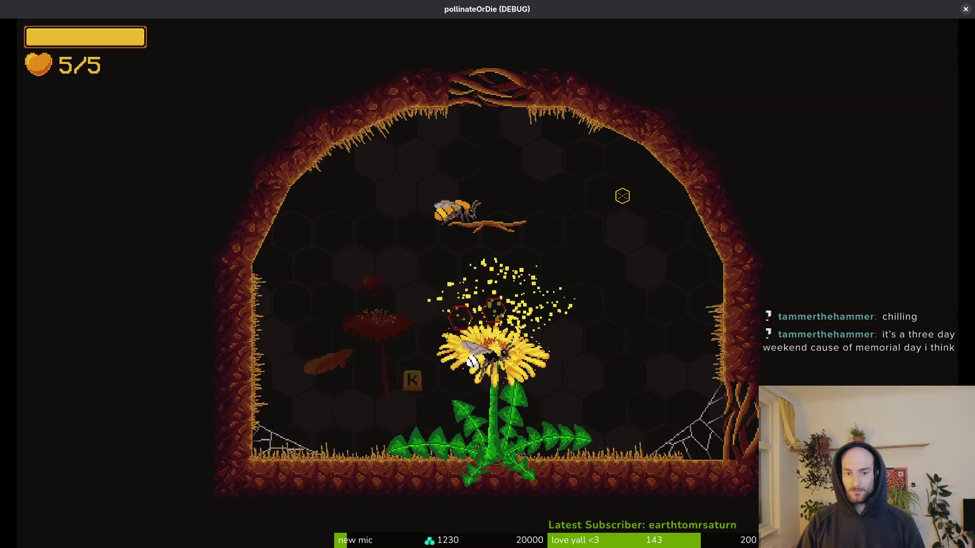
key("a")
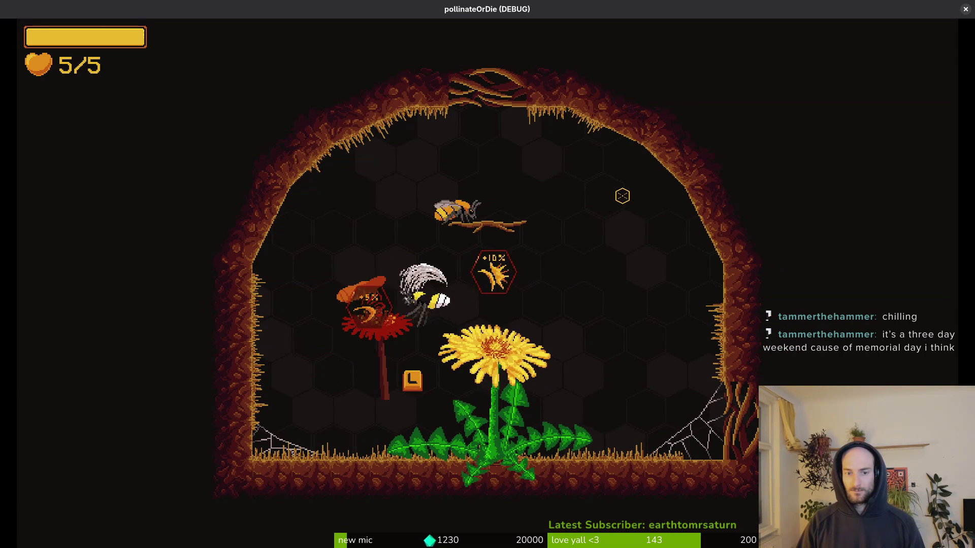
key("d")
key("space")
key("d")
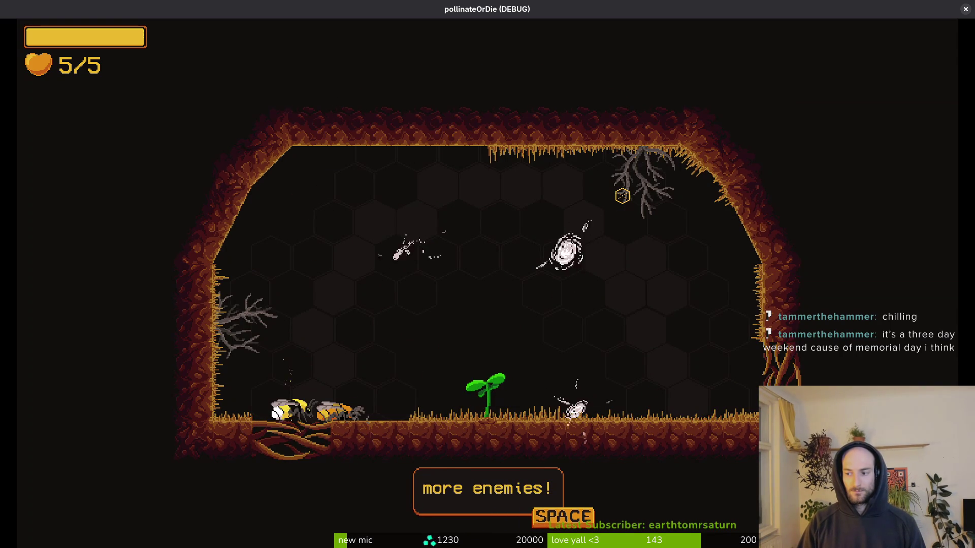
Kill the snail, hexagon and red enemies, then take the 25% knockback damage upgrade
key("space")
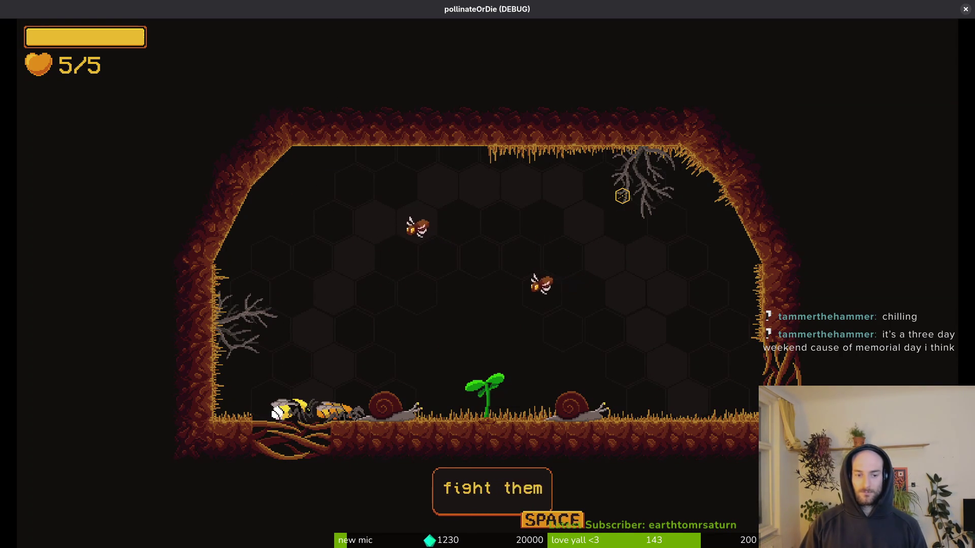
key("space")
key("space")
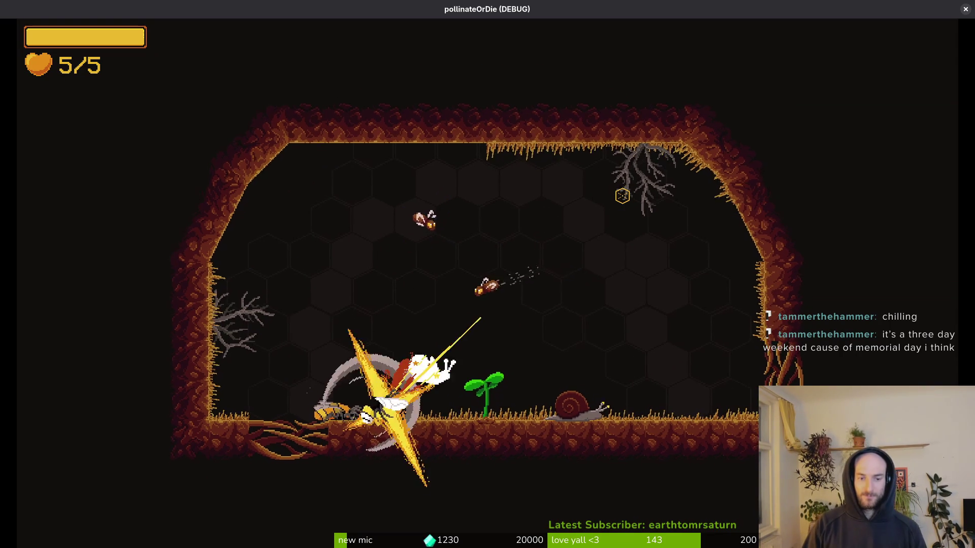
key("space")
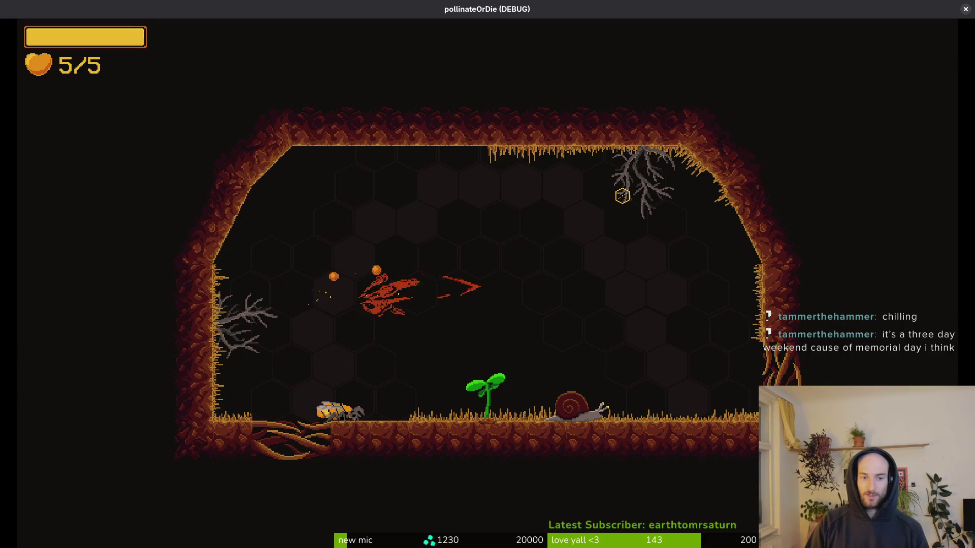
key("space")
key("space")
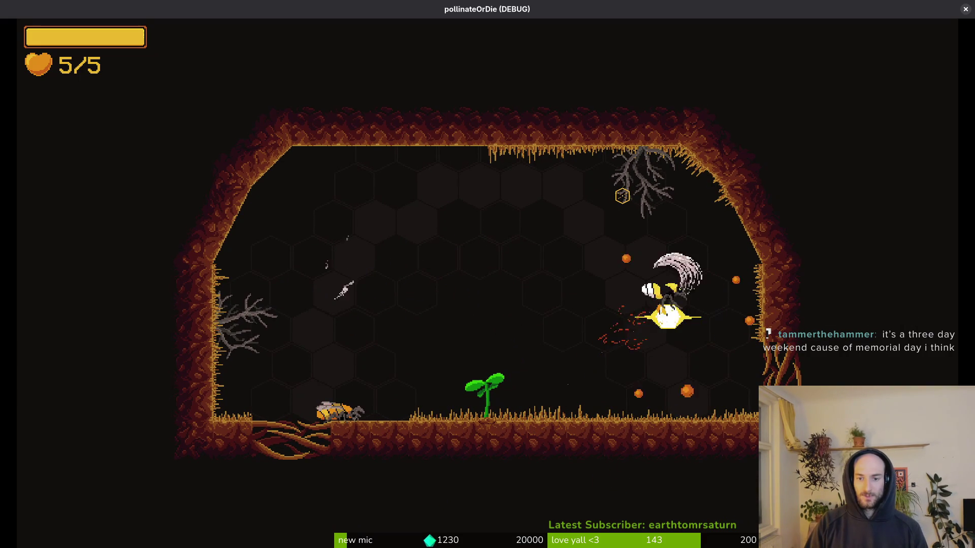
key("space")
key("space")
key("space")
key("space")
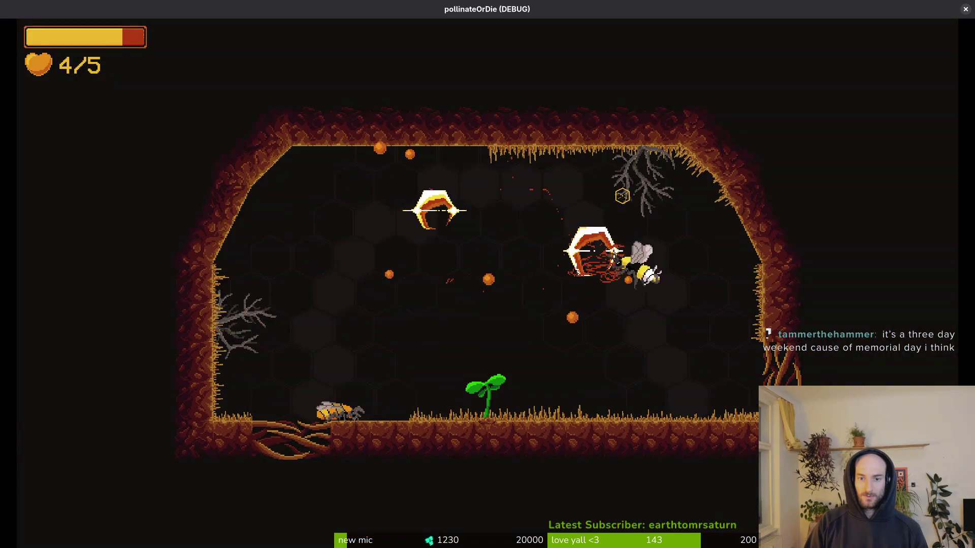
key("space")
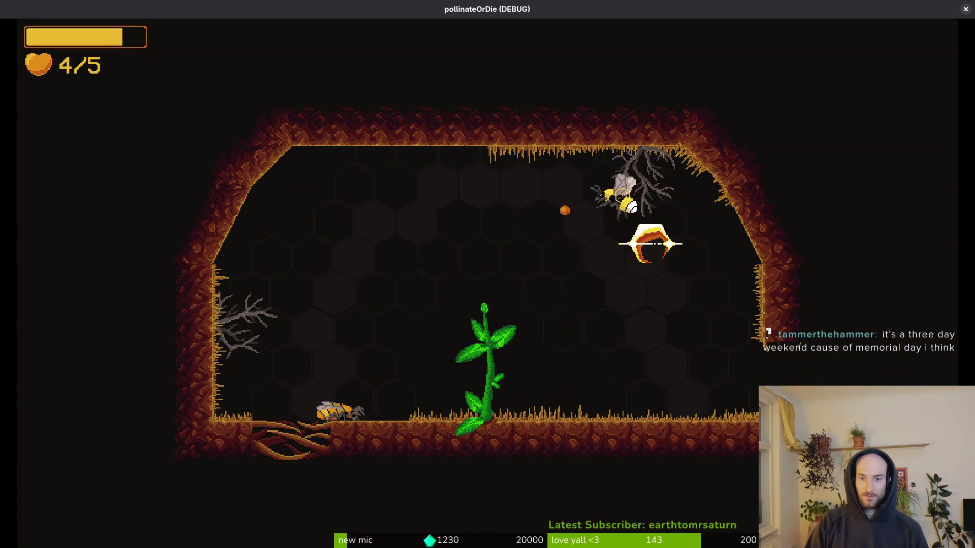
key("space")
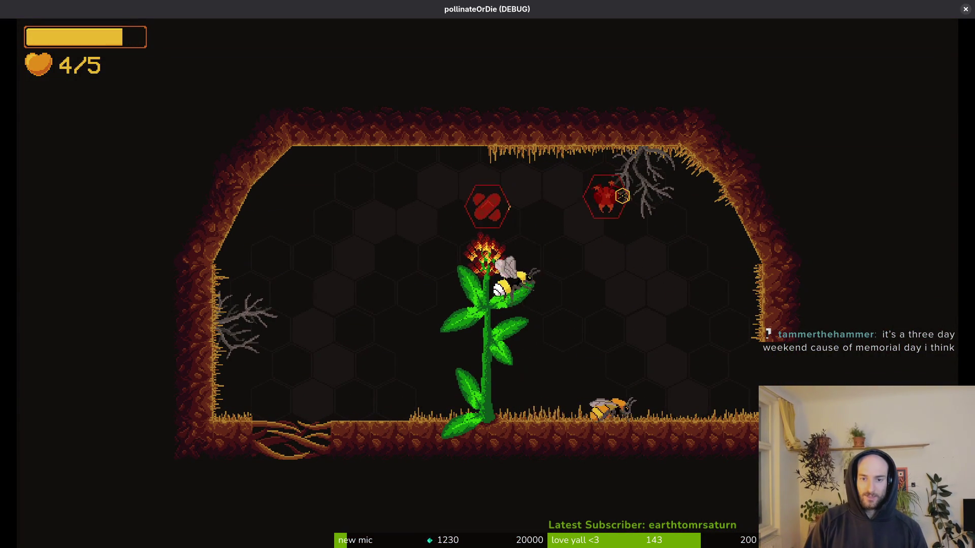
left_click(622, 196)
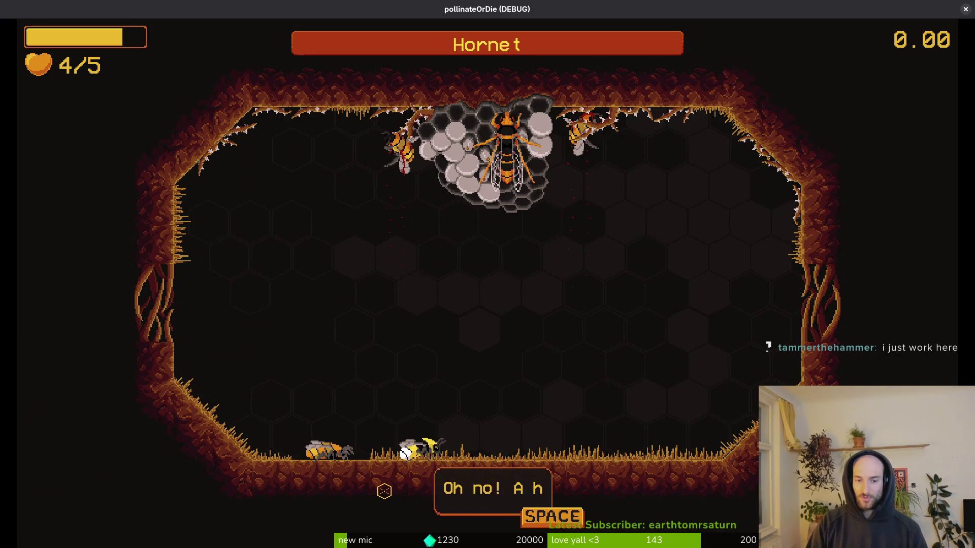
Dismiss the hornet warning and open the boss fight, landing first hits and dodging its dash
key("space")
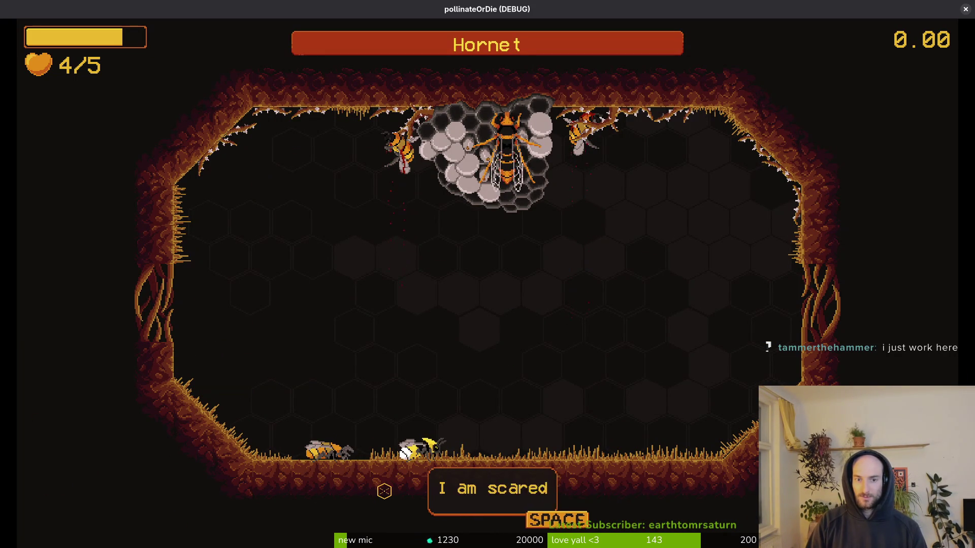
key("space")
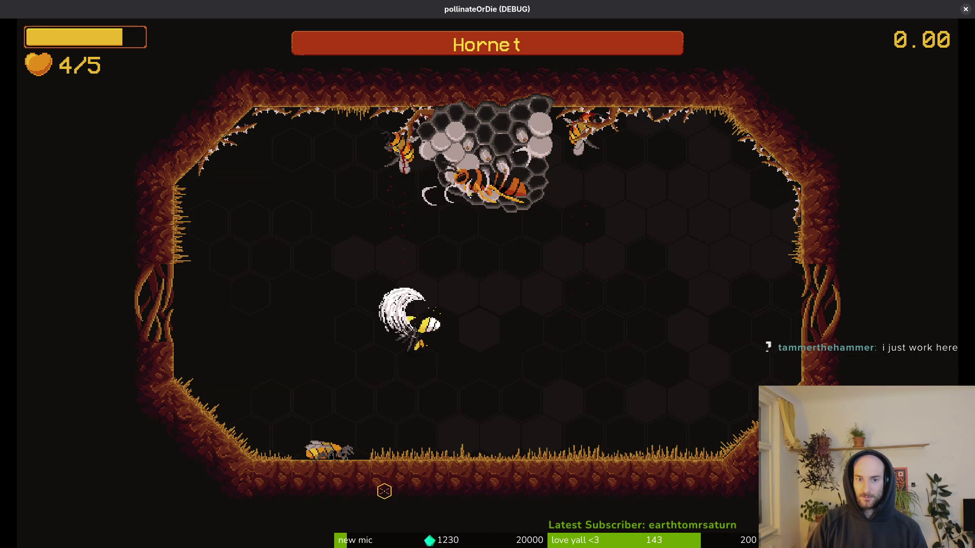
key("w")
key("a")
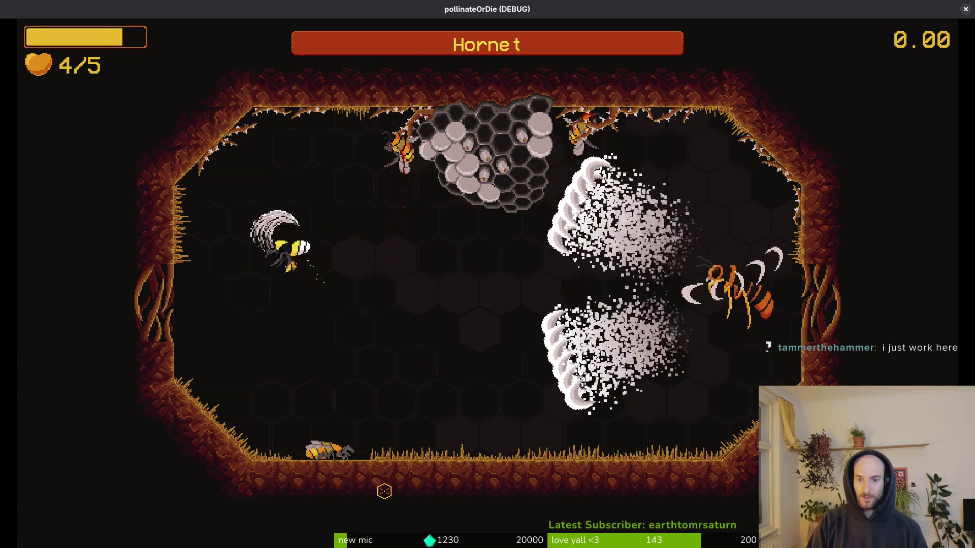
key("d")
key("s")
key("d")
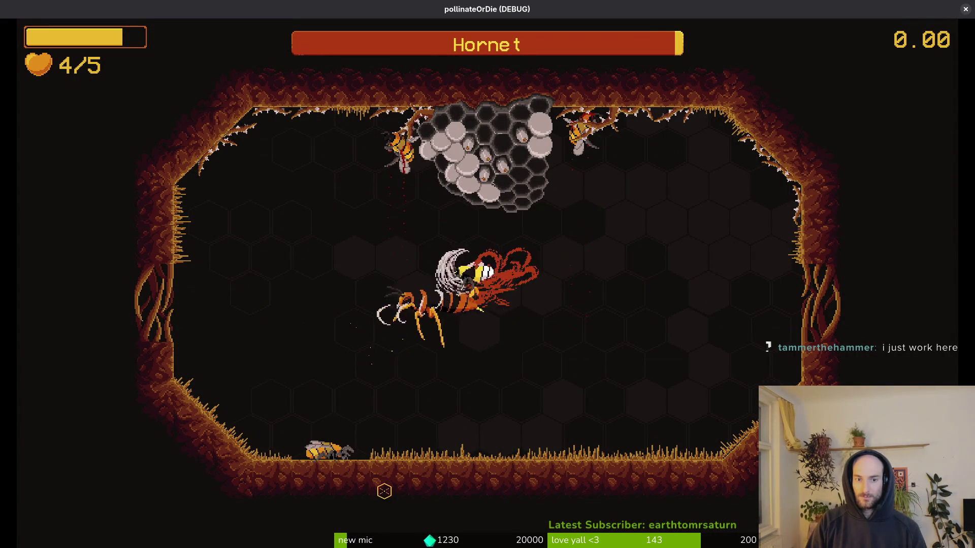
key("a")
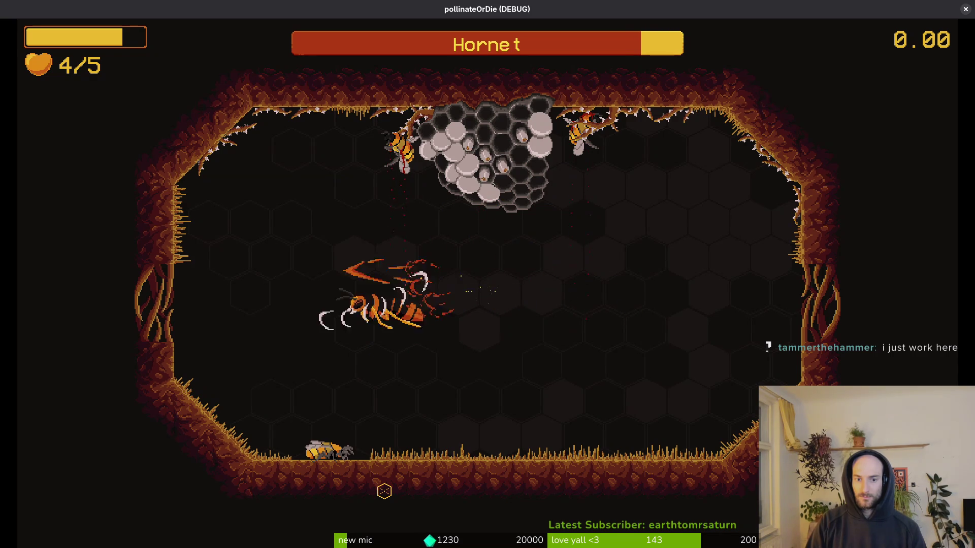
key("d")
key("d")
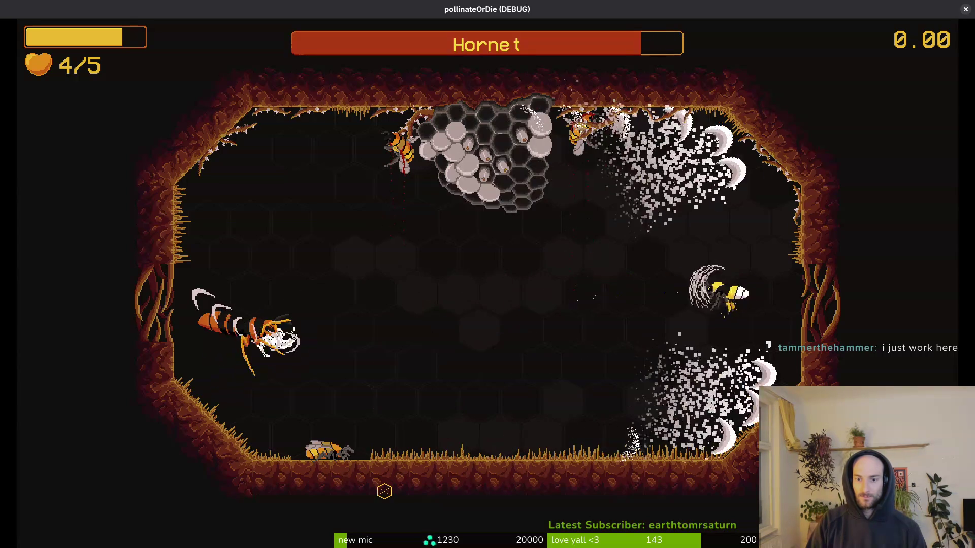
key("w")
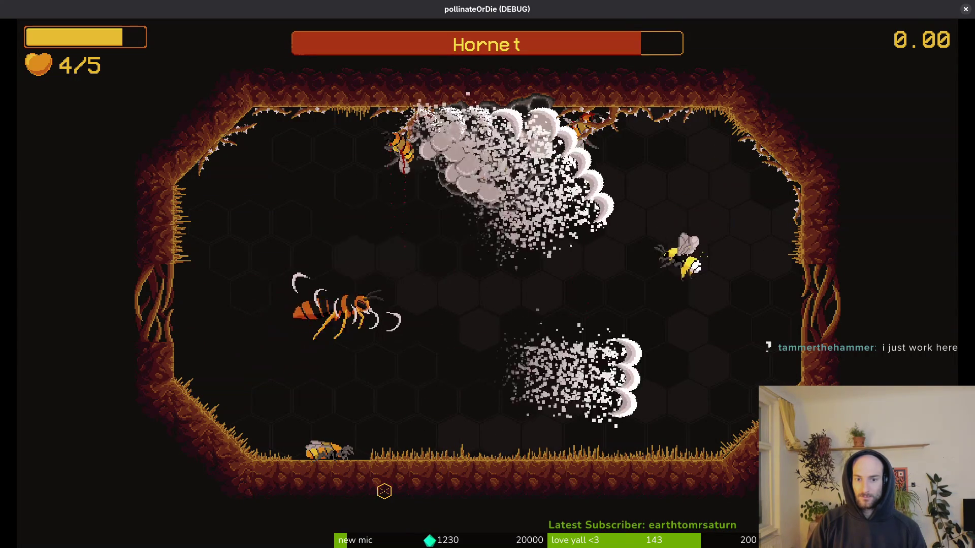
key("s")
Trade hits with the hornet and escape its white wave to the top-right corner
key("w")
key("a")
key("s")
key("w")
key("d")
key("a")
key("w")
key("d")
key("w")
key("s")
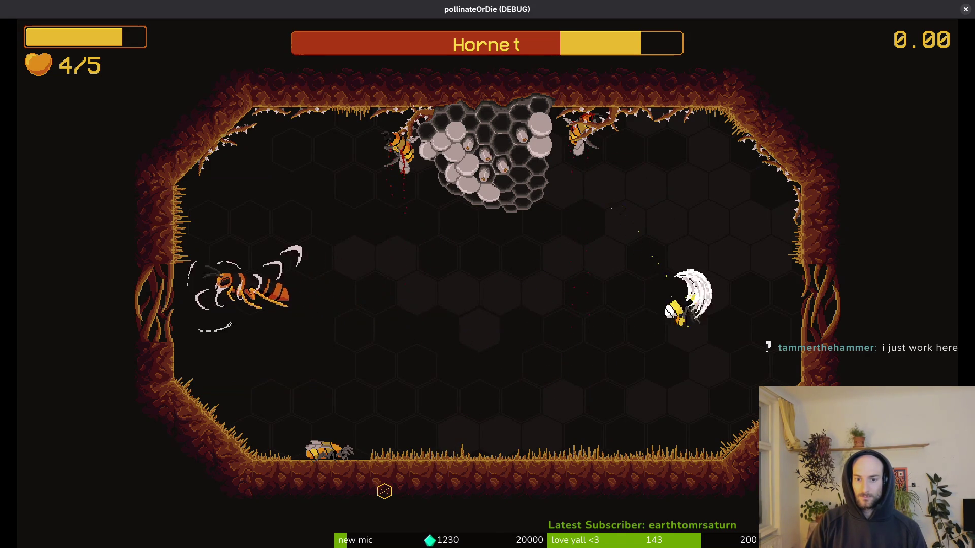
key("d")
key("w")
Slash the hornet repeatedly from below as it swoops down
key("s")
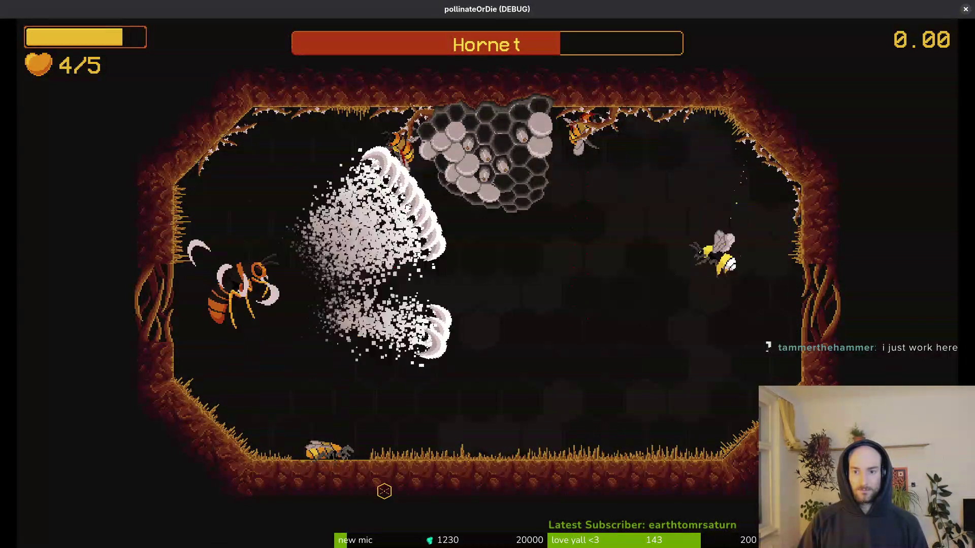
key("w")
key("w")
key("s")
key("w")
key("s")
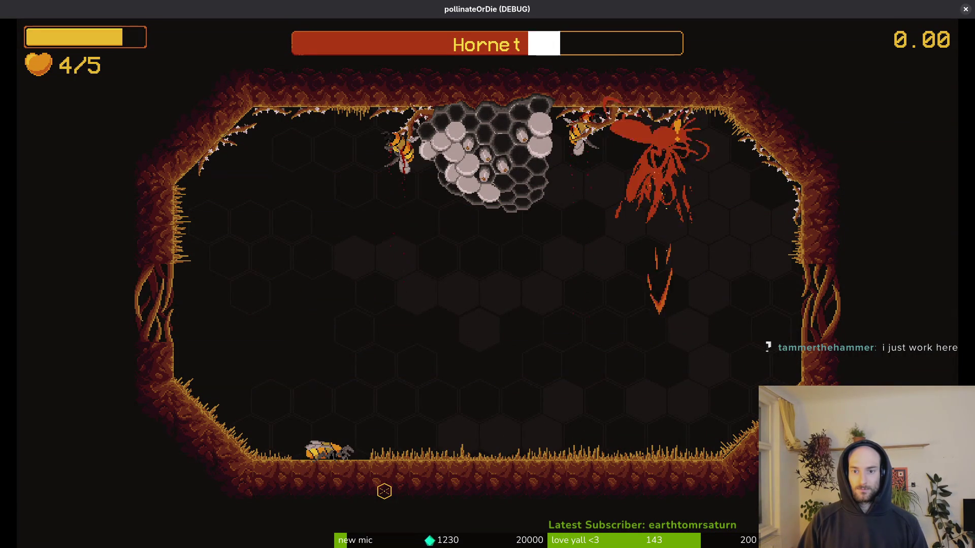
key("s")
key("s")
key("a")
key("d")
key("w")
key("d")
key("s")
key("w")
Dodge the hornet's slash waves and close in to slash it
key("a")
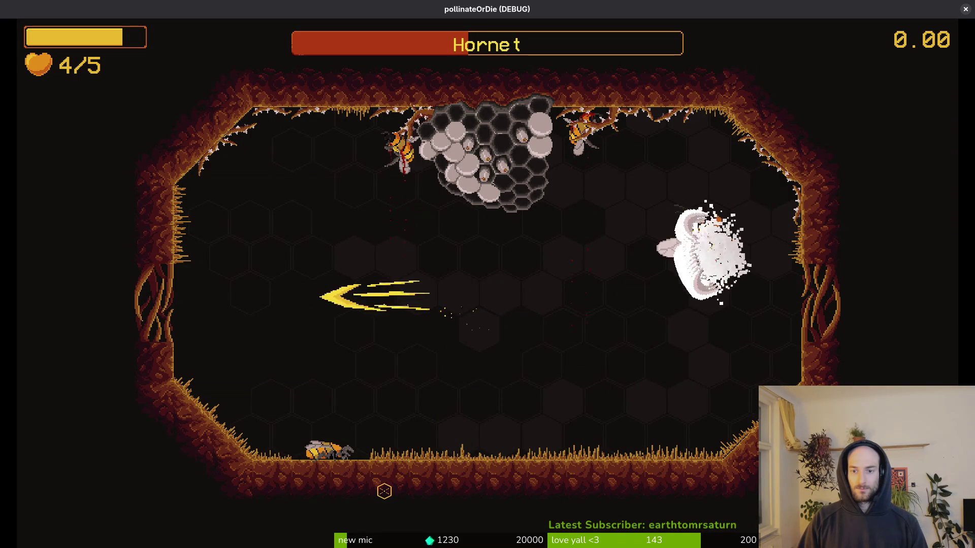
key("s")
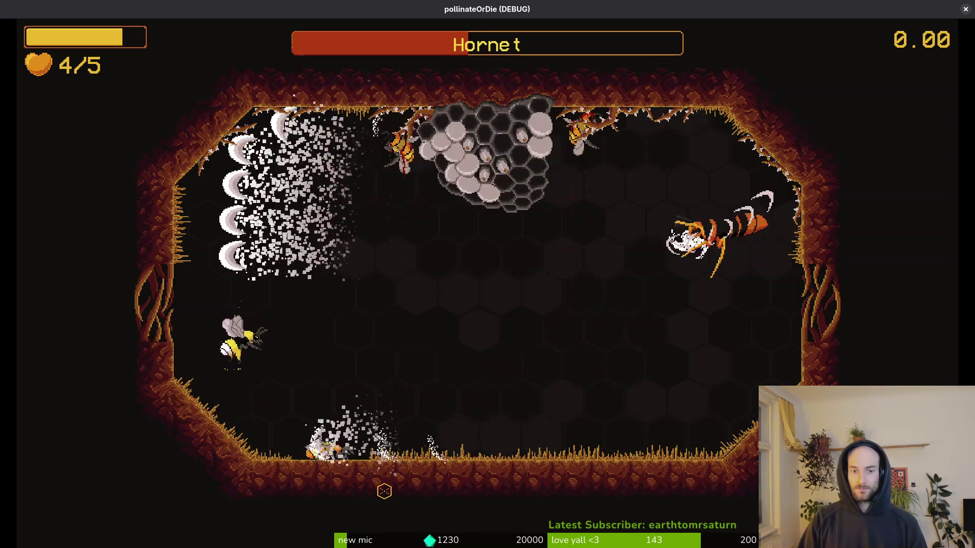
key("w")
key("d")
key("d")
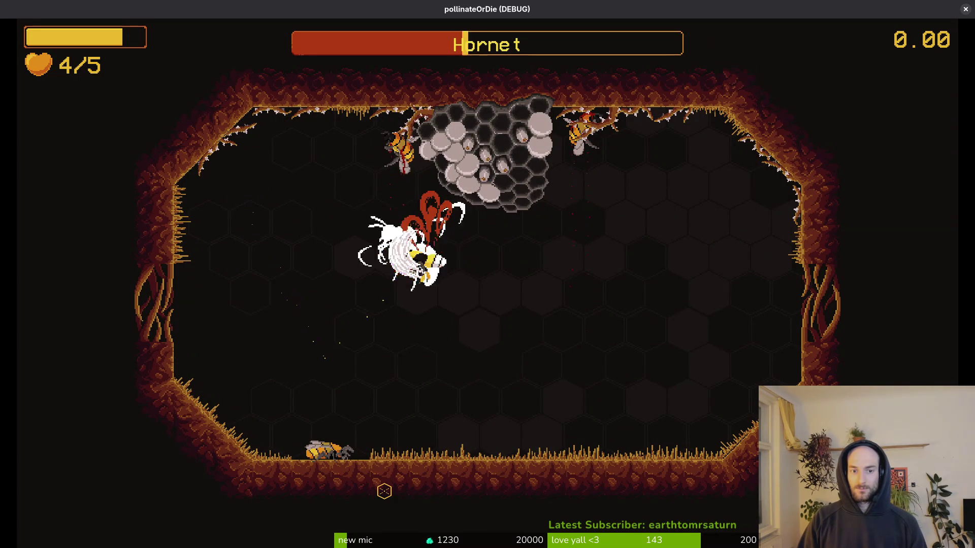
key("a")
key("s")
key("w")
left_click(384, 491)
Attack the hornet several times, then retreat left to dodge its charge and dust waves
key("s")
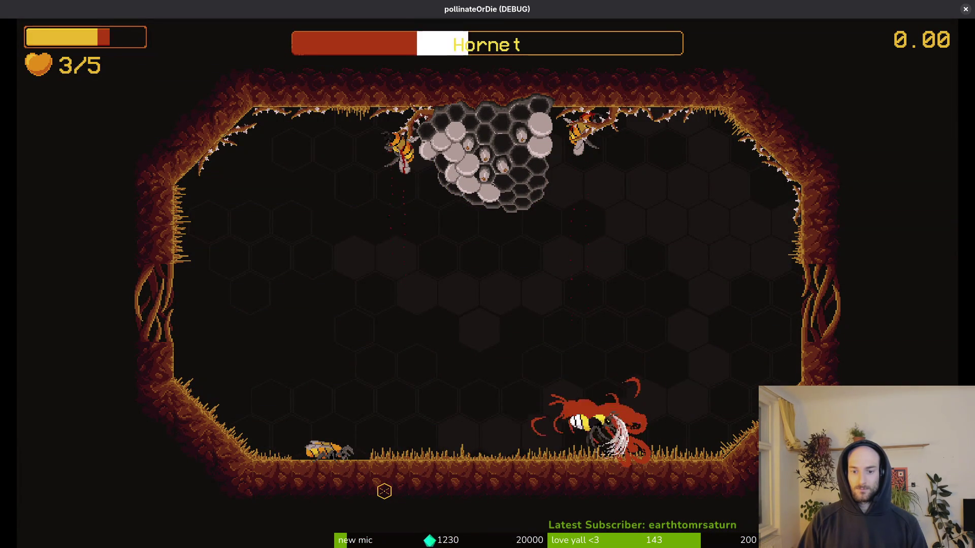
key("w")
left_click(384, 491)
key("s")
key("a")
left_click(385, 491)
key("d")
key("w")
key("a")
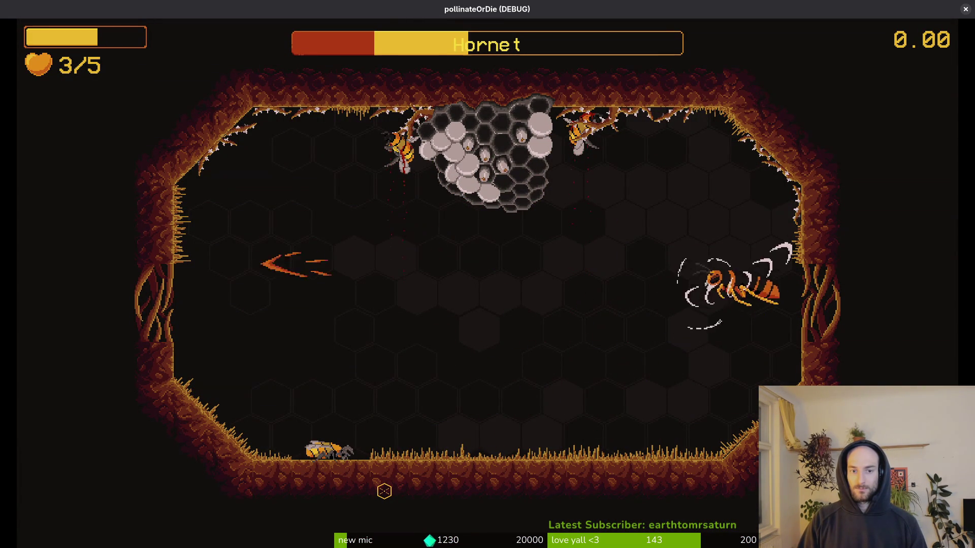
key("s")
key("d")
Fly up into the charging hornet and slash it twice more
key("a")
key("w")
key("s")
key("w")
left_click(384, 490)
key("d")
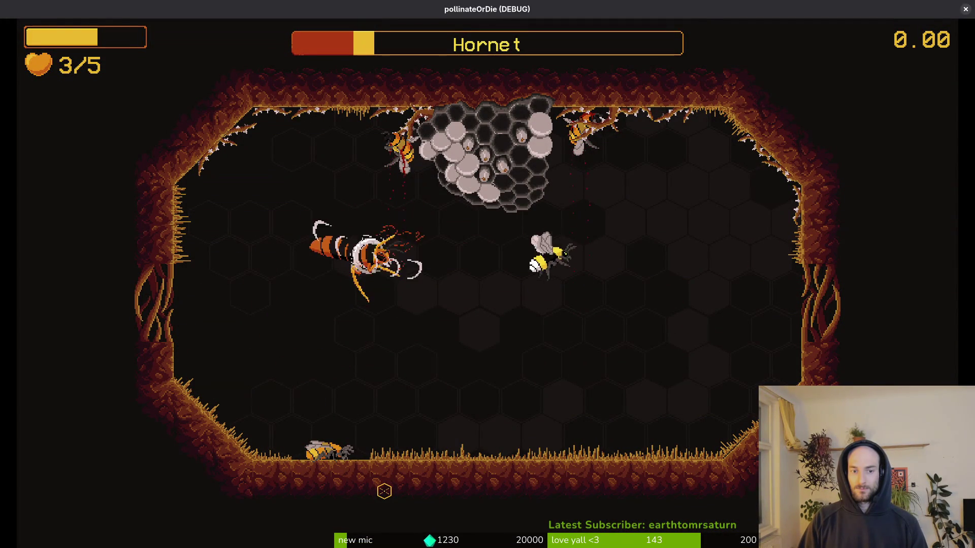
key("w")
left_click(384, 491)
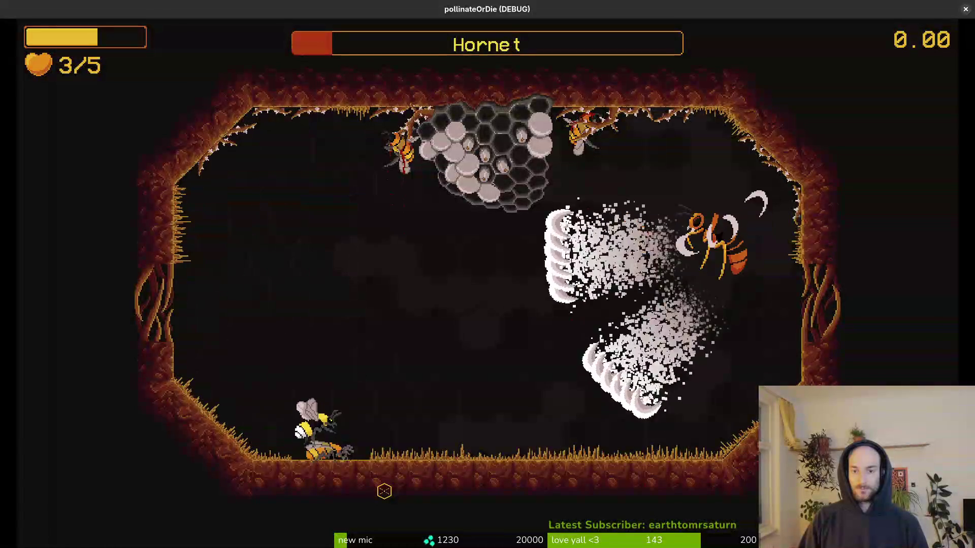
Leave the respawn point and strike the hornet until it dies
key("w")
key("s")
key("w")
key("d")
key("a")
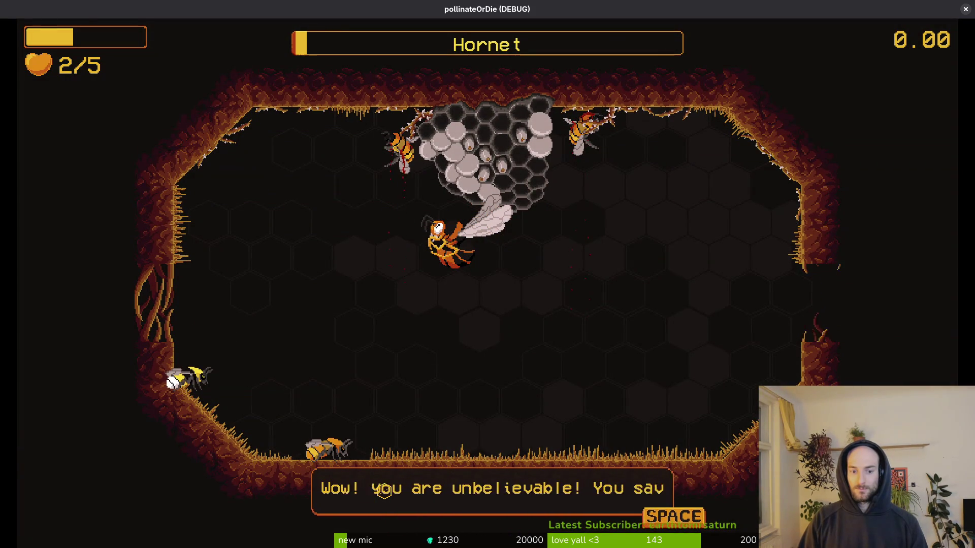
Play through the victory and friend's poisoning dialogue, then stop the playtest back at poisoned.gd
key("space")
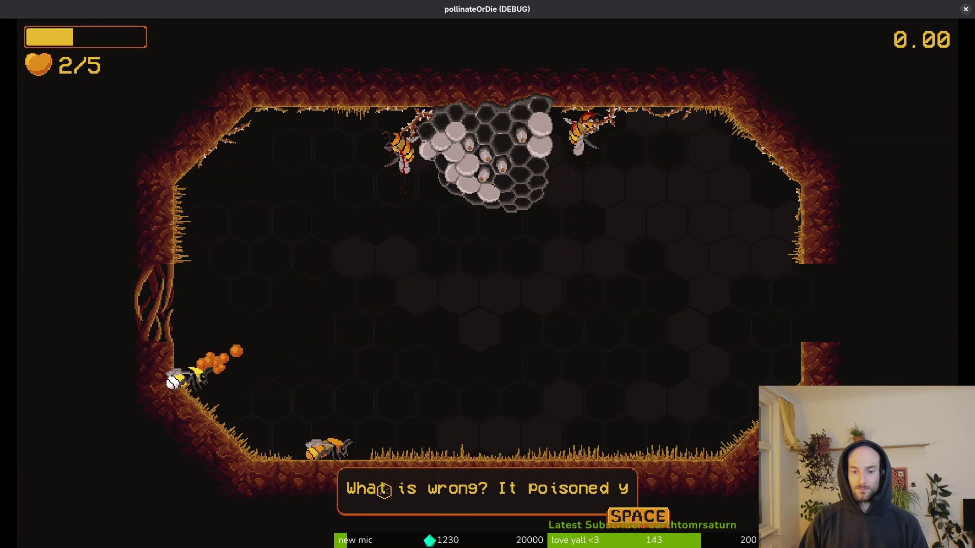
key("space")
key("space")
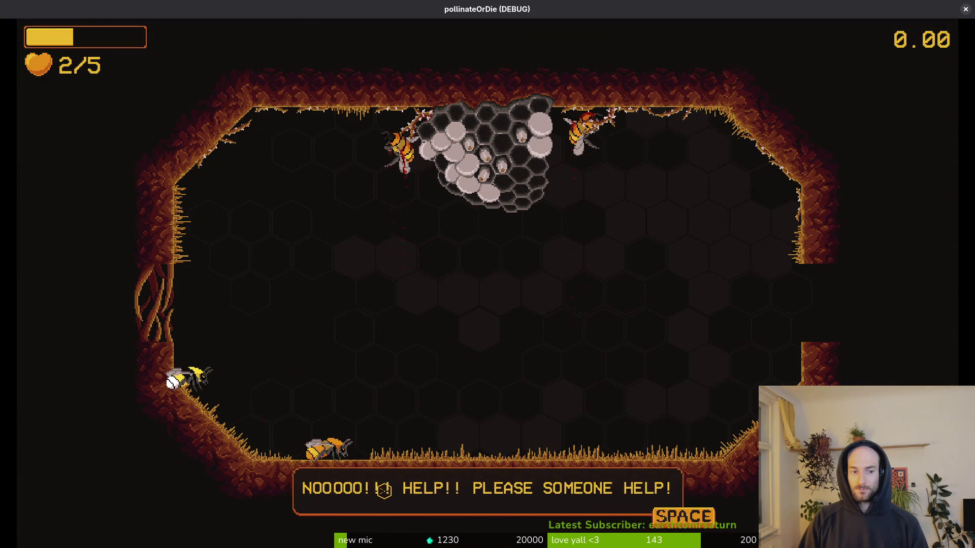
key("space")
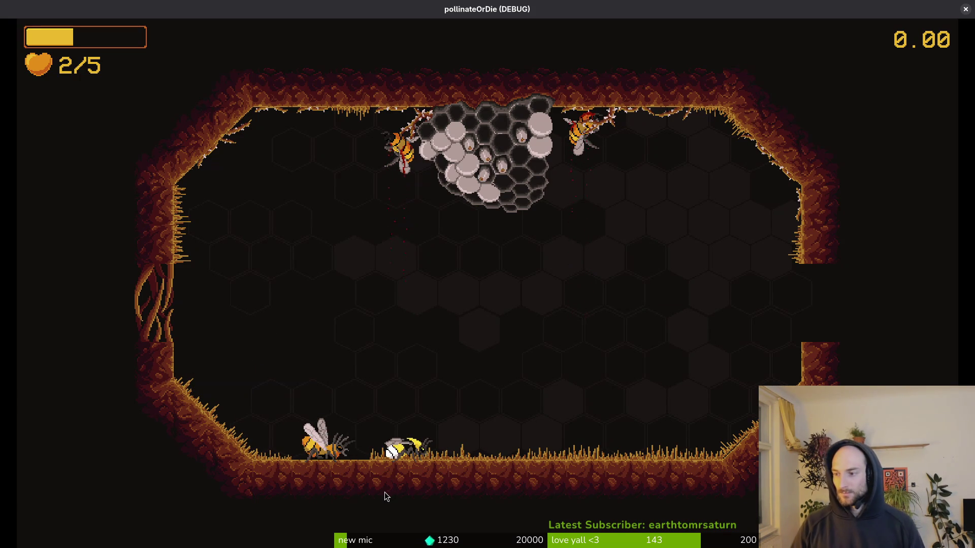
key("alt+Tab")
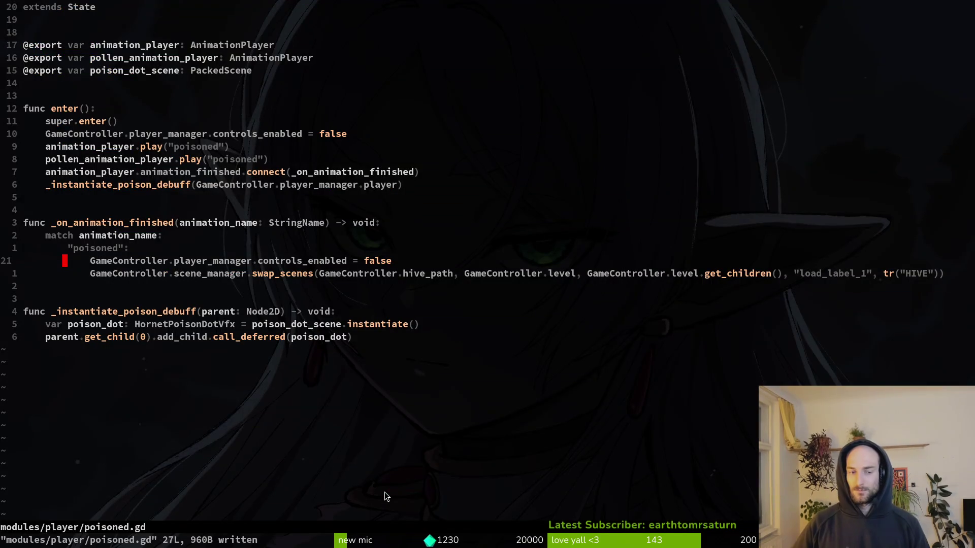
Save poisoned.gd and open friend.gd through the Telescope file finder
key("ctrl+s")
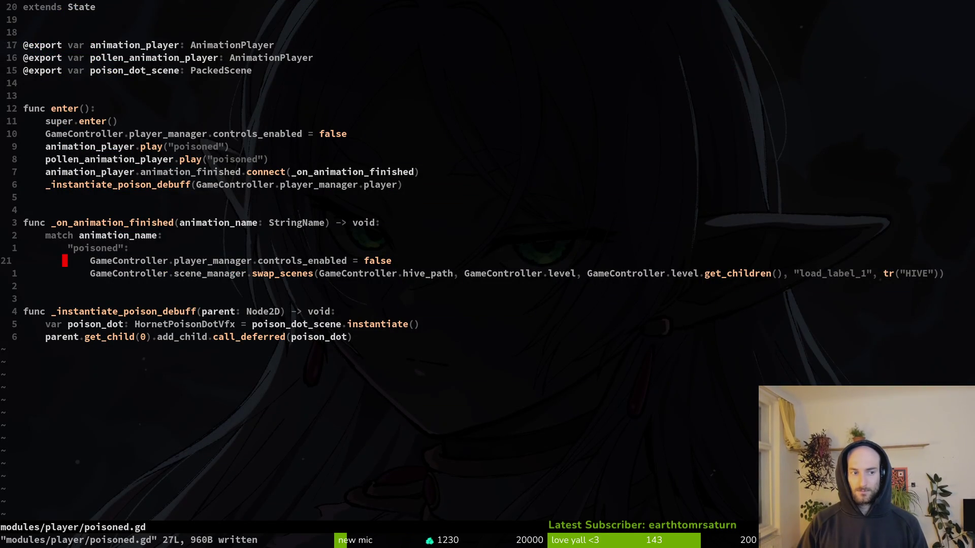
key("space")
key("f")
key("f")
type("fire")
key("BackSpace")
key("BackSpace")
key("BackSpace")
type("rie")
key("Return")
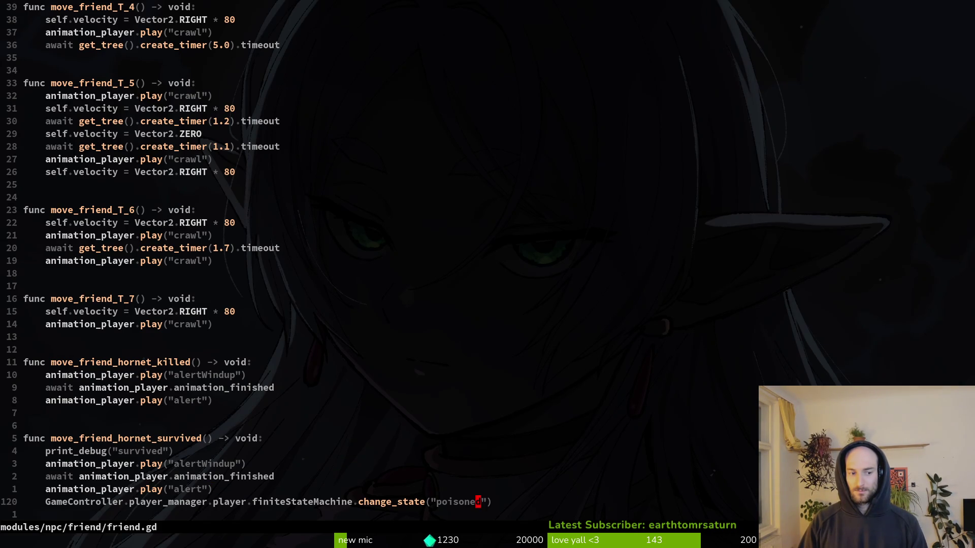
Move change_state to the top of move_friend_hornet_survived, delete print_debug, and run the game
key("j")
key("shift+v")
key("shift+k")
key("shift+k")
key("shift+k")
key("shift+k")
key("Escape")
key("j")
key("d")
key("d")
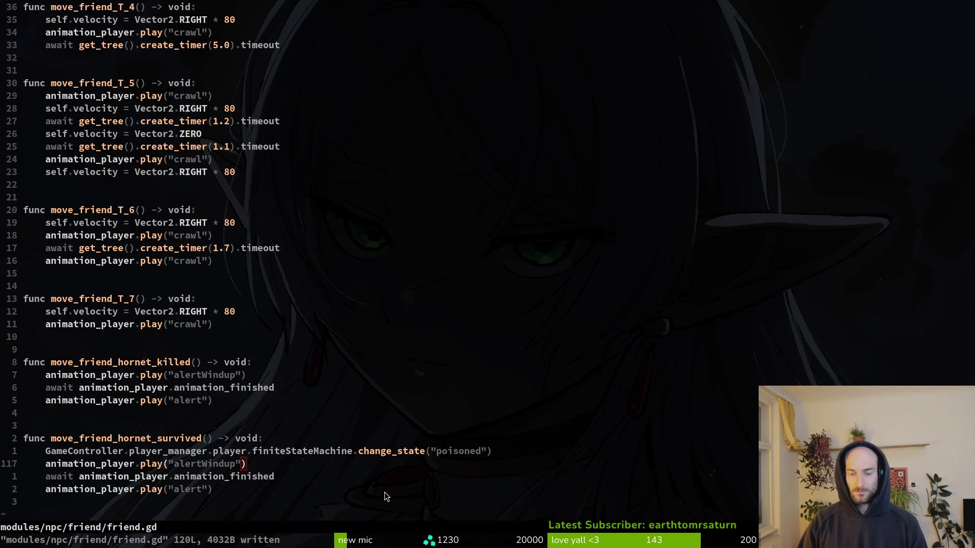
key("alt+Tab")
key("F5")
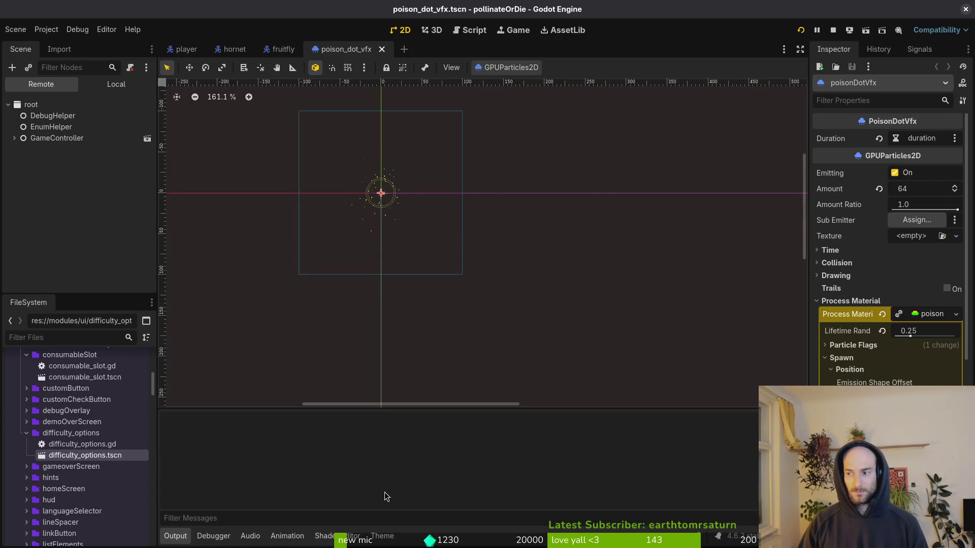
Start a New Game, maximize the game window, and fly the bee onto the upper branch
key("Down")
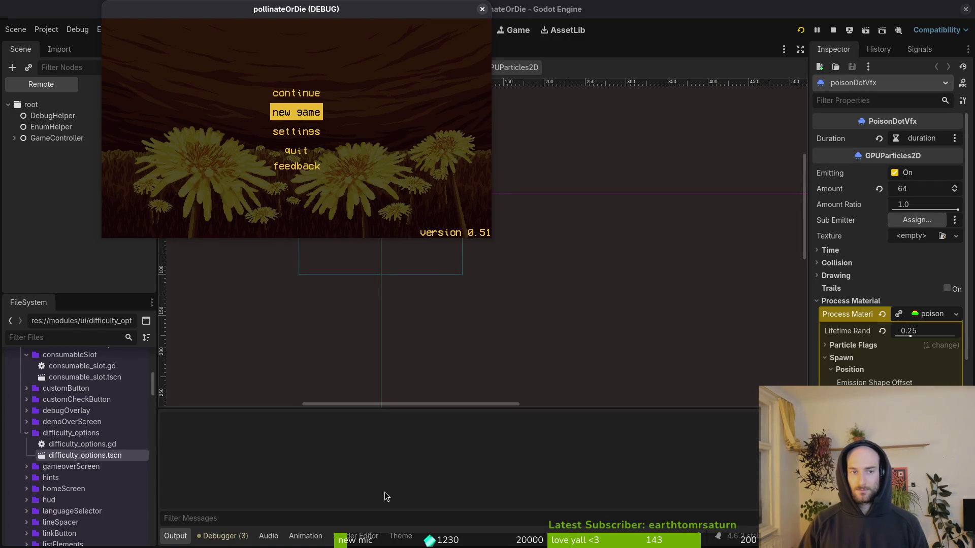
key("Return")
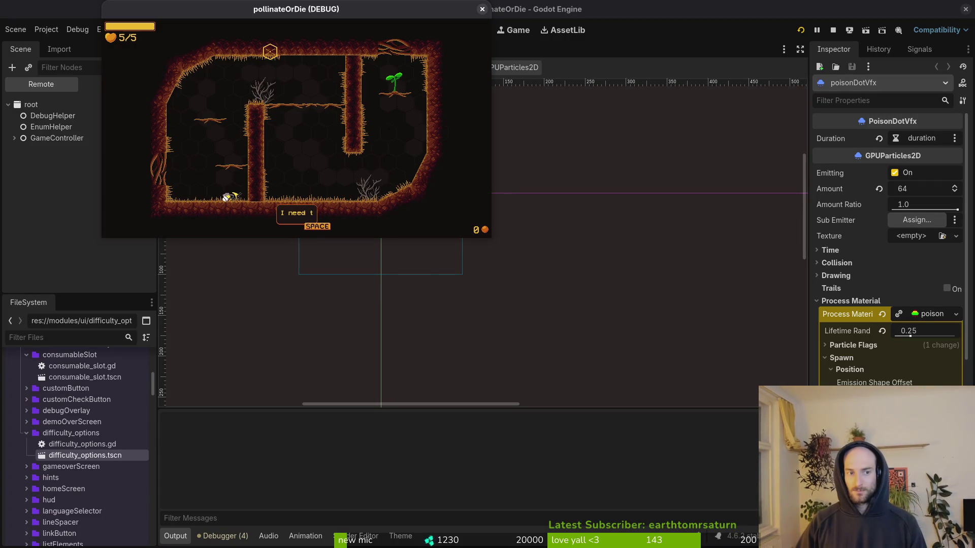
double_click(307, 11)
key("Up")
key("Right")
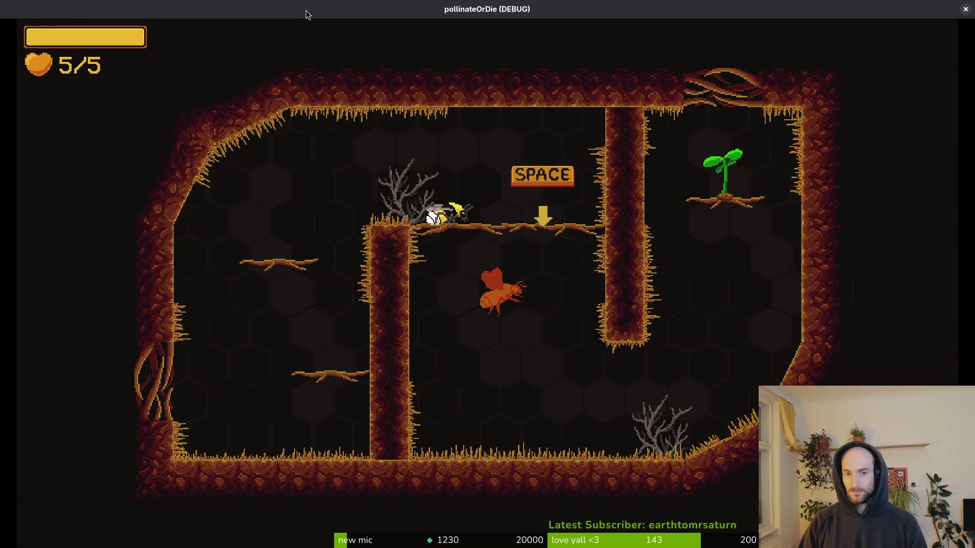
Fly up through the cave rooms, defeat the wasps by the sprout, and close the thank-you dialogue
key("Down")
key("Right")
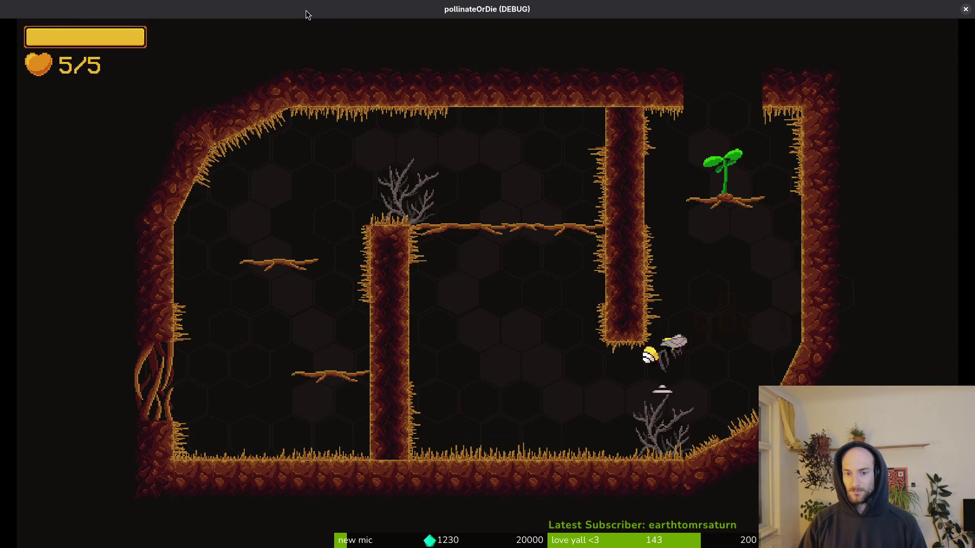
key("Up")
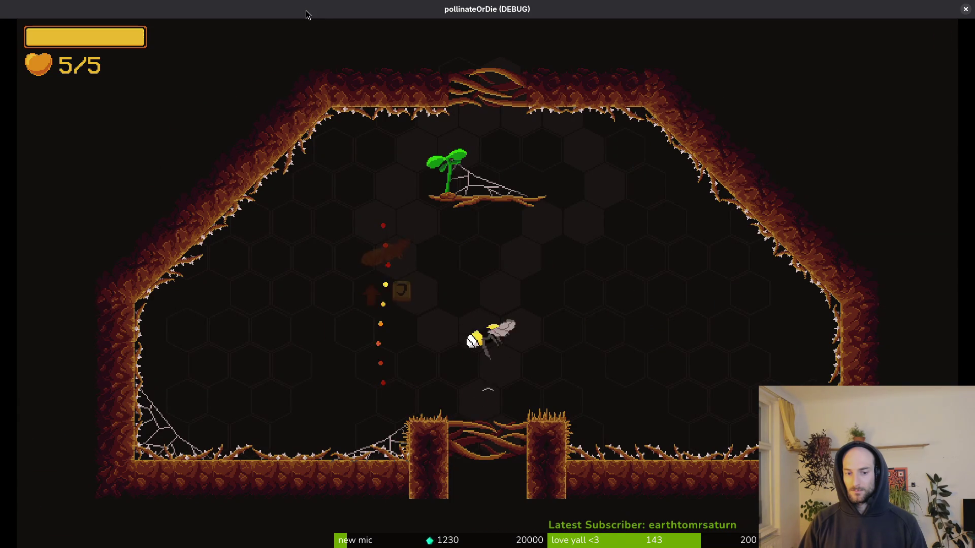
key("Up")
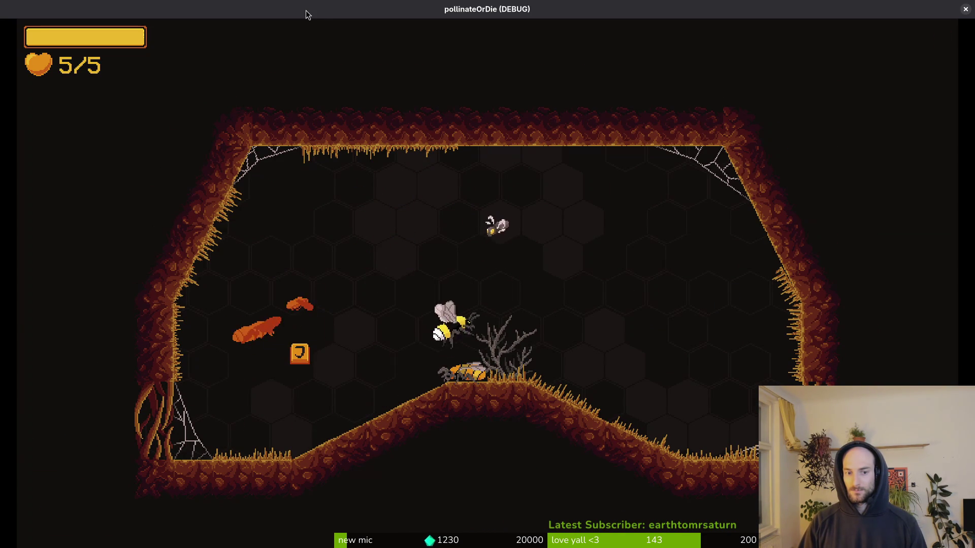
key("Right")
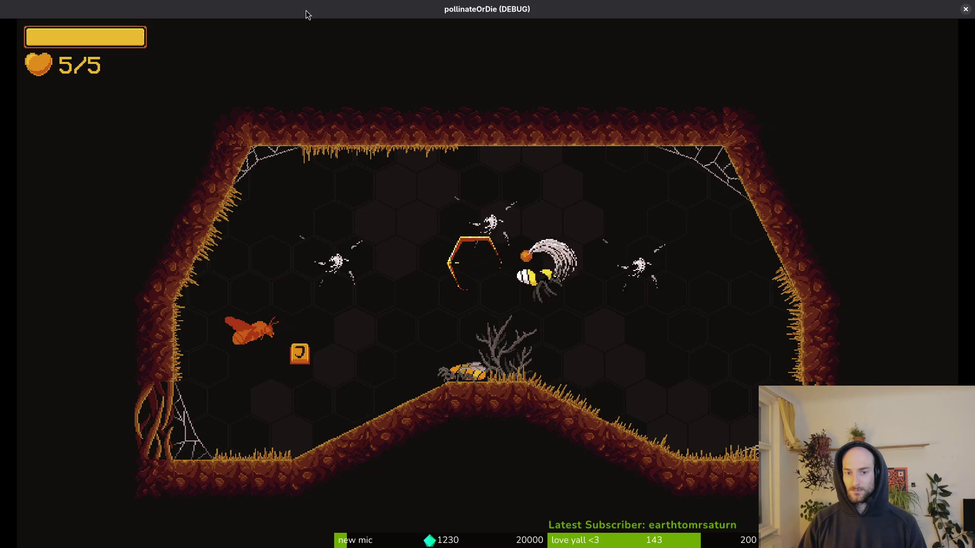
key("Left")
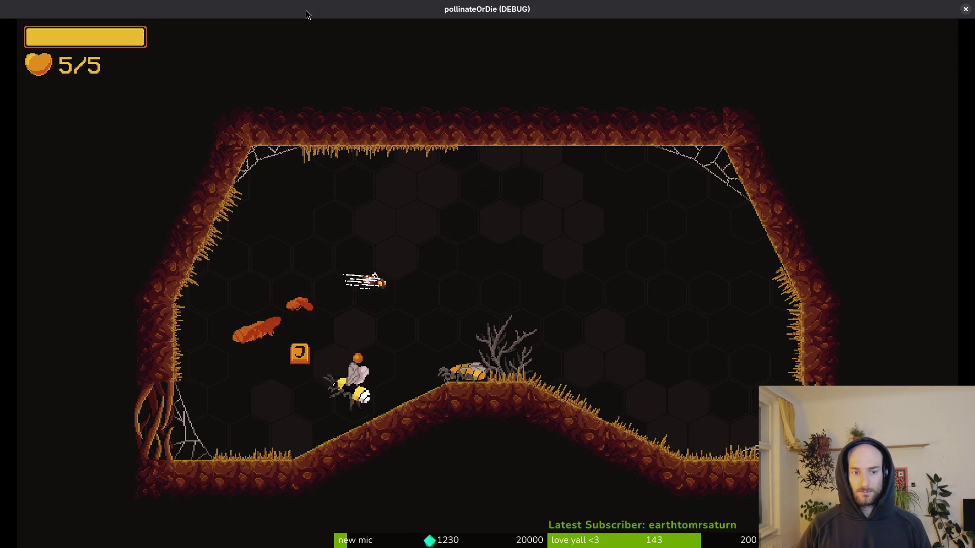
key("Right")
key("j")
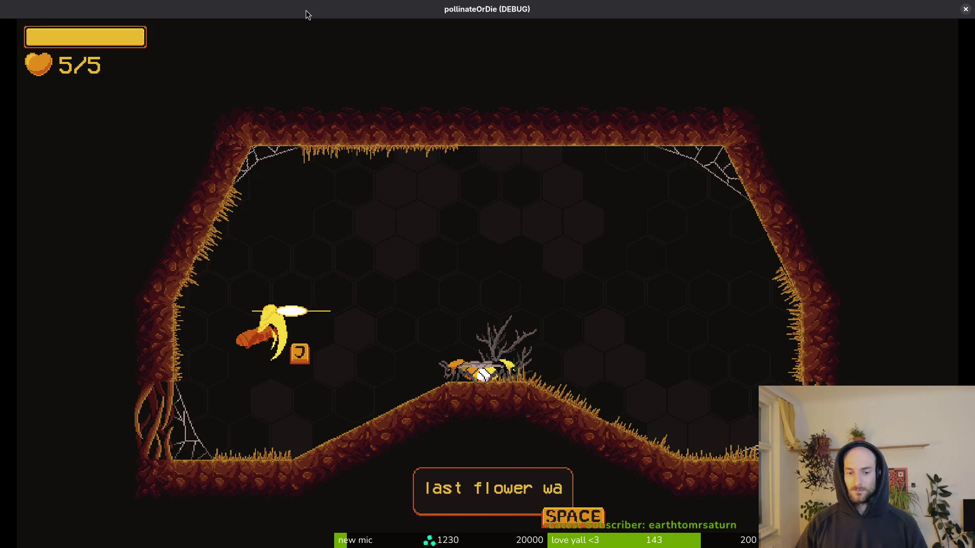
key("space")
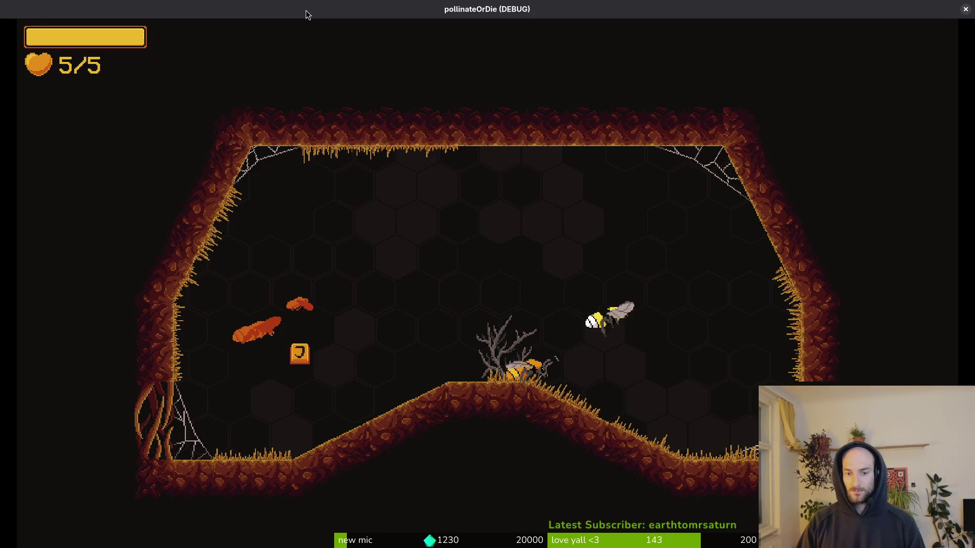
Clear the enemies in the friend's room and drop into the armored-enemy tutorial room
key("Right")
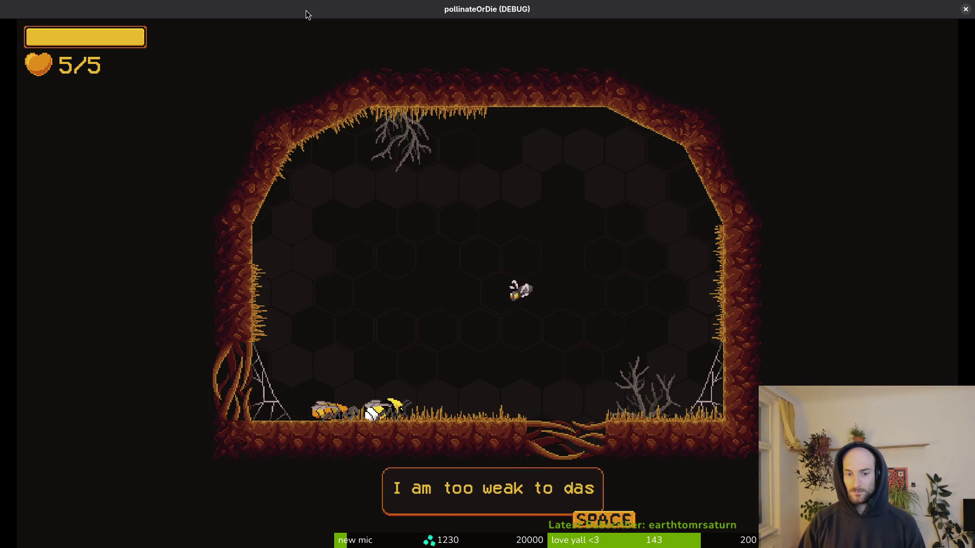
key("space")
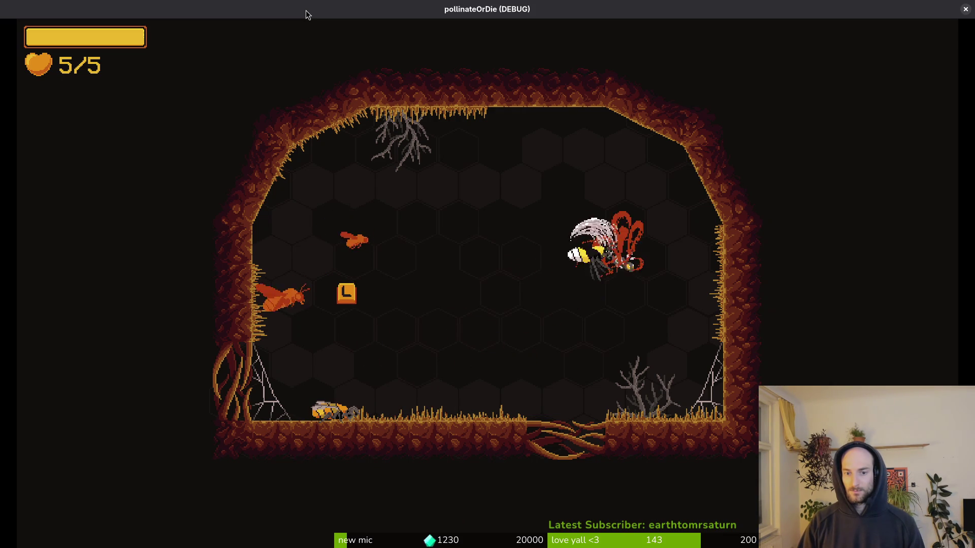
key("Left")
key("Right")
key("Left")
key("Up")
key("Left")
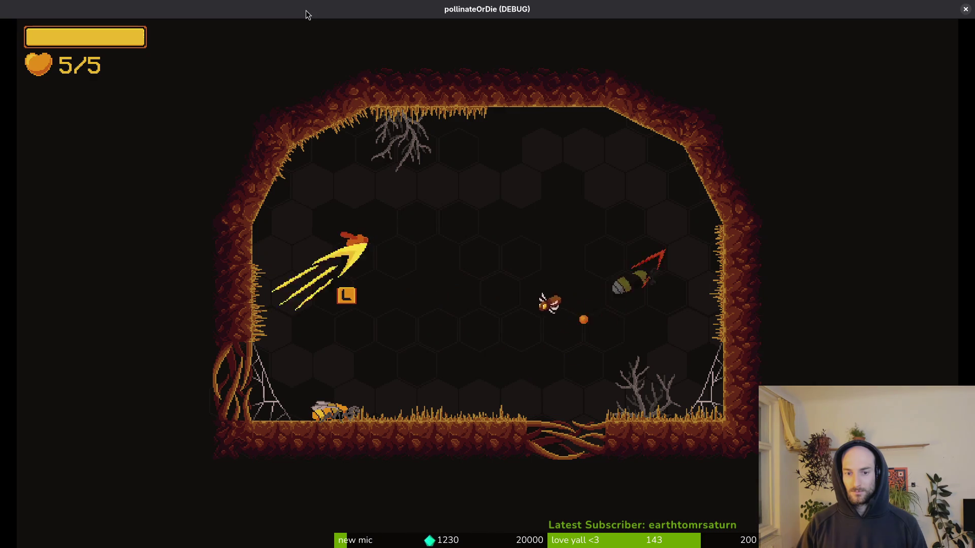
key("Left")
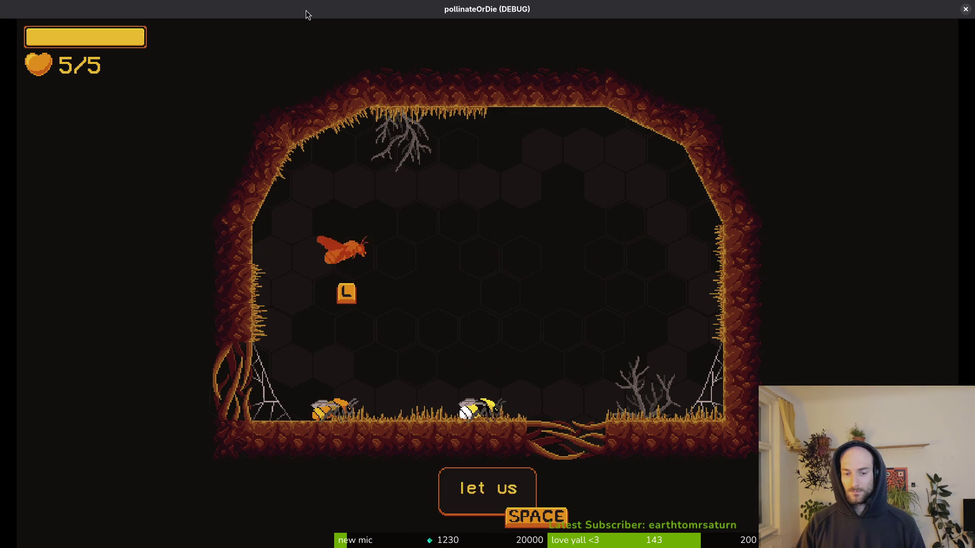
key("space")
key("Down")
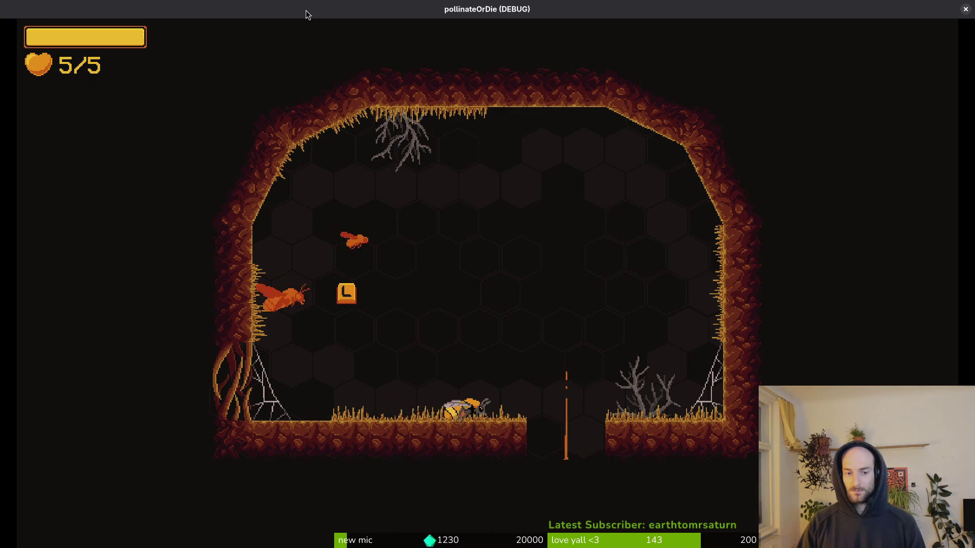
key("space")
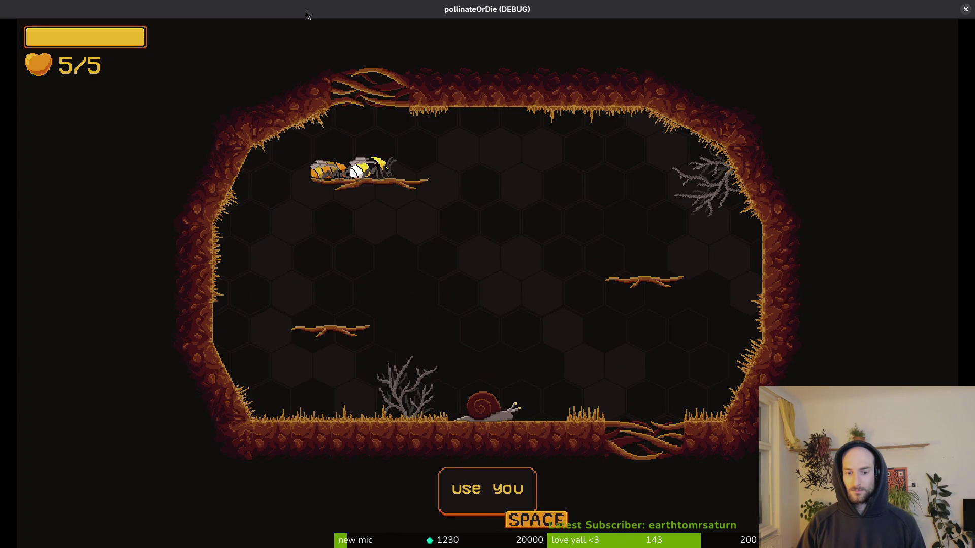
Relaunch the game and defeat the snail and orange enemy in the stun tutorial room
key("alt+F4")
key("alt+Tab")
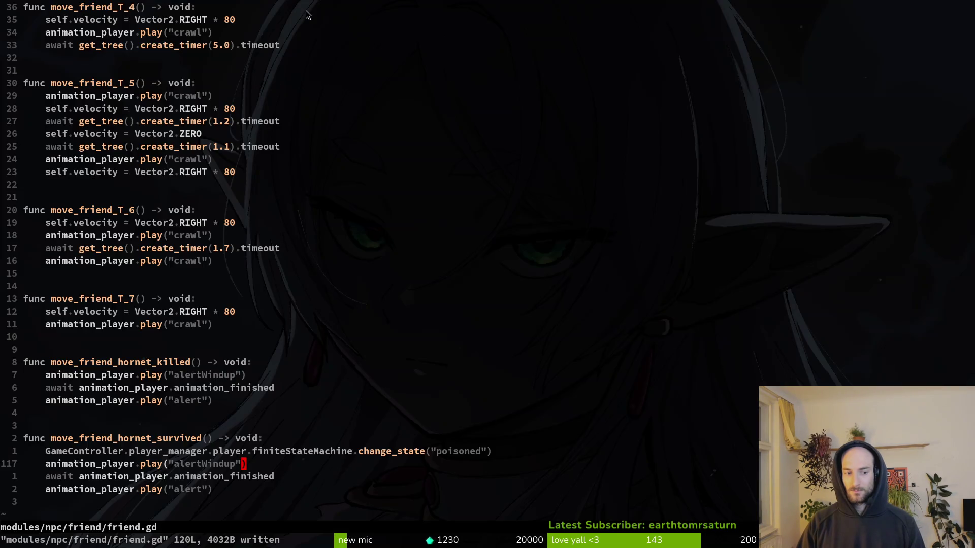
key("alt+Tab")
key("alt+Tab")
key("space")
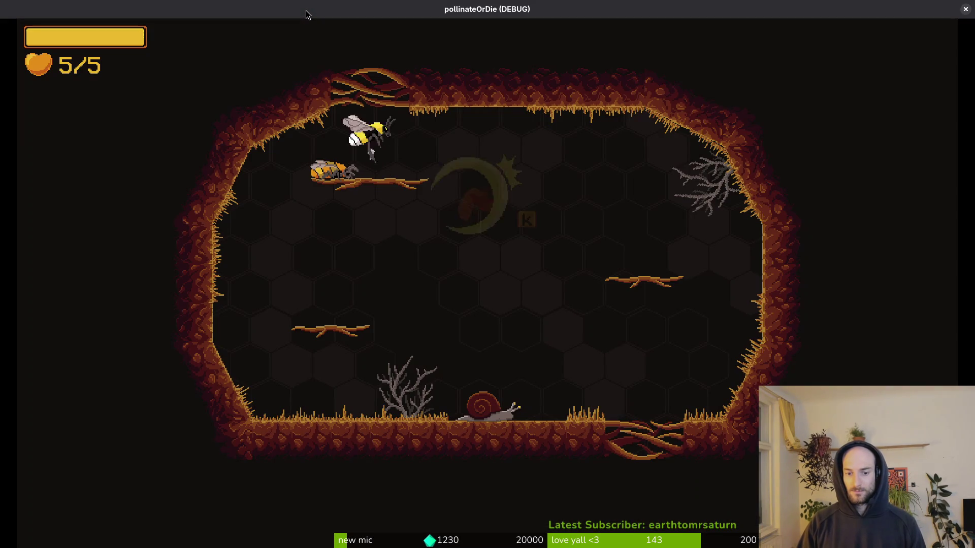
key("k")
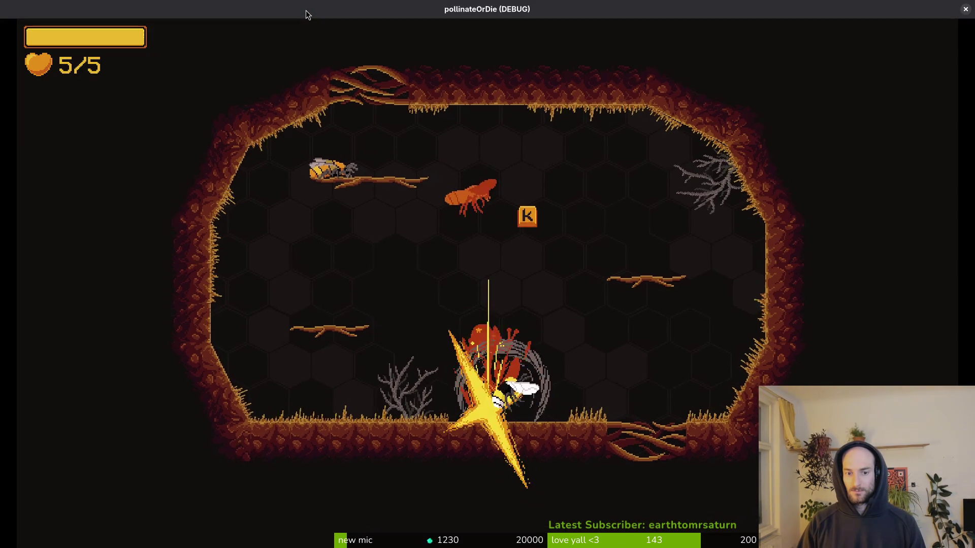
key("j")
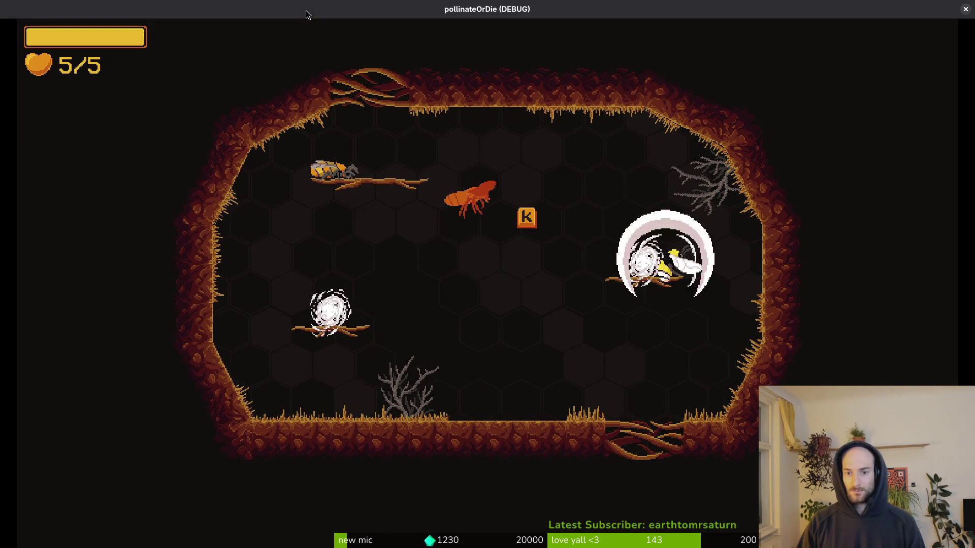
key("j")
key("j")
key("k")
key("k")
key("j")
key("space")
key("space")
key("space")
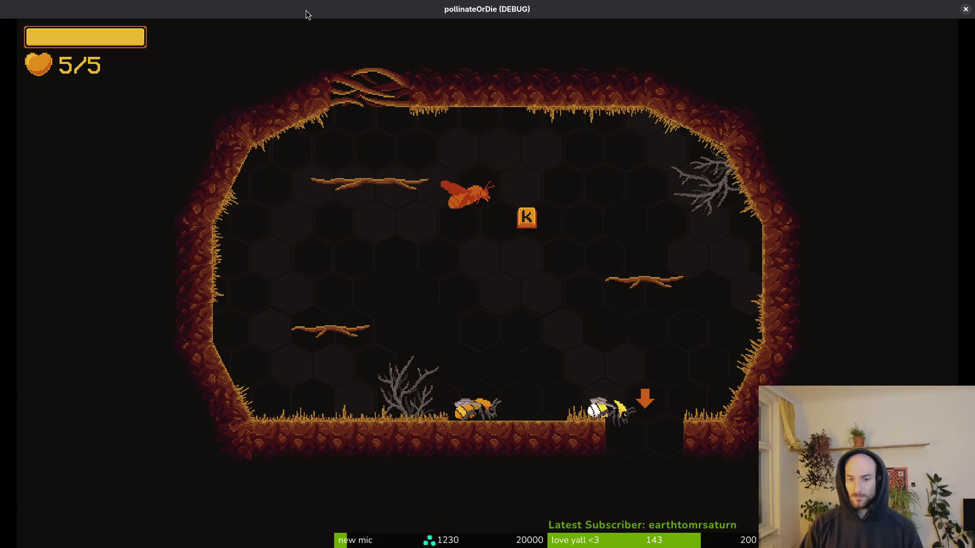
Drop into the dandelion room, smash the +10% hex for the smash upgrade, and start the wave
key("d")
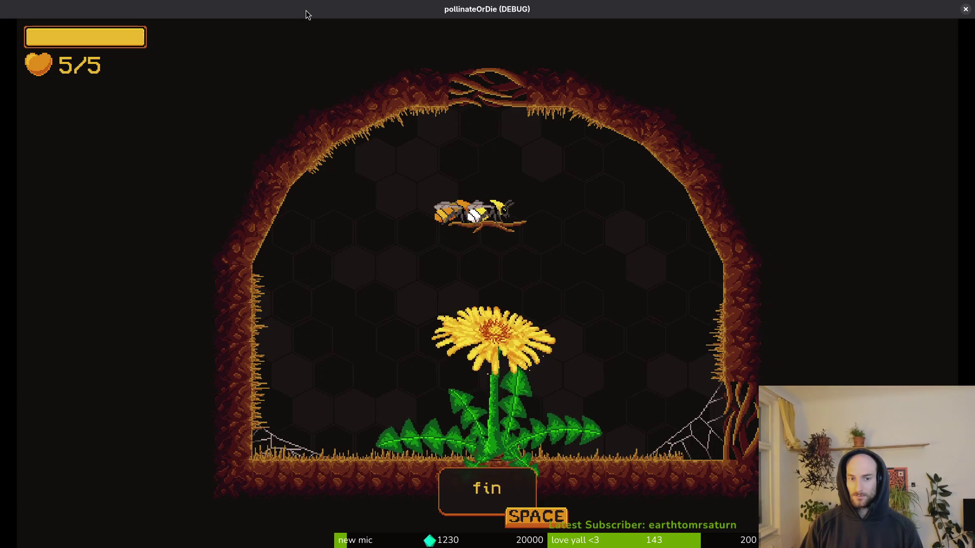
key("space")
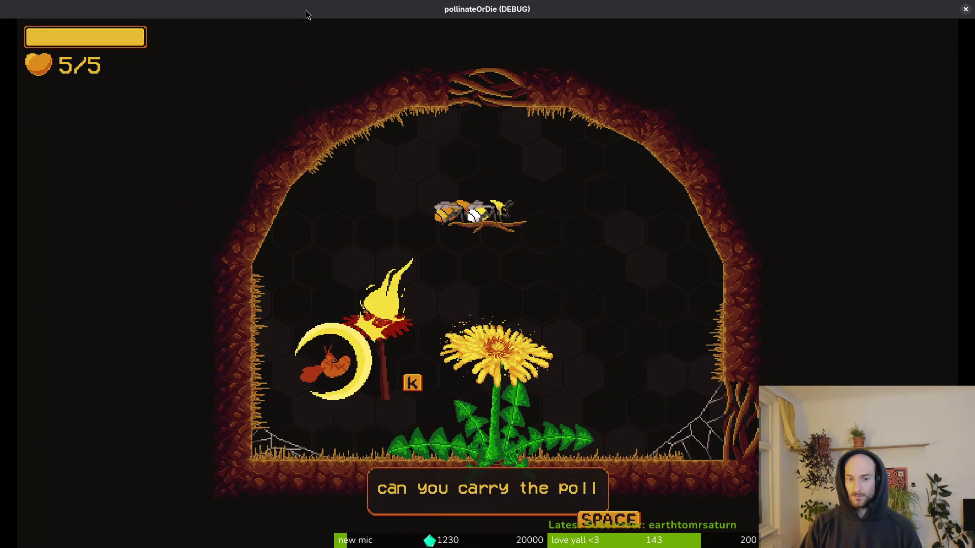
key("space")
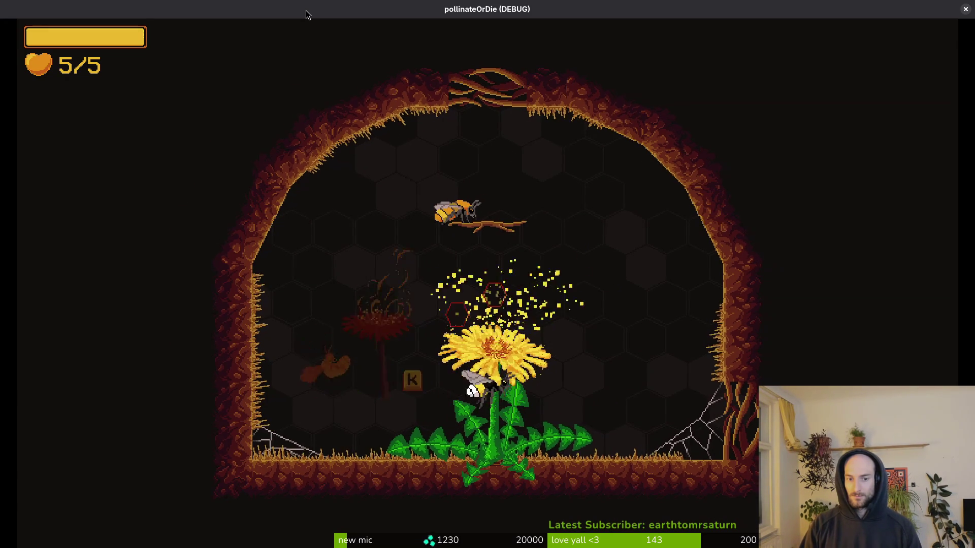
key("a")
key("space")
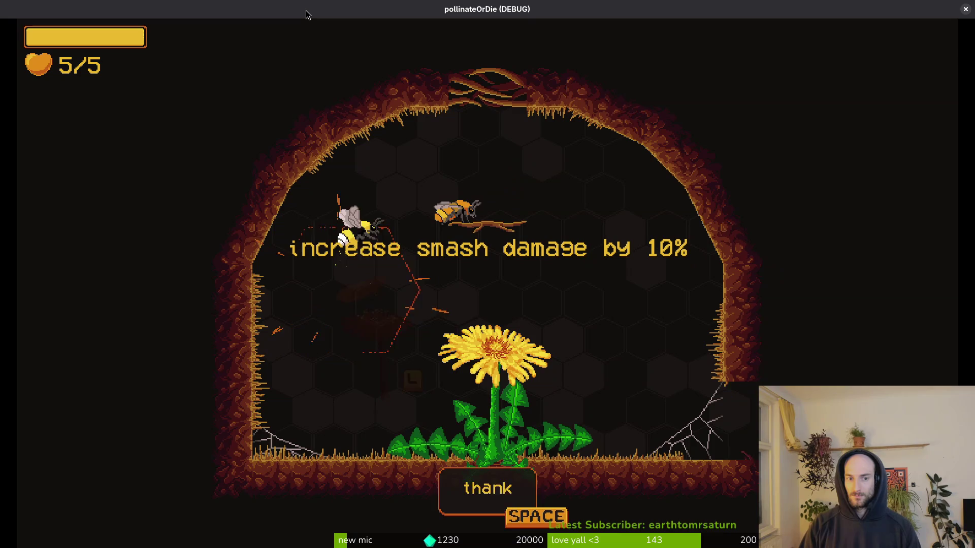
key("space")
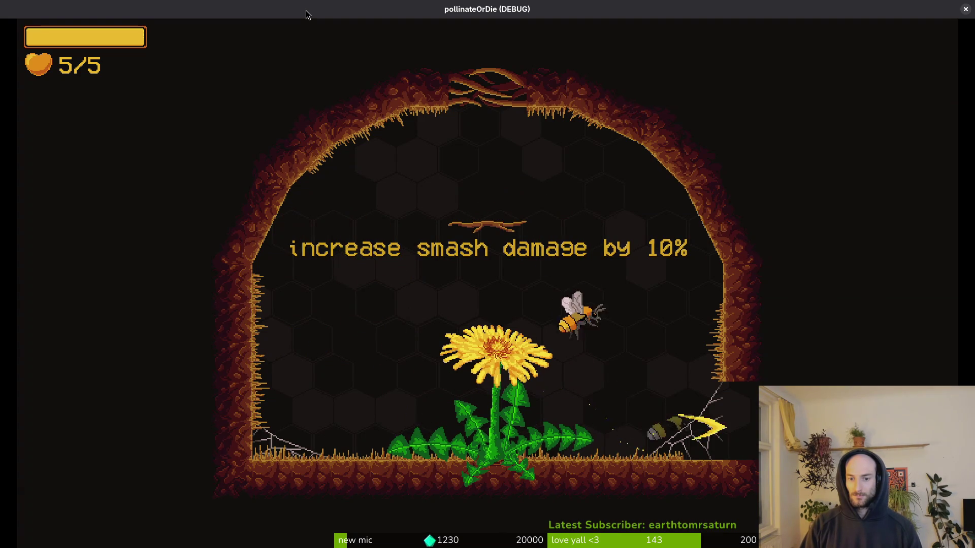
key("space")
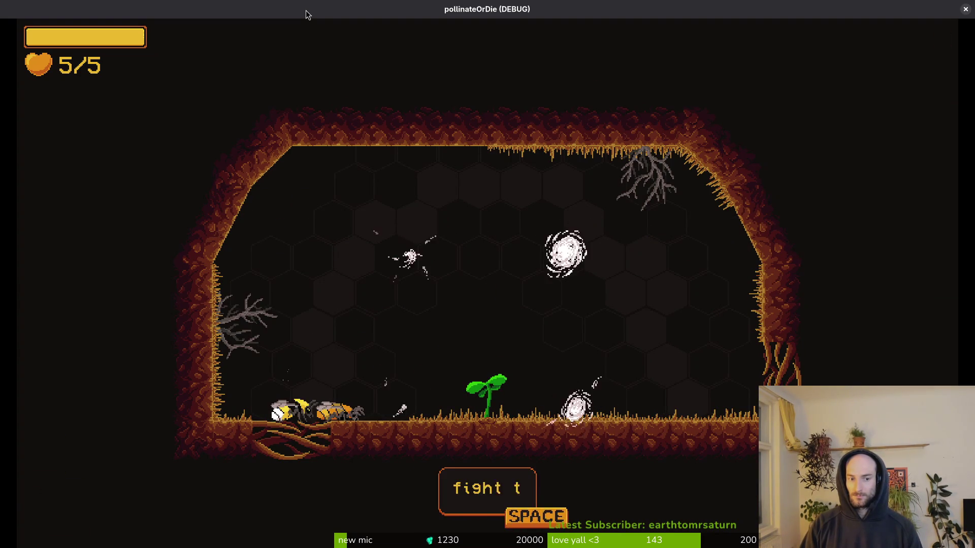
Kill the wasps and snails of the enemy wave along the floor and ceiling
key("space")
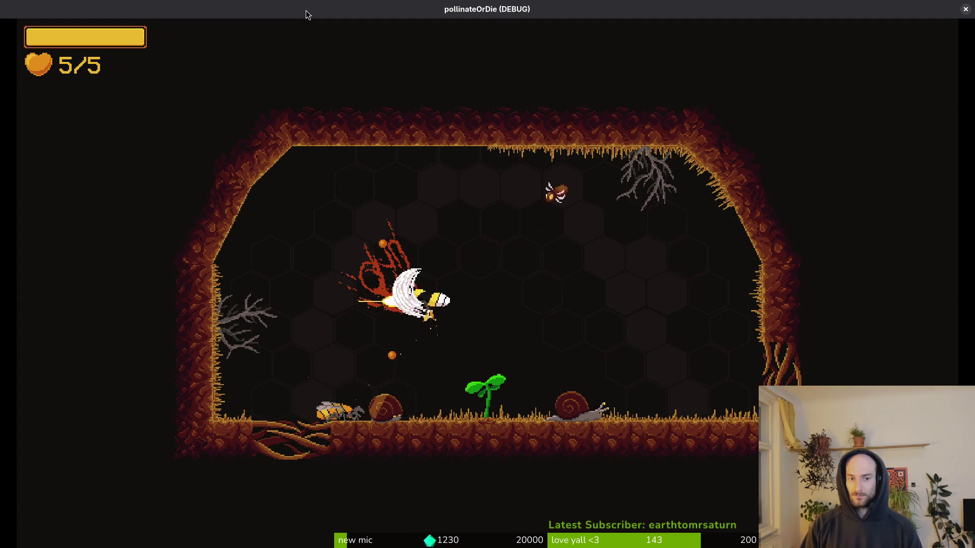
key("w")
key("d")
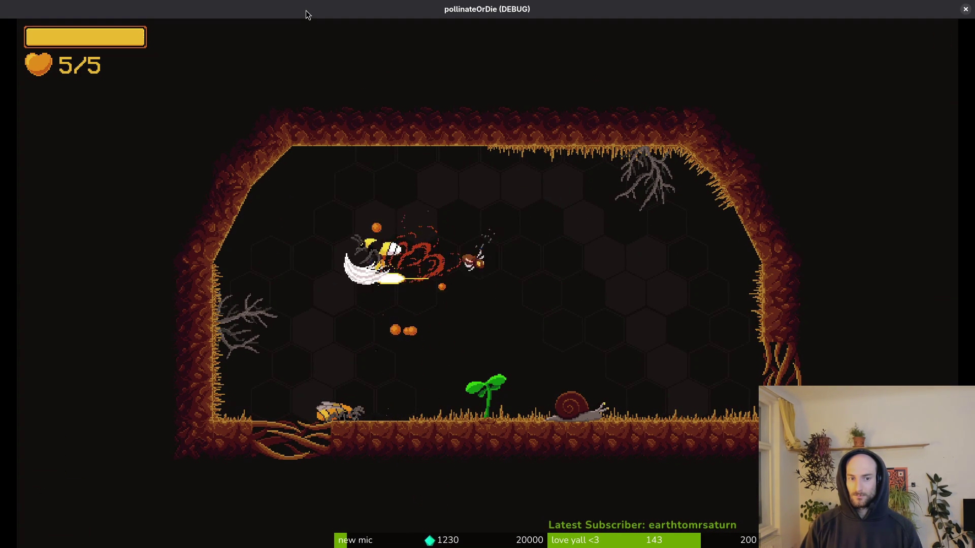
key("w")
key("a")
key("d")
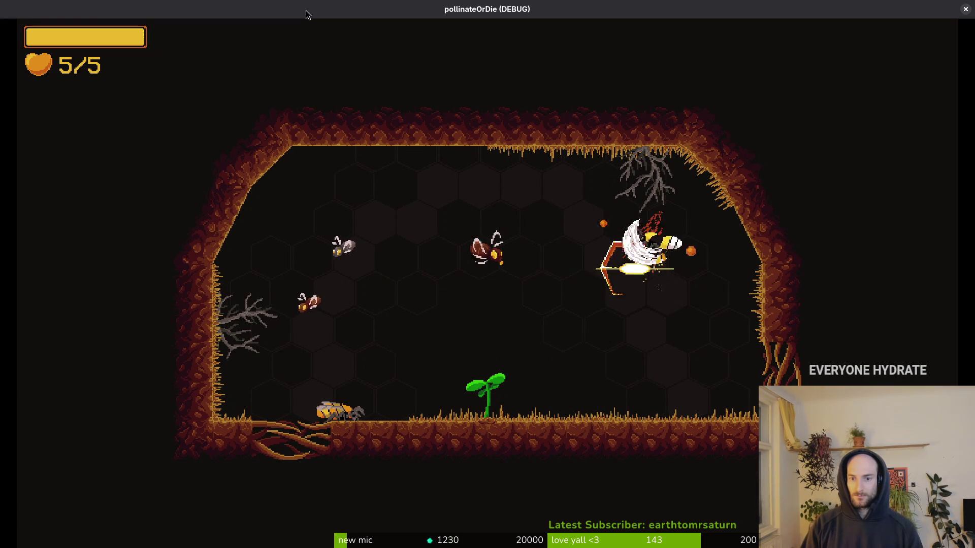
key("a")
key("w")
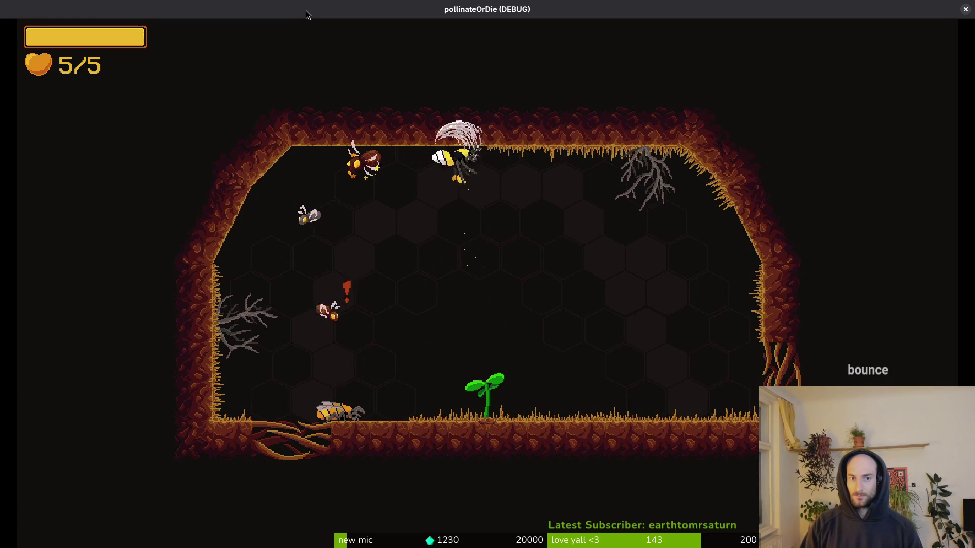
key("a")
key("s")
key("w")
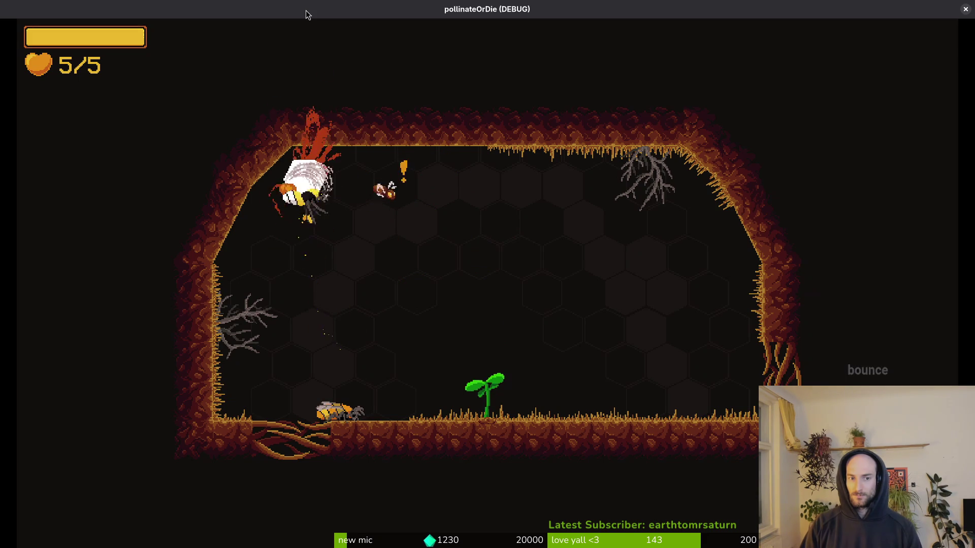
Grow the sprout into a flower, take its heal to max health, and move on
key("d")
key("s")
key("space")
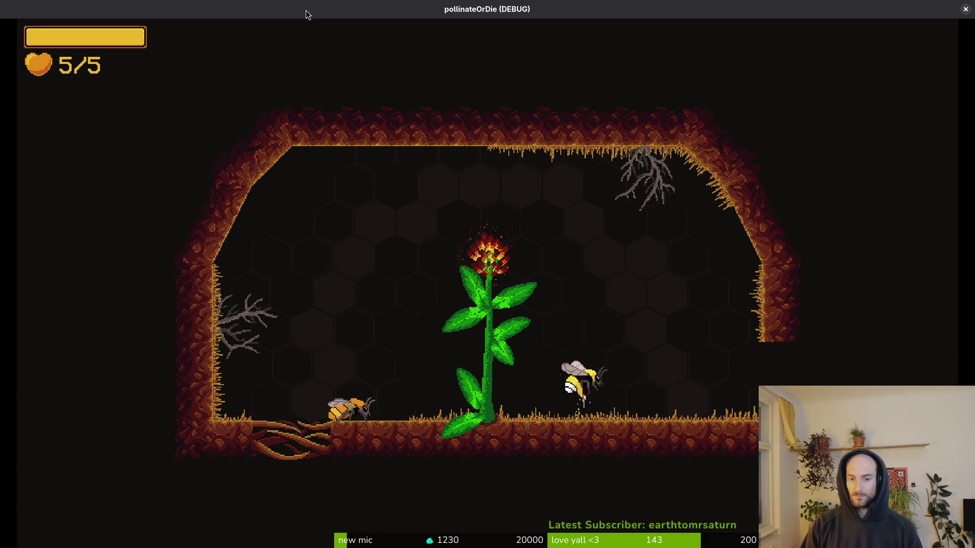
key("a")
key("w")
key("s")
key("d")
key("d")
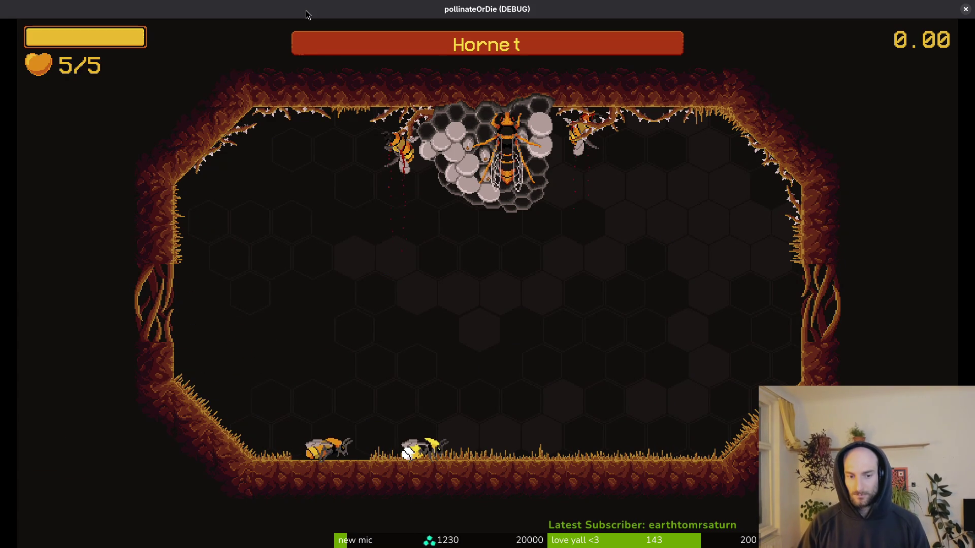
Start the Hornet fight and land the first slashes on the diving hornet
key("space")
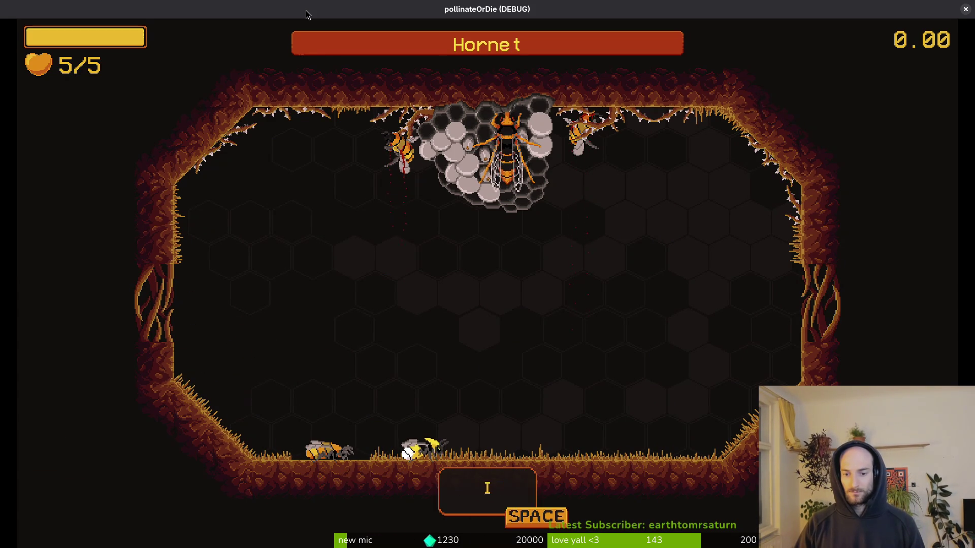
key("space")
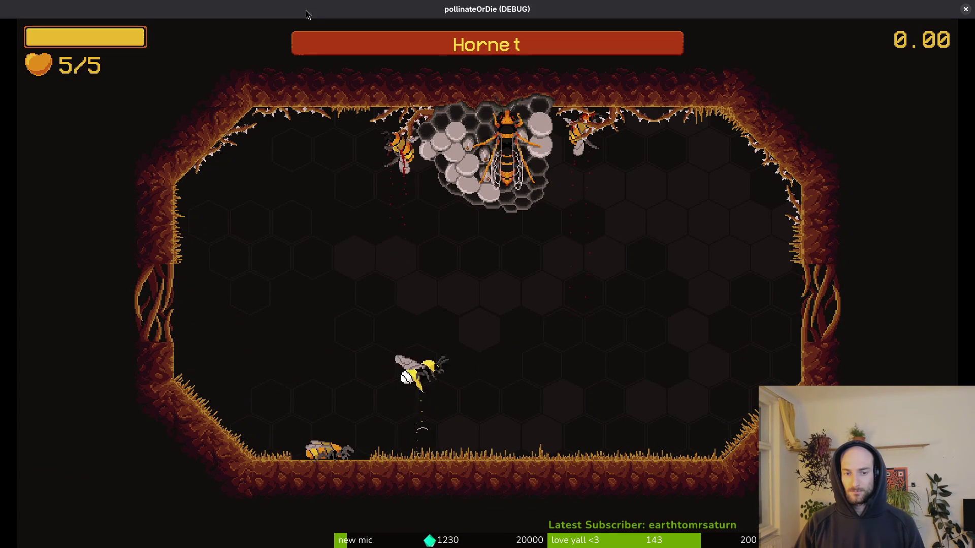
key("space")
key("w")
key("space")
key("w")
key("space")
key("w")
key("space")
key("s")
key("d")
key("w")
key("space")
key("space")
key("s")
key("a")
key("d")
Dodge the hornet's slash wall and dashes while counter-slashing it back and forth
key("space")
key("space")
key("w")
key("d")
key("s")
key("d")
key("w")
key("d")
key("s")
key("a")
key("w")
key("a")
key("s")
key("w")
key("space")
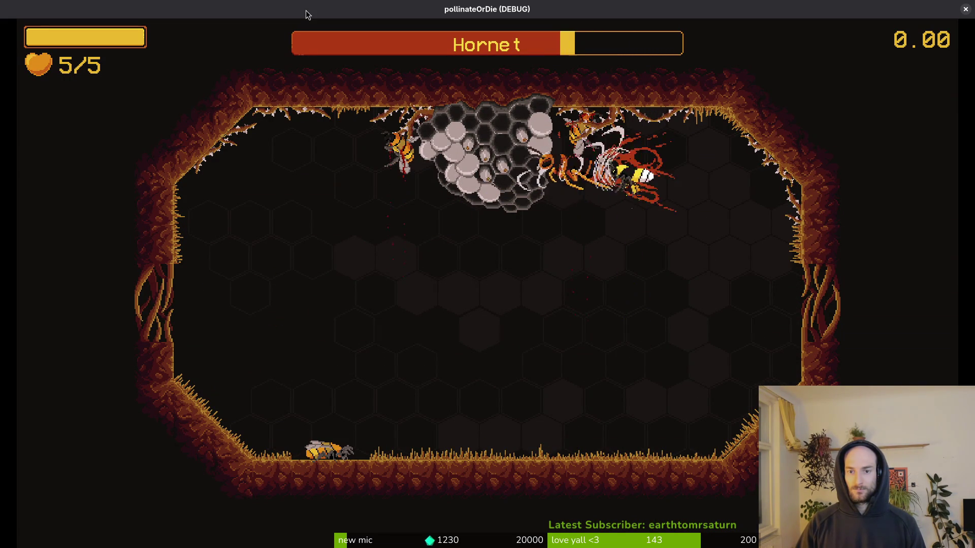
key("s")
key("a")
key("w")
key("a")
key("space")
key("d")
key("a")
key("space")
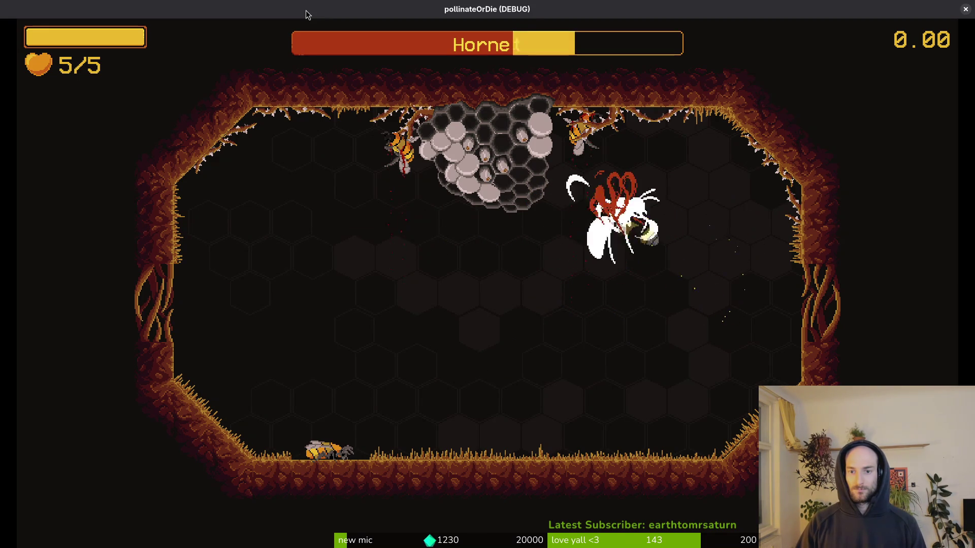
key("space")
key("d")
key("space")
Lure the hornet down, dodge its gust attack, and keep striking until its health is nearly gone
key("s")
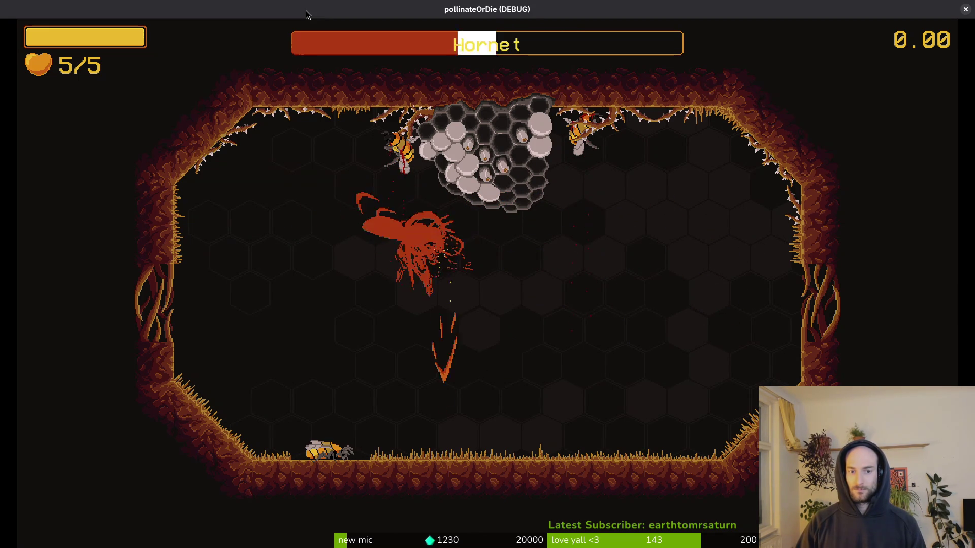
key("d")
key("space")
key("a")
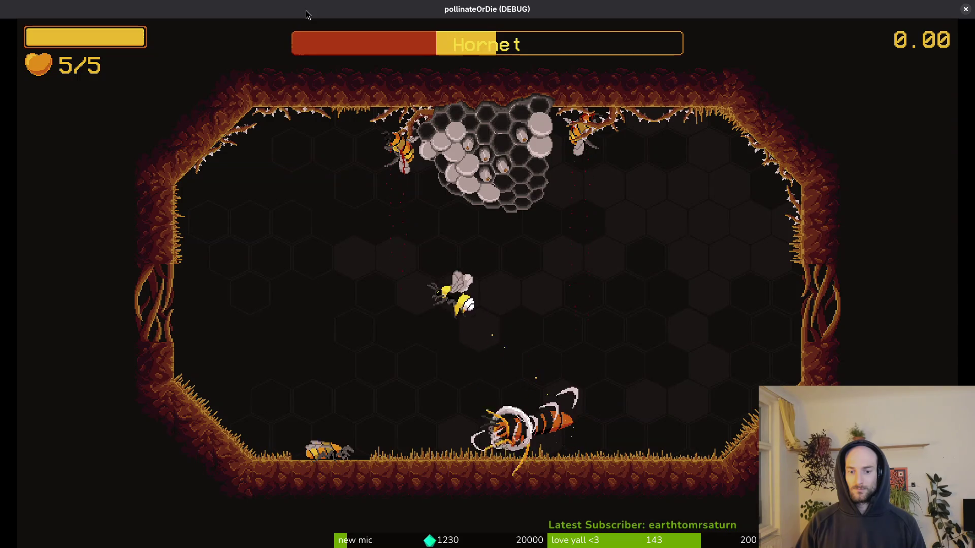
key("w")
key("space")
key("s")
key("w")
key("a")
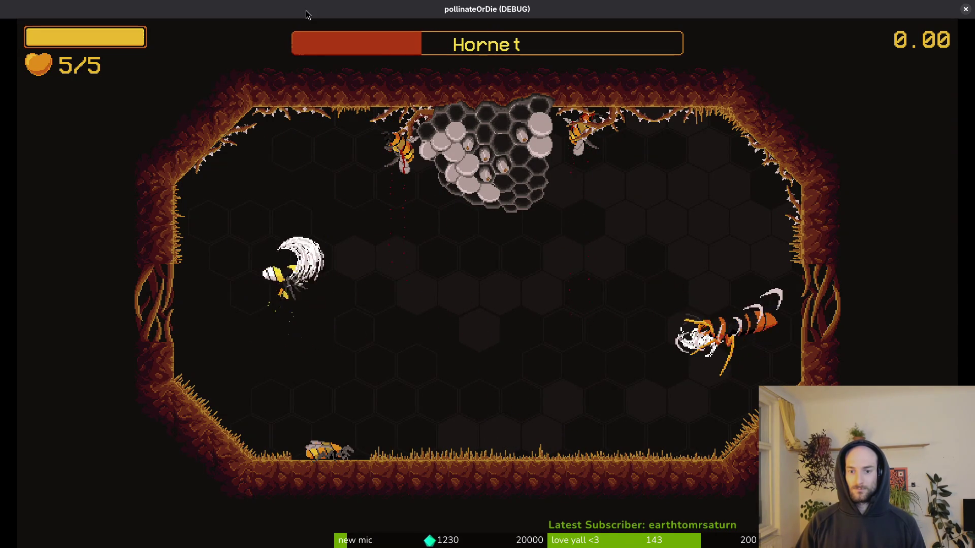
key("w")
key("s")
key("d")
key("s")
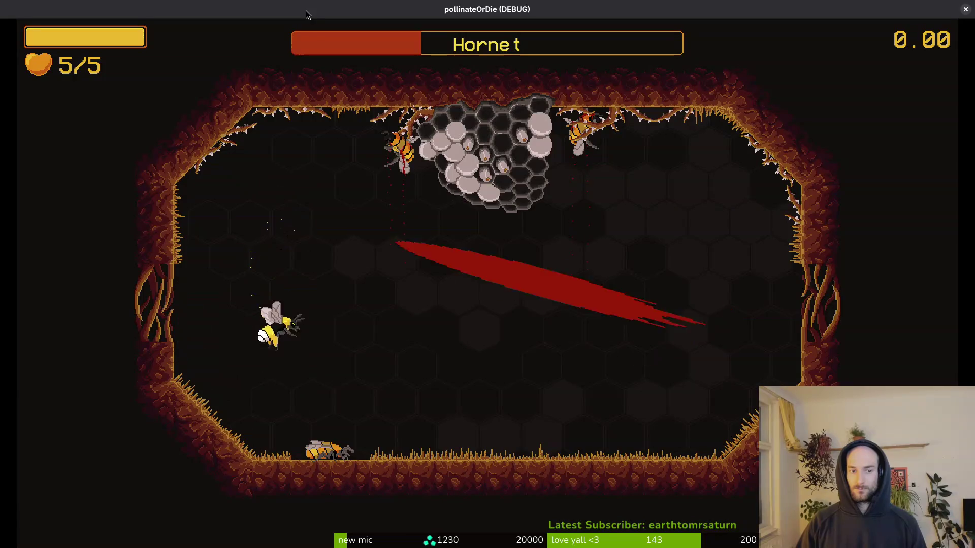
key("d")
key("d")
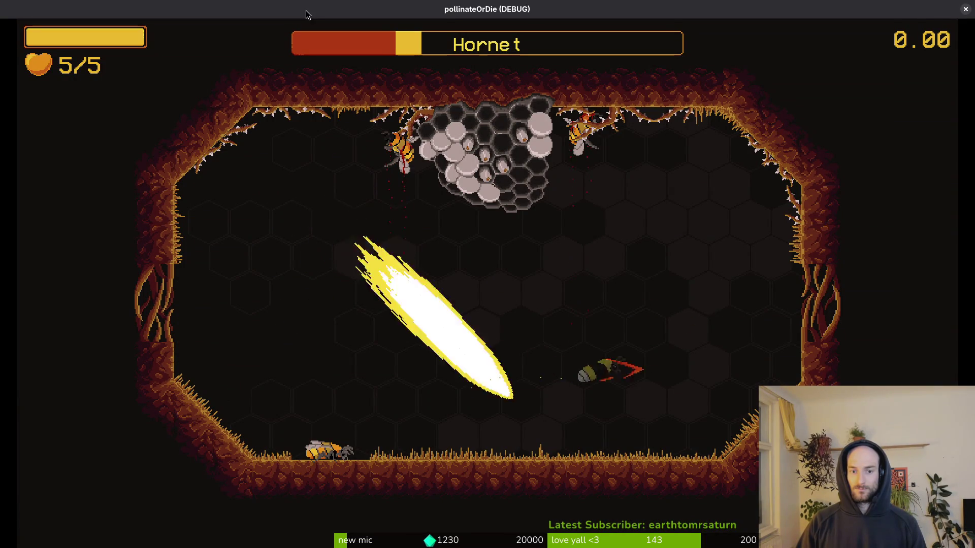
key("w")
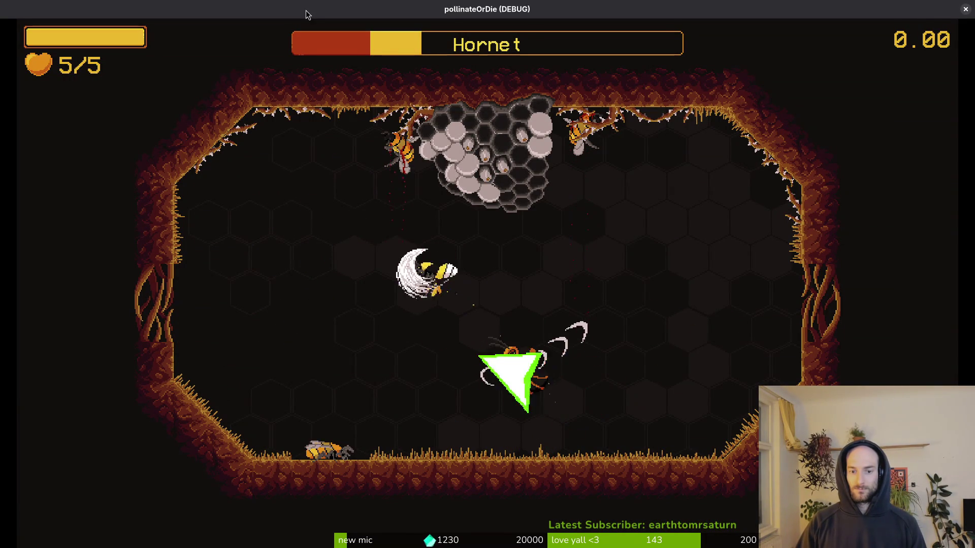
key("d")
key("a")
key("a")
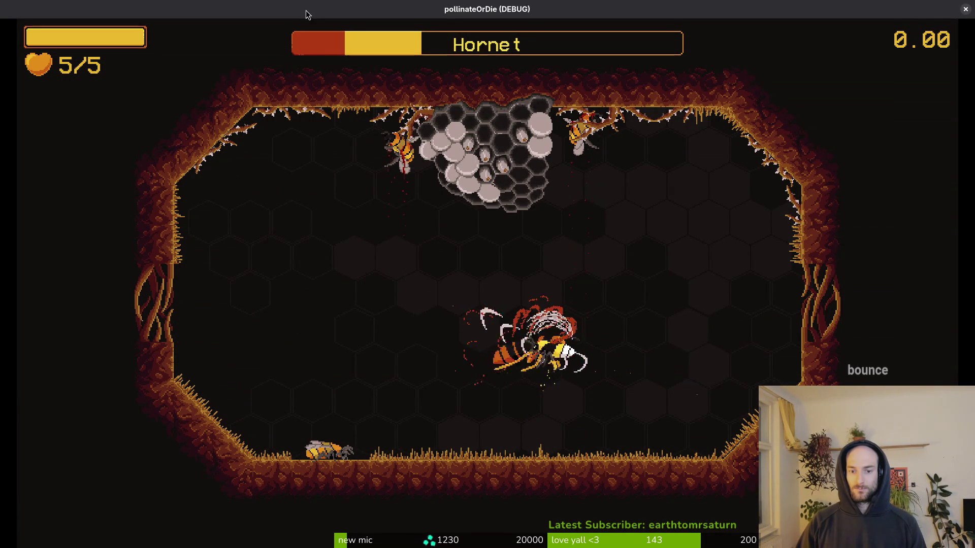
key("w")
key("s")
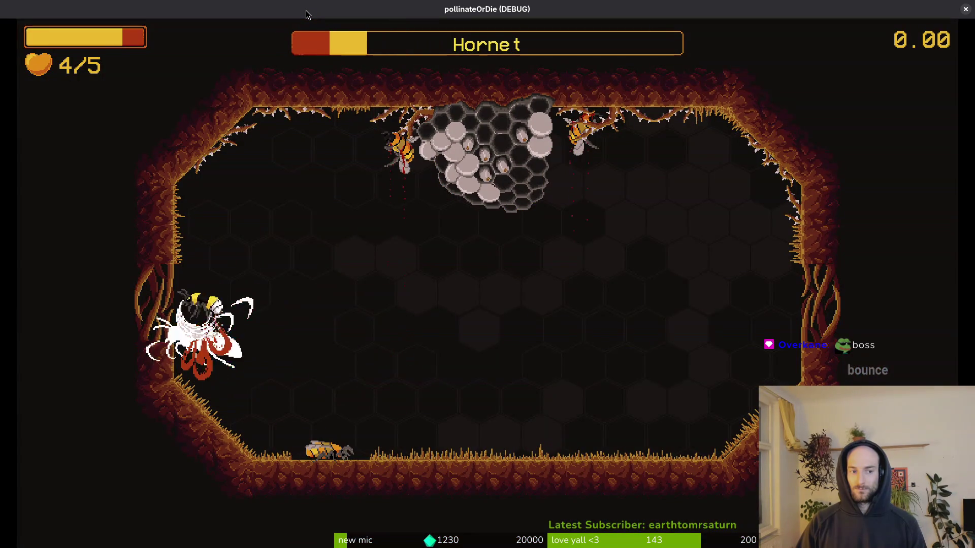
key("d")
key("w")
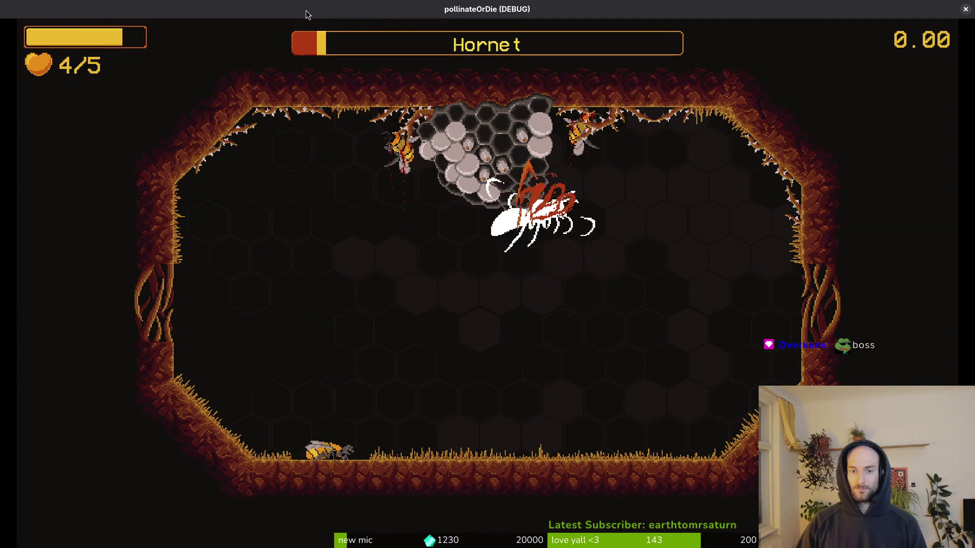
key("a")
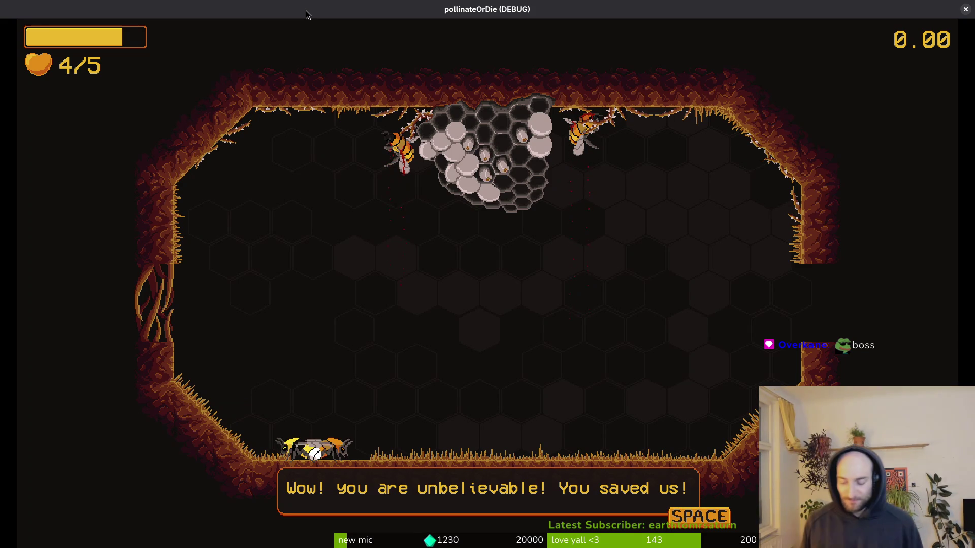
Play through the friend's "PLEASE SOMEONE HELP!!!" dialogue, then close the debug game
key("space")
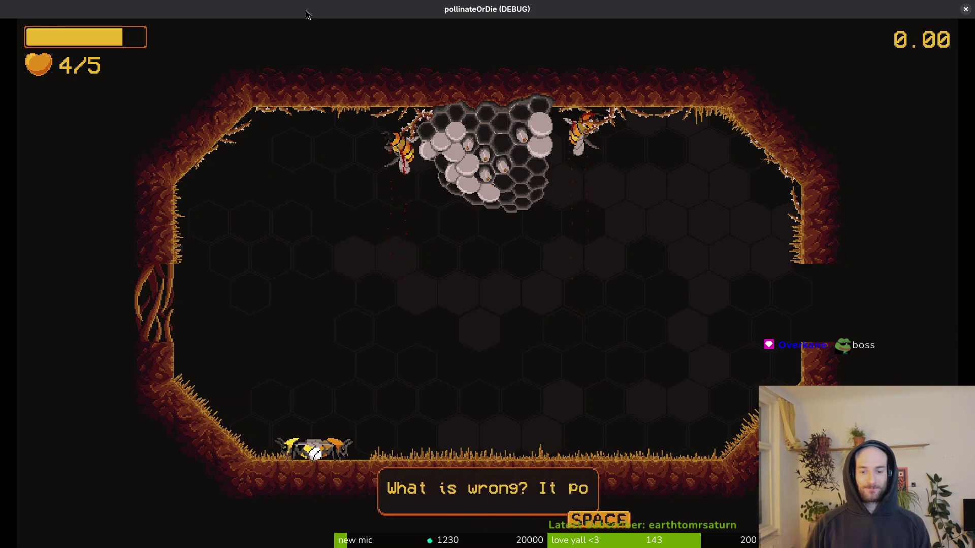
key("space")
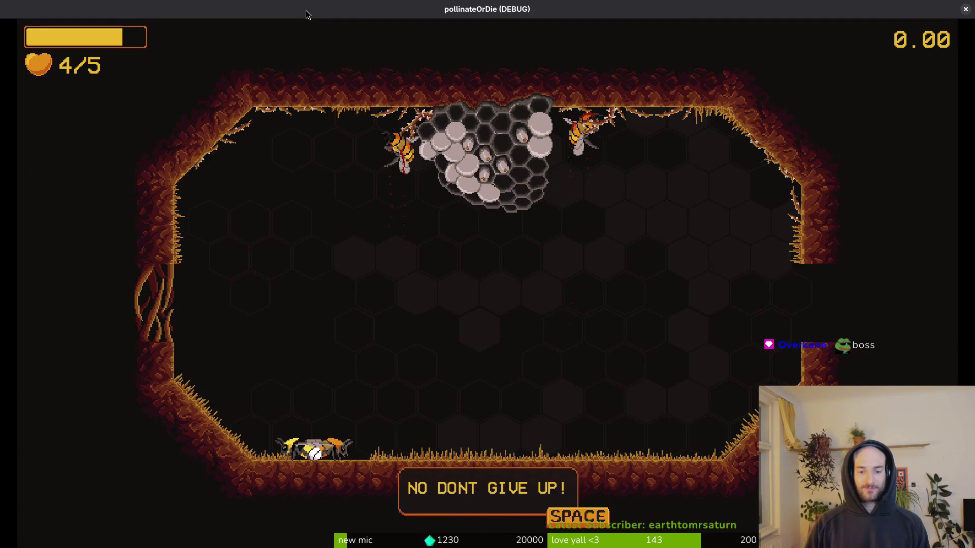
key("space")
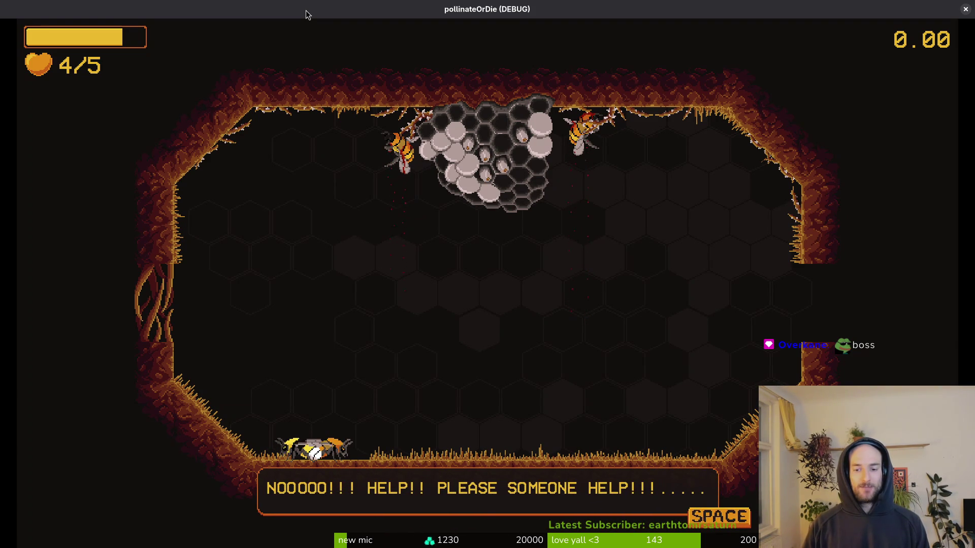
key("space")
key("Right")
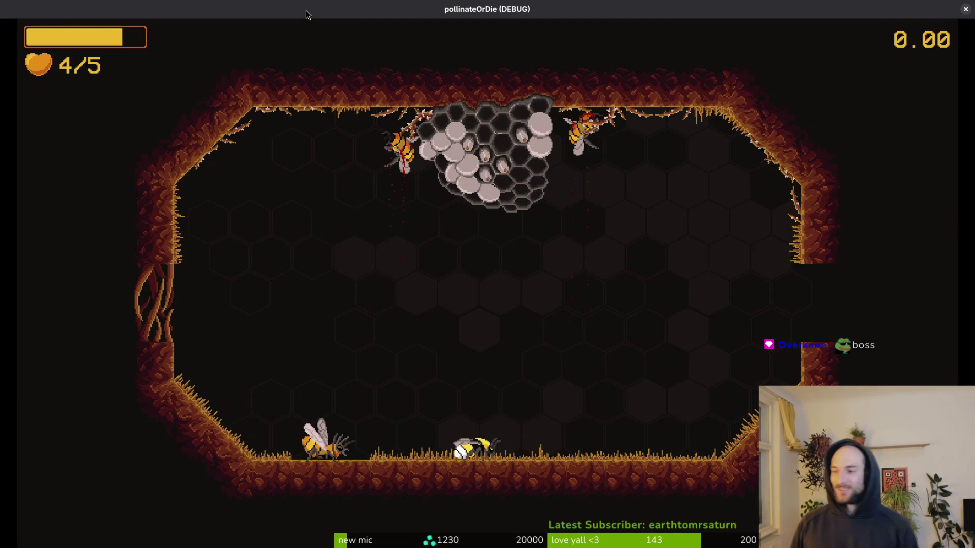
key("Escape")
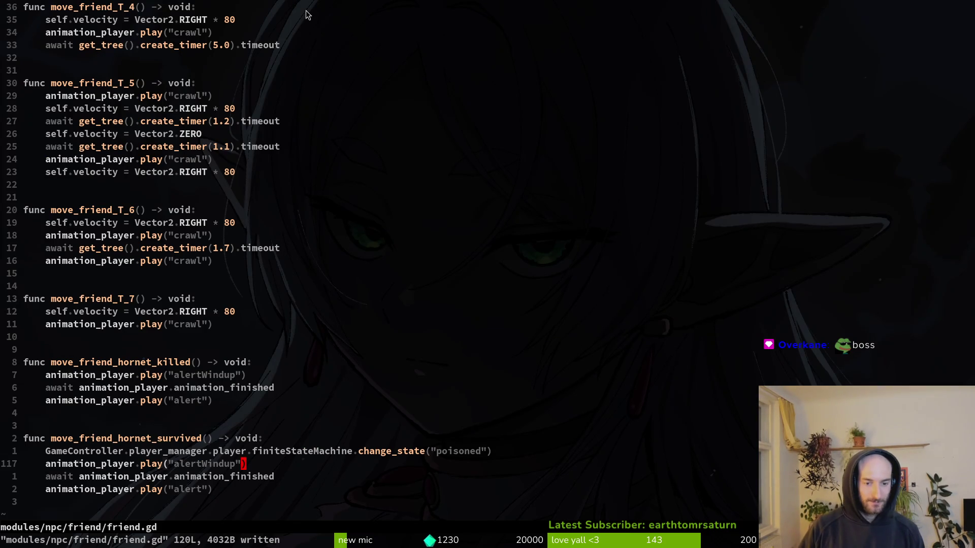
Move the change_state("poisoned") line up into move_friend_hornet_killed in friend.gd
key("shift+v")
key("y")
key("shift+v")
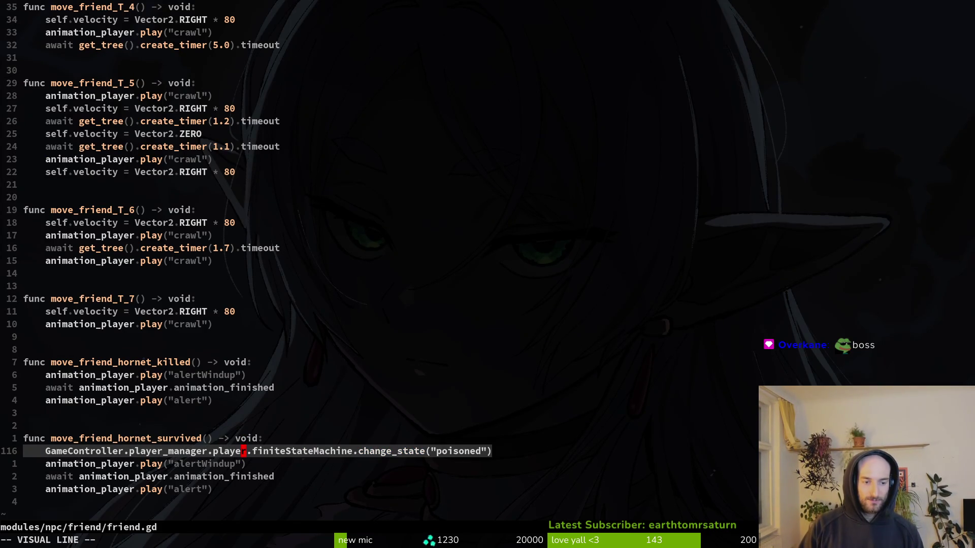
key("shift+k")
key("shift+k")
key("shift+k")
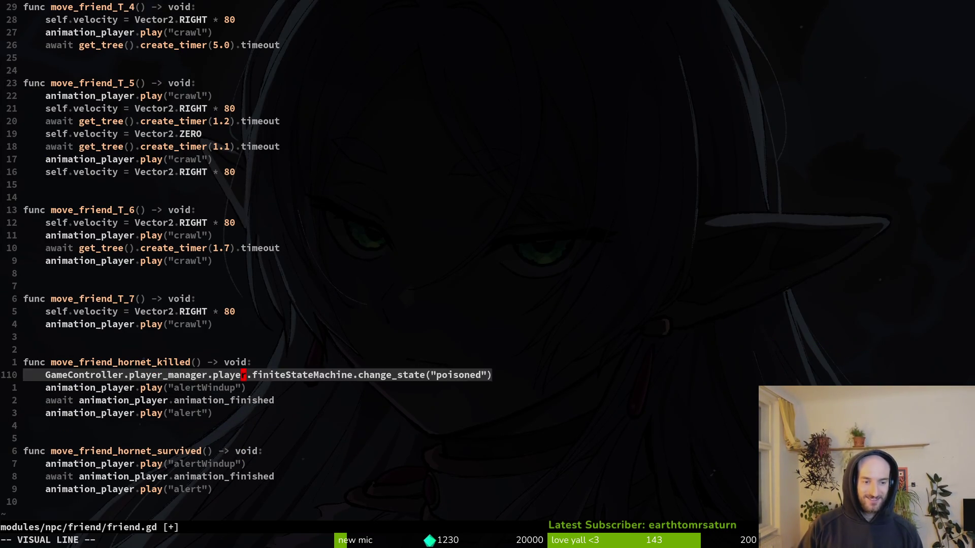
key("Escape")
Save friend.gd with :write, quit Vim, and return to Godot
type(":write")
key("Return")
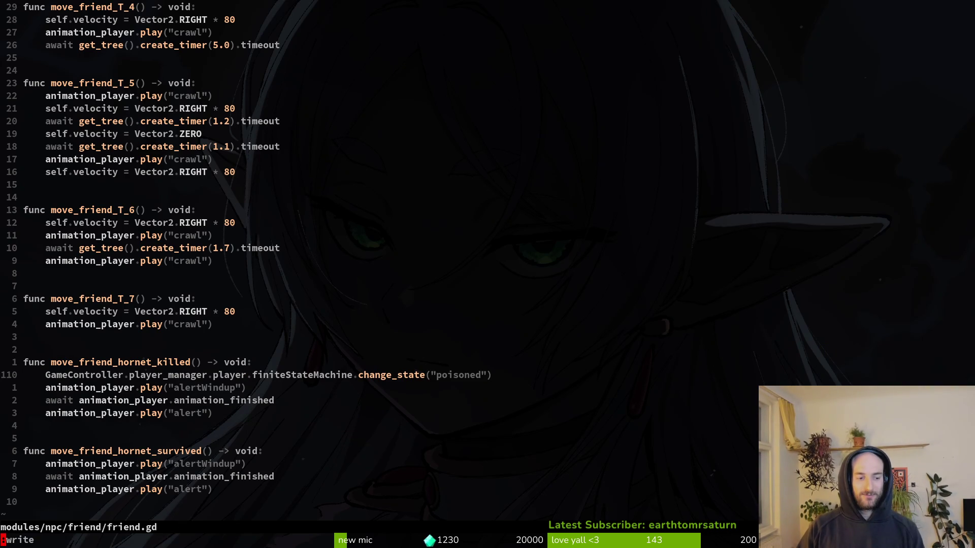
key("Return")
key("alt+Tab")
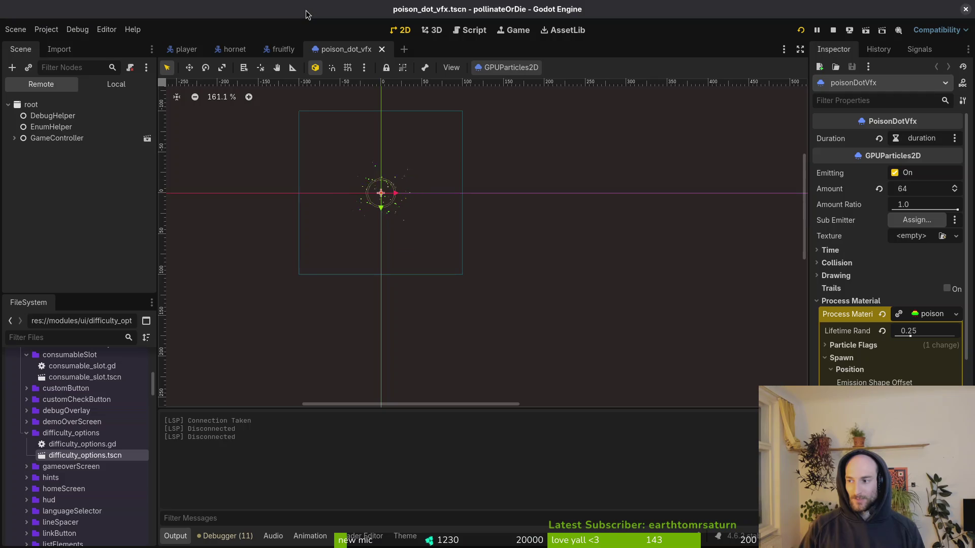
Run the project with F5 and glance at the pause menu's settings
key("F5")
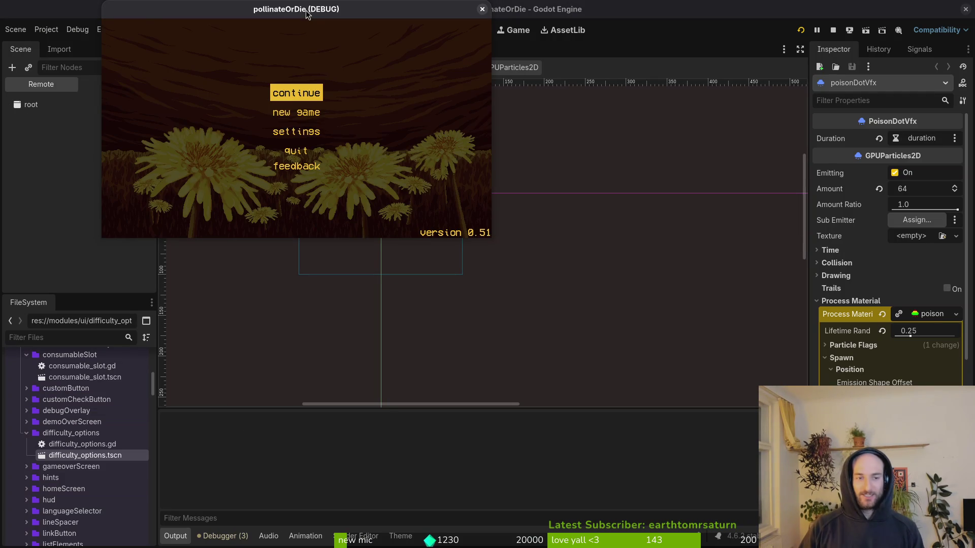
key("Escape")
key("Down")
key("Down")
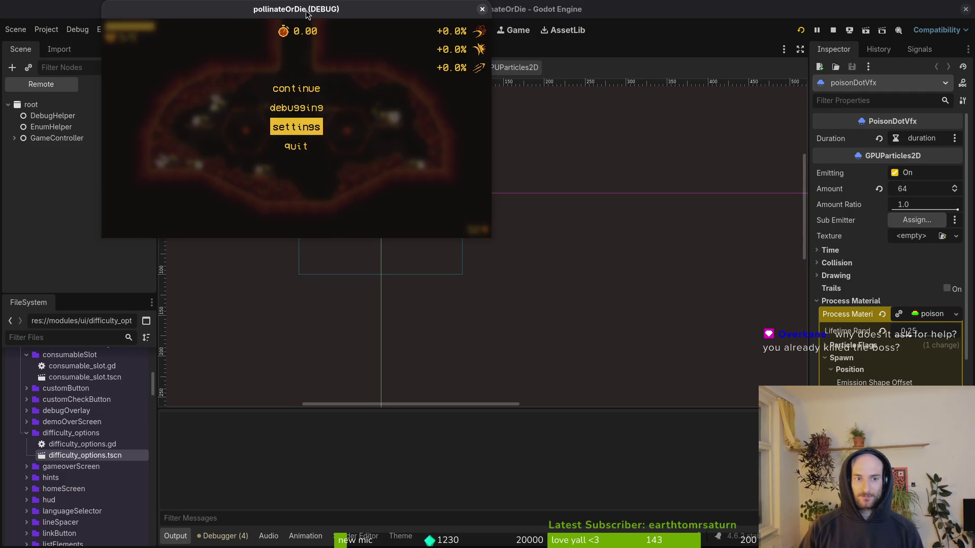
key("Return")
key("Escape")
key("Escape")
Quit the level from the pause menu and confirm OK to return to the main menu
key("Up")
key("Up")
key("Down")
key("Return")
key("Left")
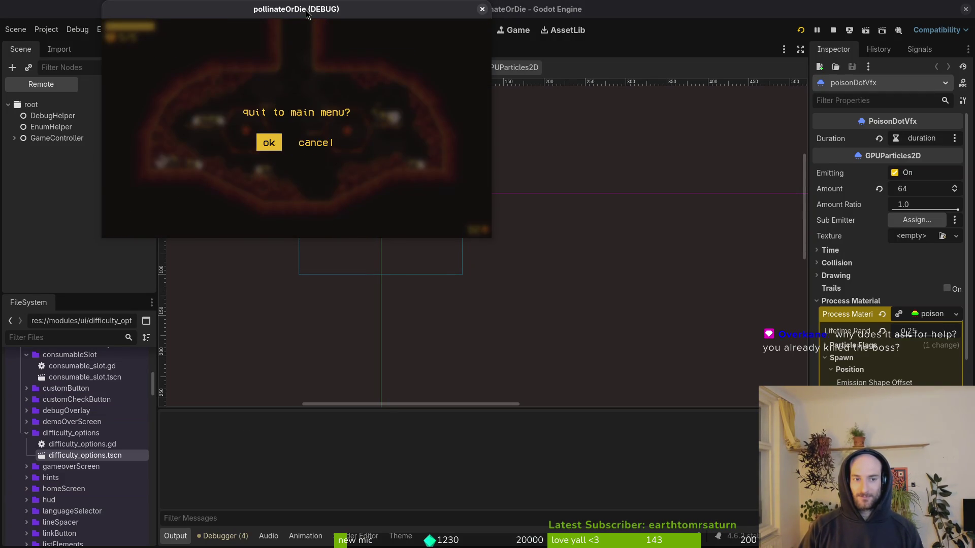
key("Return")
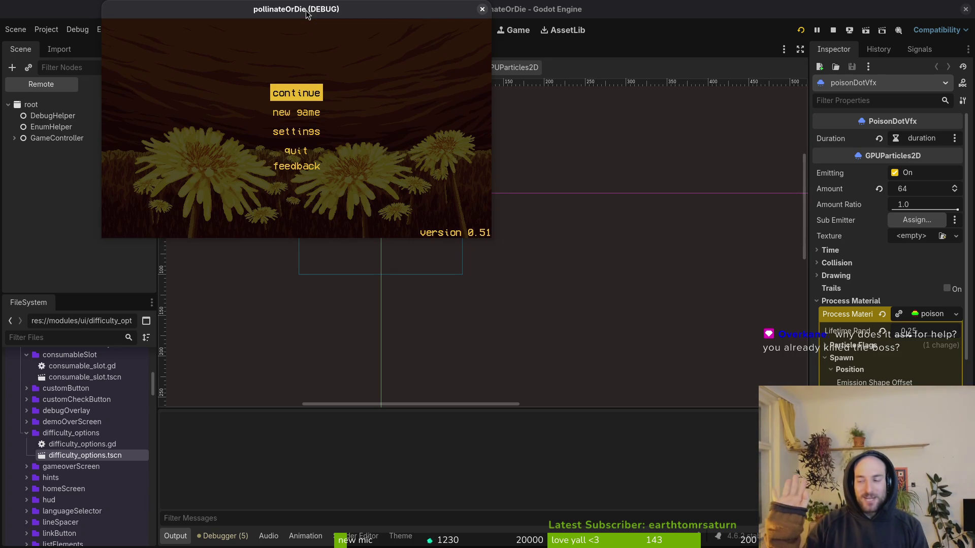
key("Down")
Start a new game and fly up through the first rooms to free the trapped bee
key("Return")
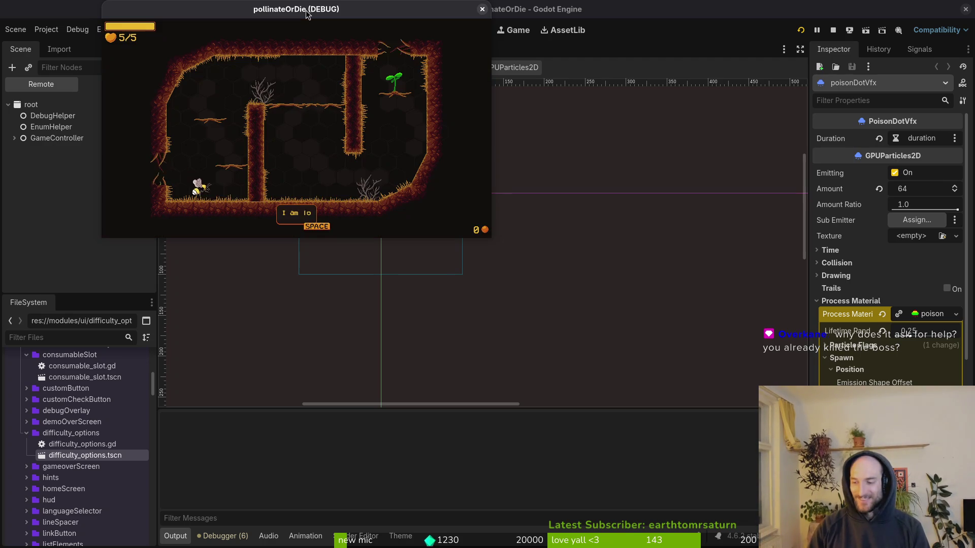
key("space")
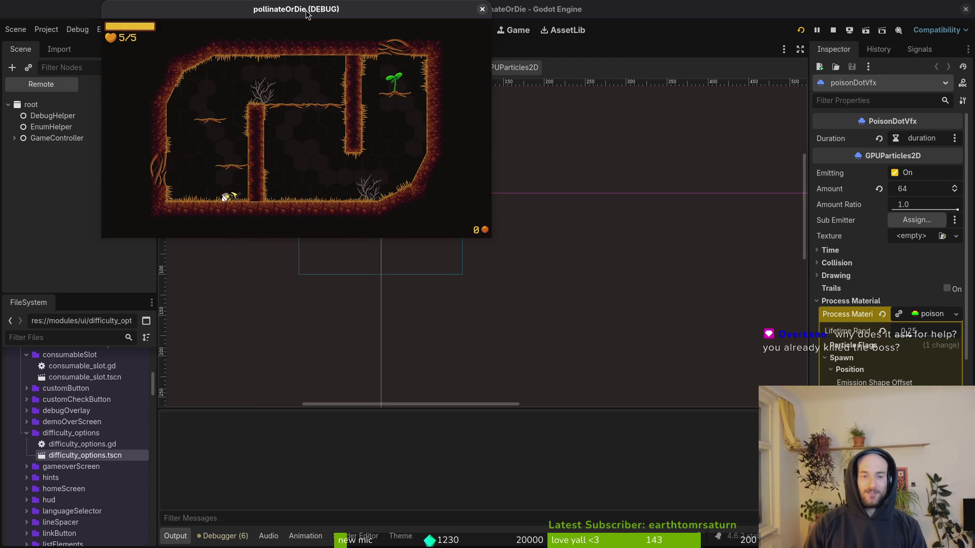
key("Up")
key("Right")
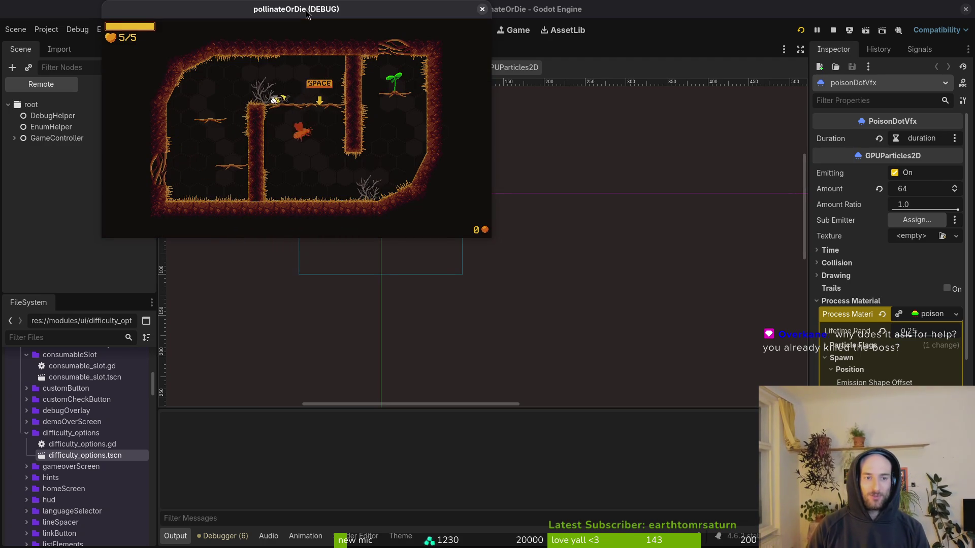
key("space")
key("Down")
key("Right")
key("Up")
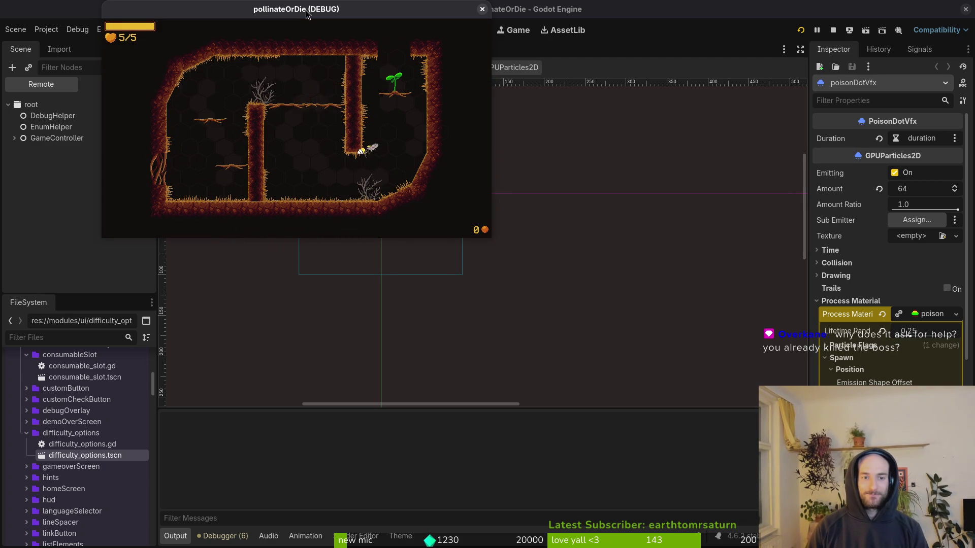
key("Right")
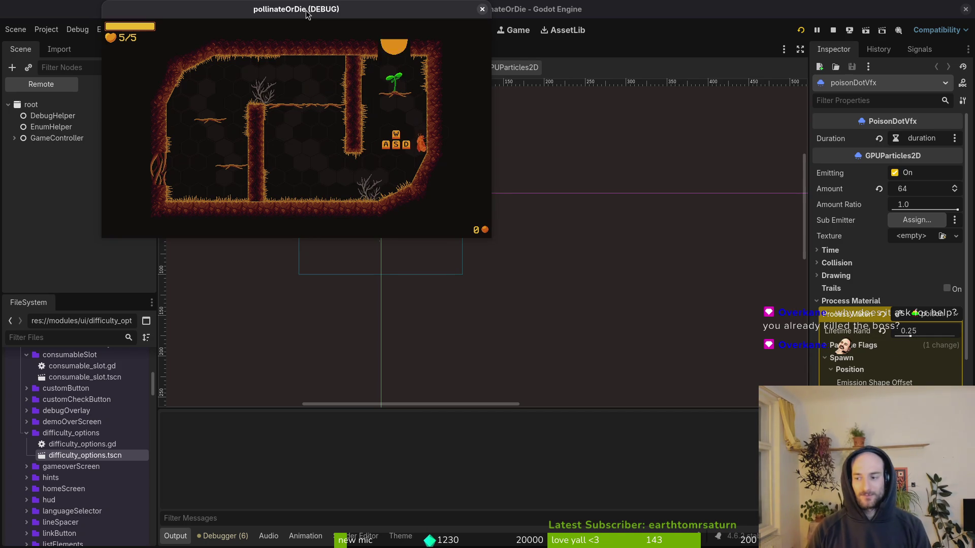
key("Up")
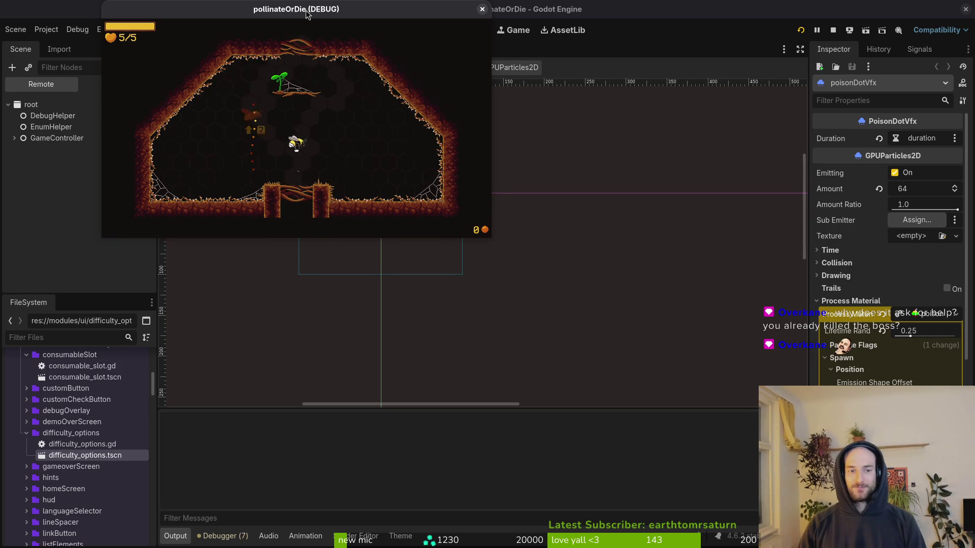
key("Up")
key("Up")
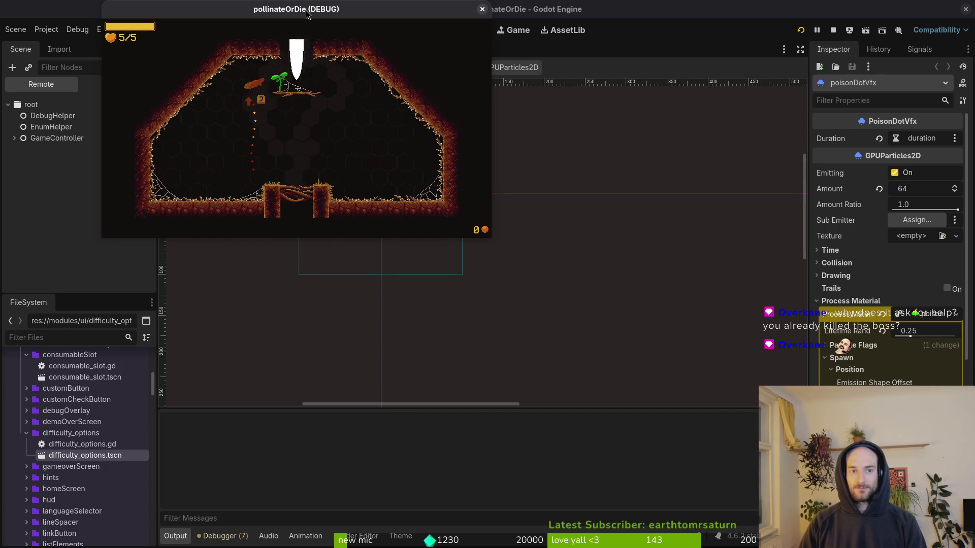
key("space")
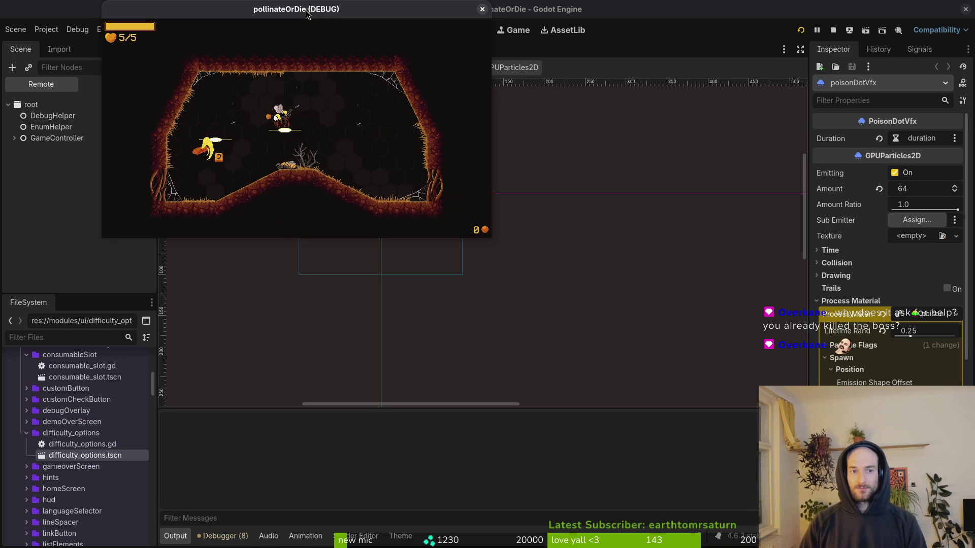
Collect pickups, talk to the exhausted bee, and read the armored-enemy hint
key("Right")
key("Left")
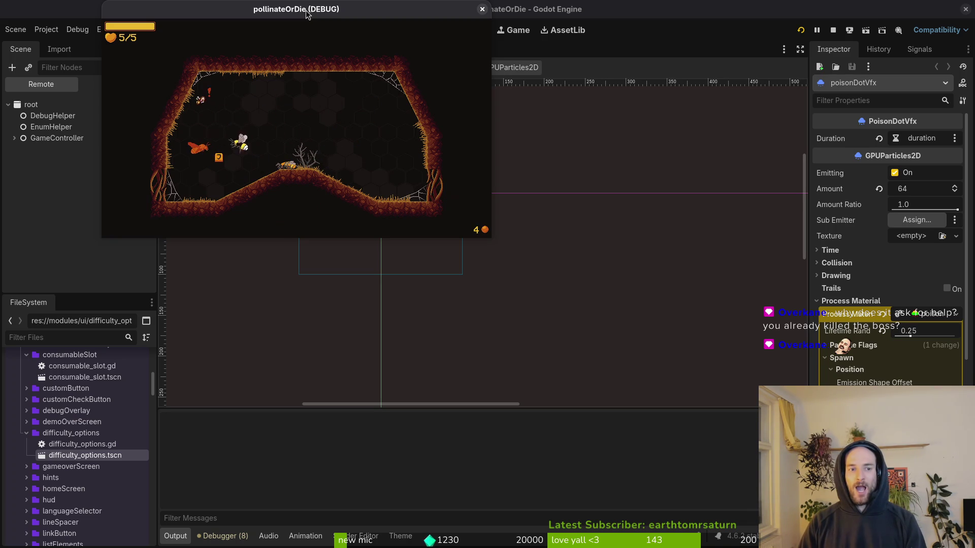
key("Down")
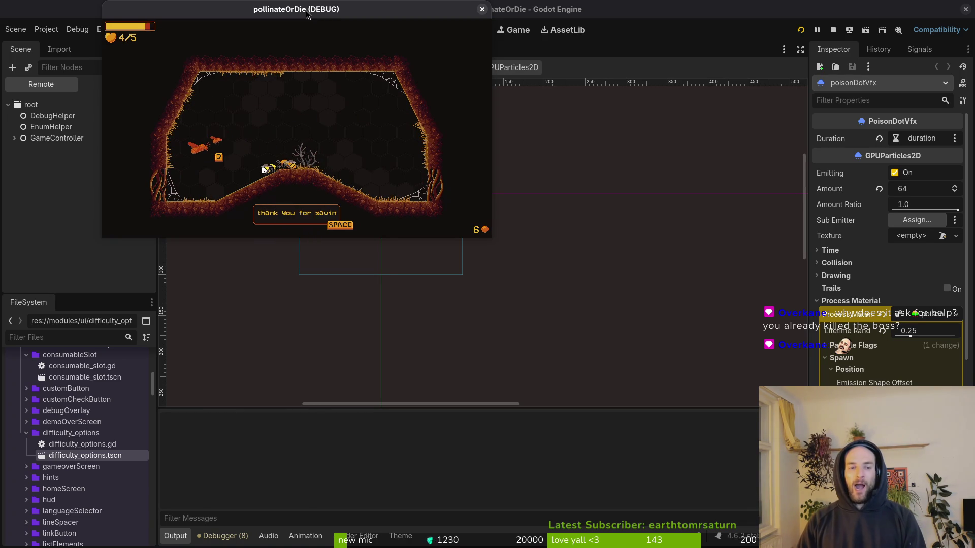
key("space")
key("space")
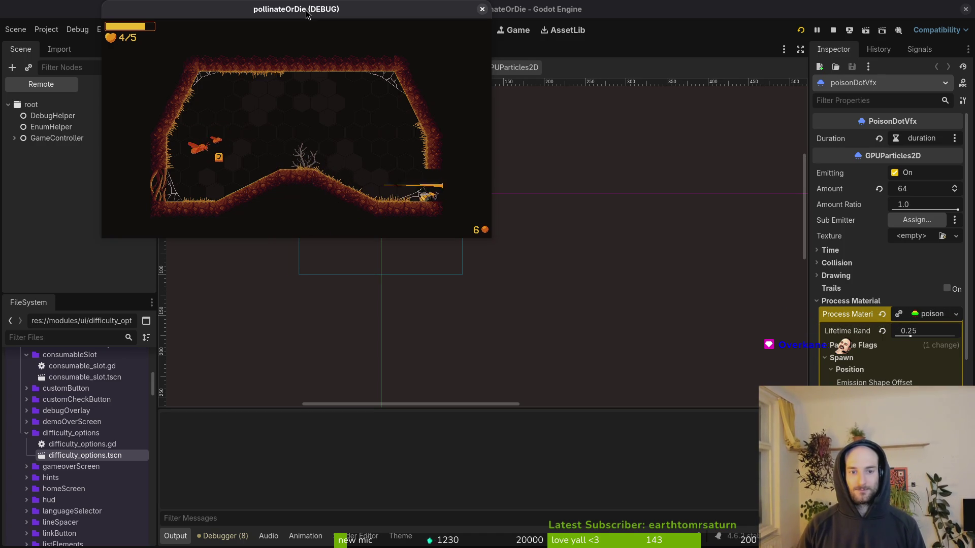
key("Right")
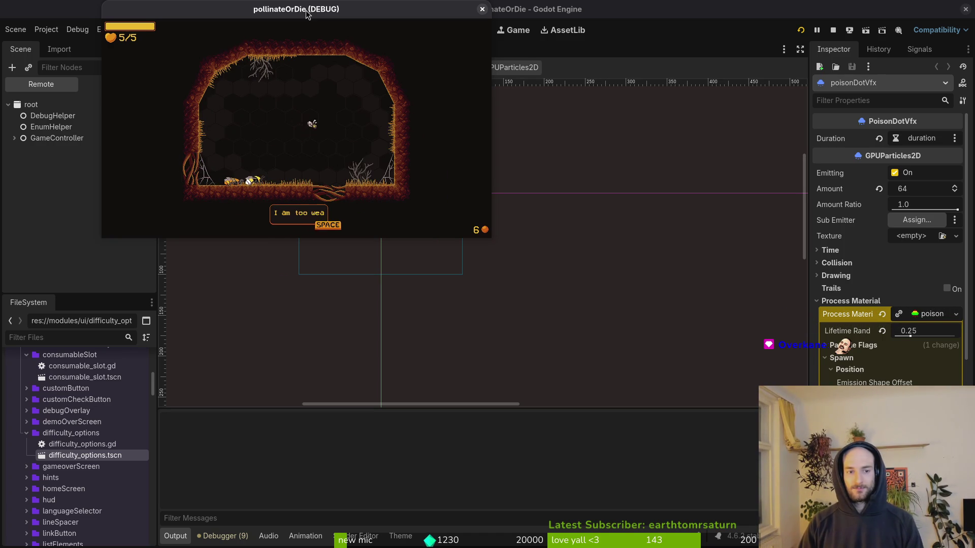
key("space")
key("space")
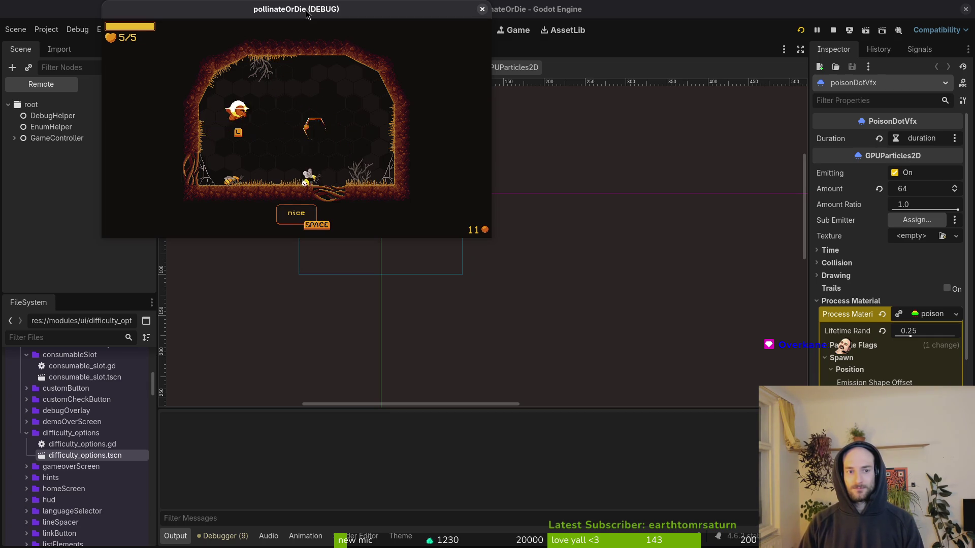
key("space")
key("space")
key("space")
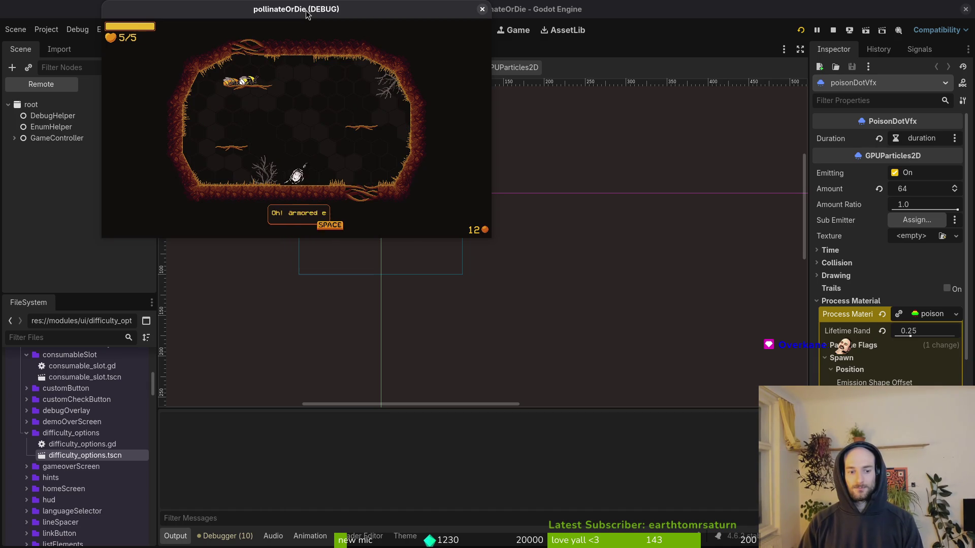
key("space")
key("space")
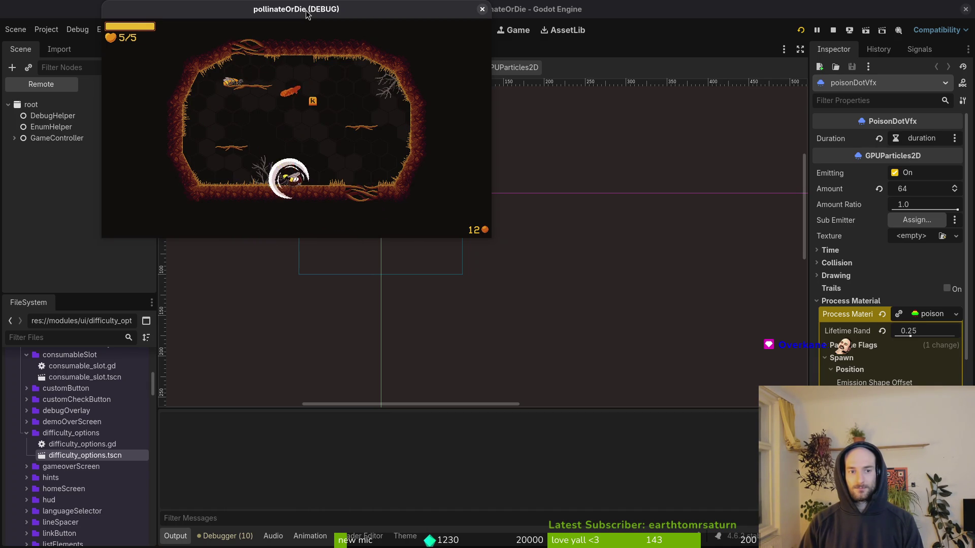
Dash through the enemies, stun the orange one, and dismiss the dandelion hint
key("Left")
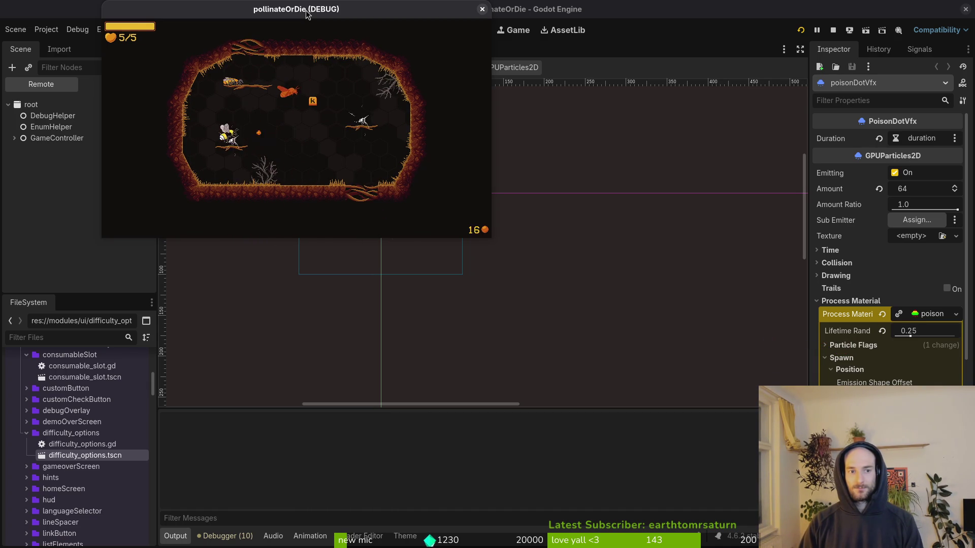
key("Right")
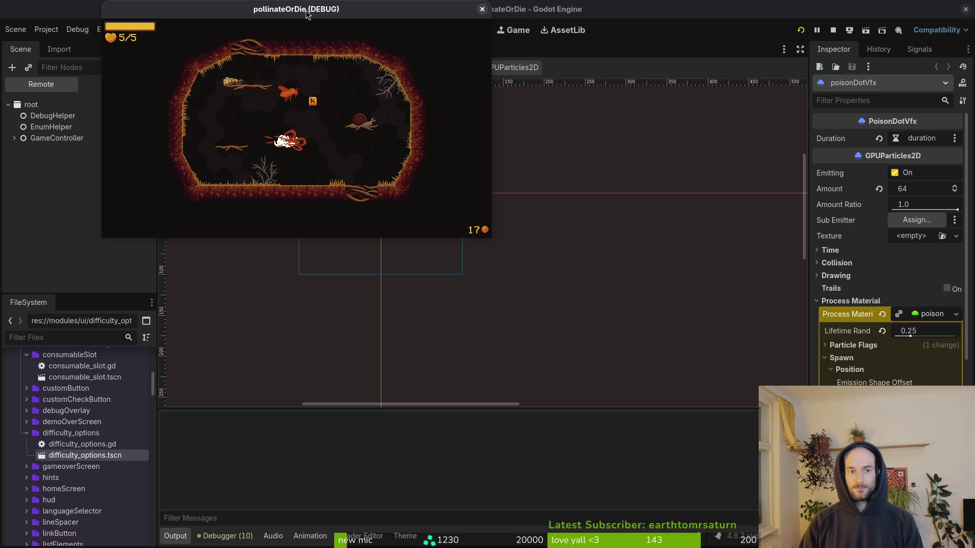
key("Up")
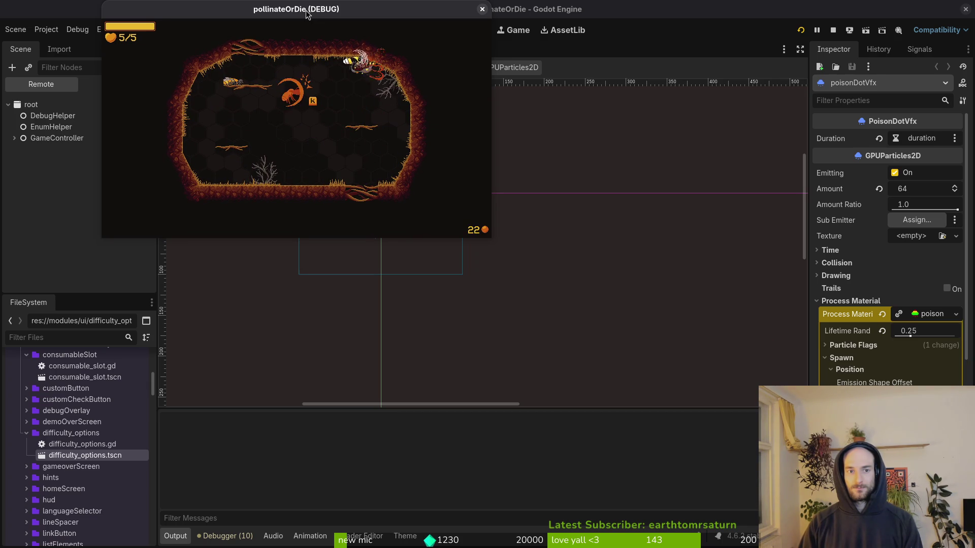
key("k")
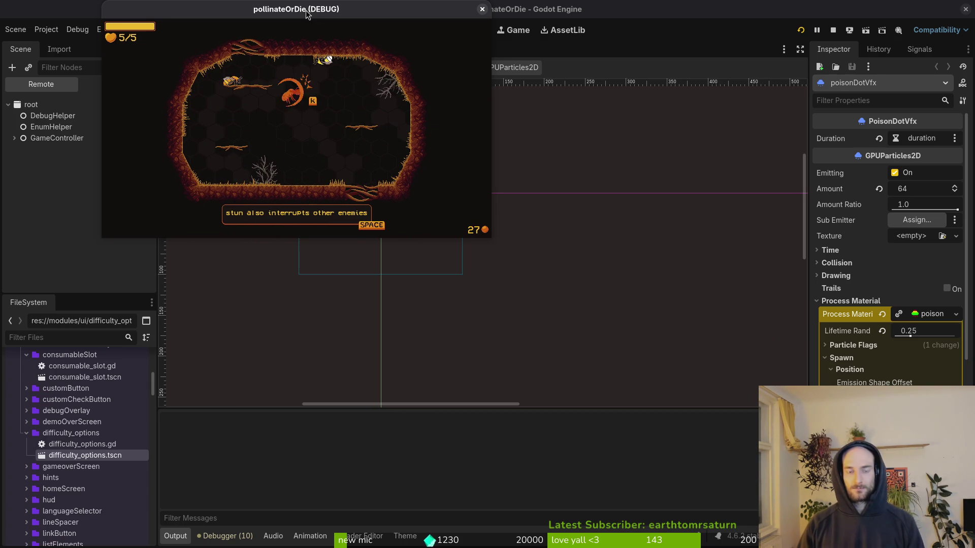
key("space")
key("space")
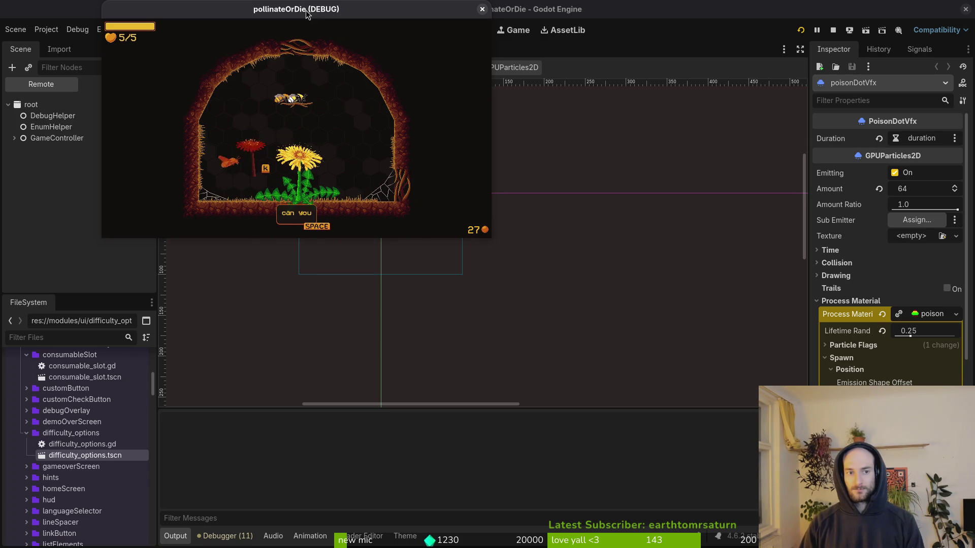
key("space")
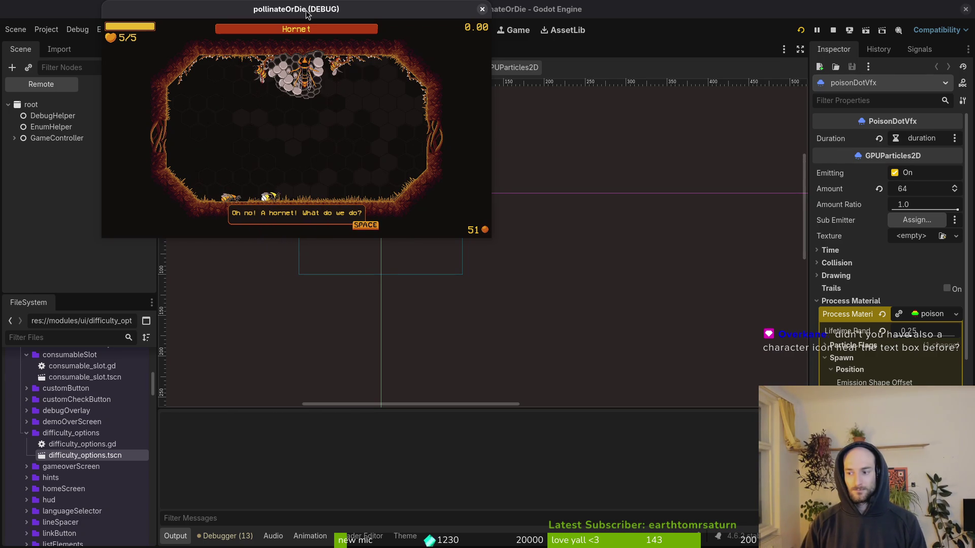
Advance the hornet dialogue and let the fight end in the null 'play' error
key("space")
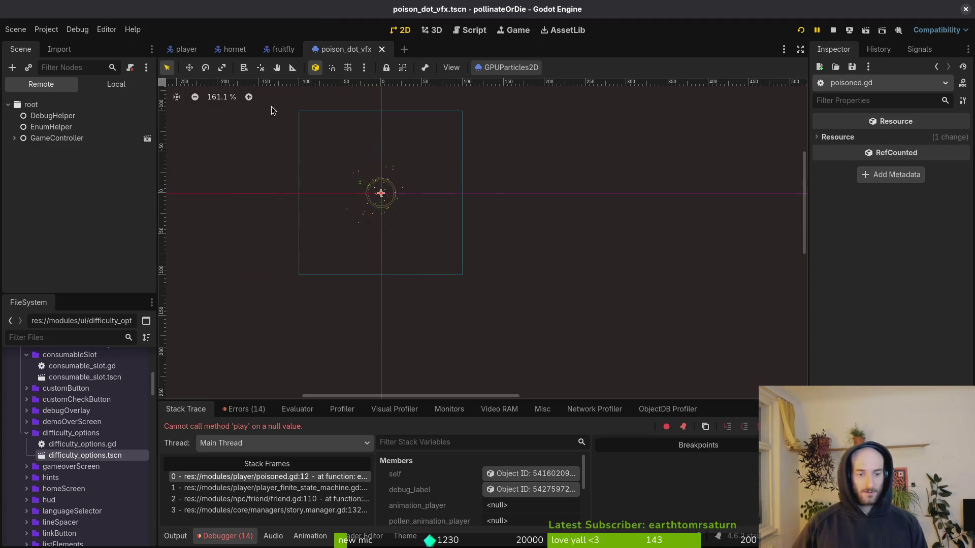
On the player's poisoned node, assign the Sprite2D and pollenSprite AnimationPlayers
left_click(93, 84)
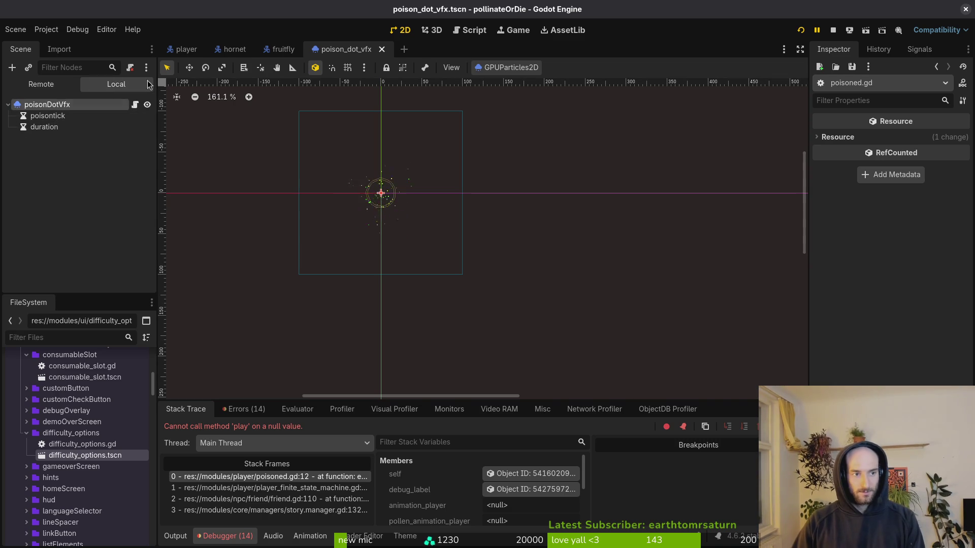
left_click(184, 49)
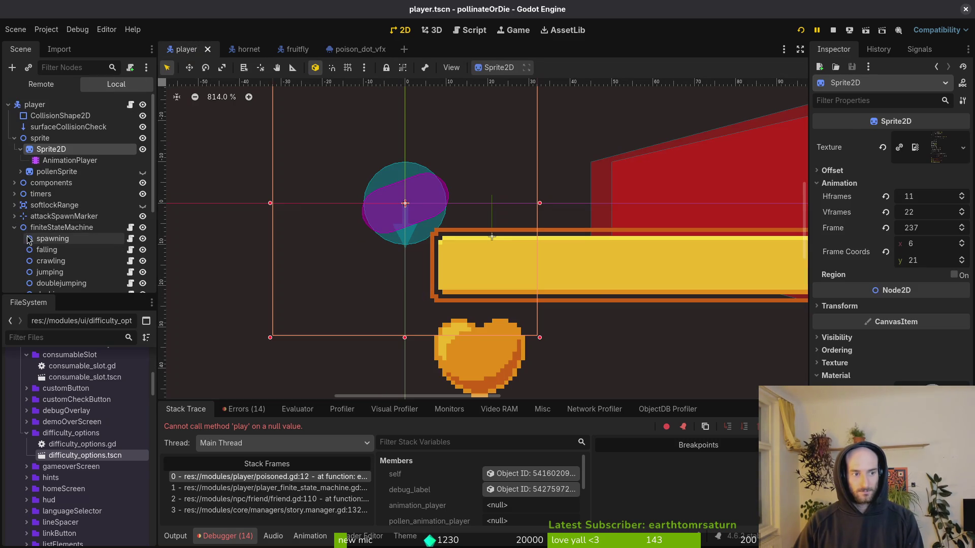
scroll(30, 248, "down", 3)
left_click(50, 255)
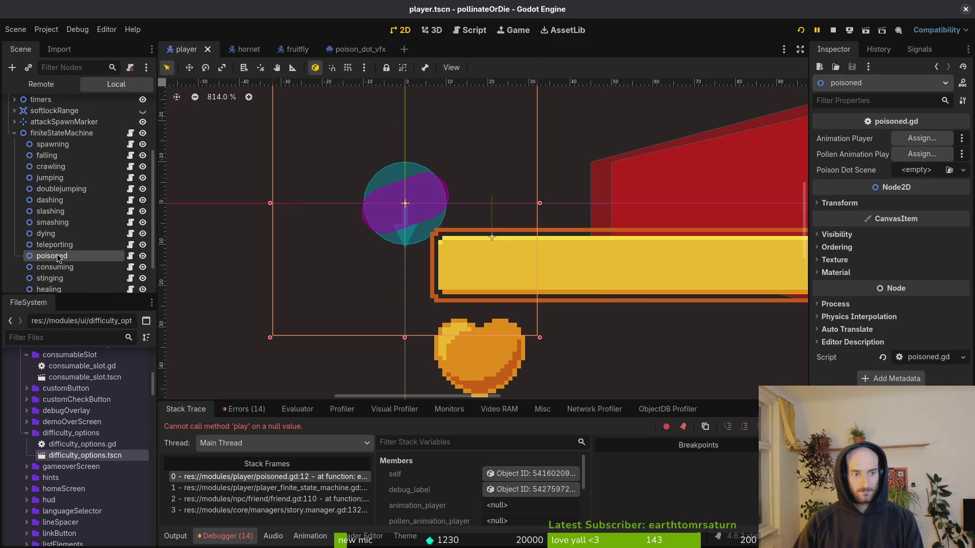
left_click(901, 143)
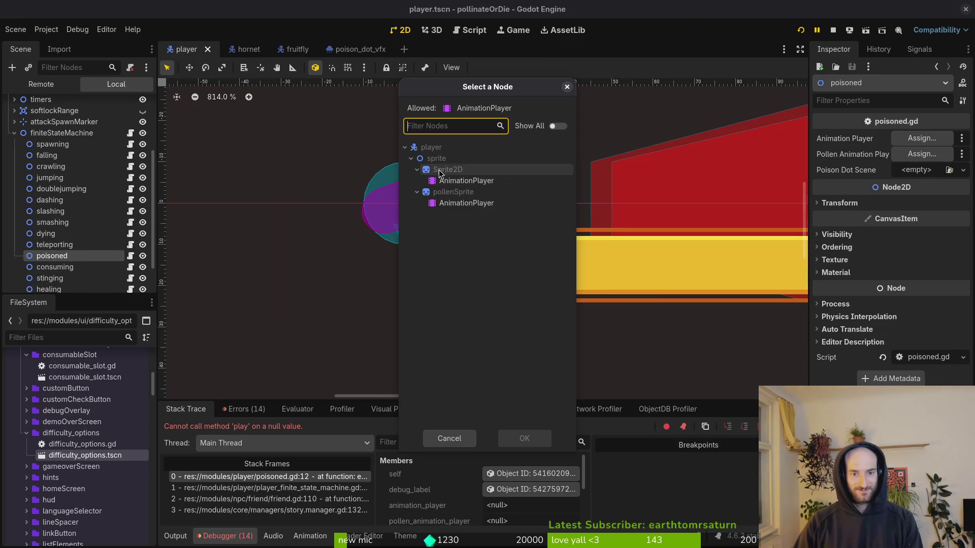
left_click(467, 184)
left_click(533, 443)
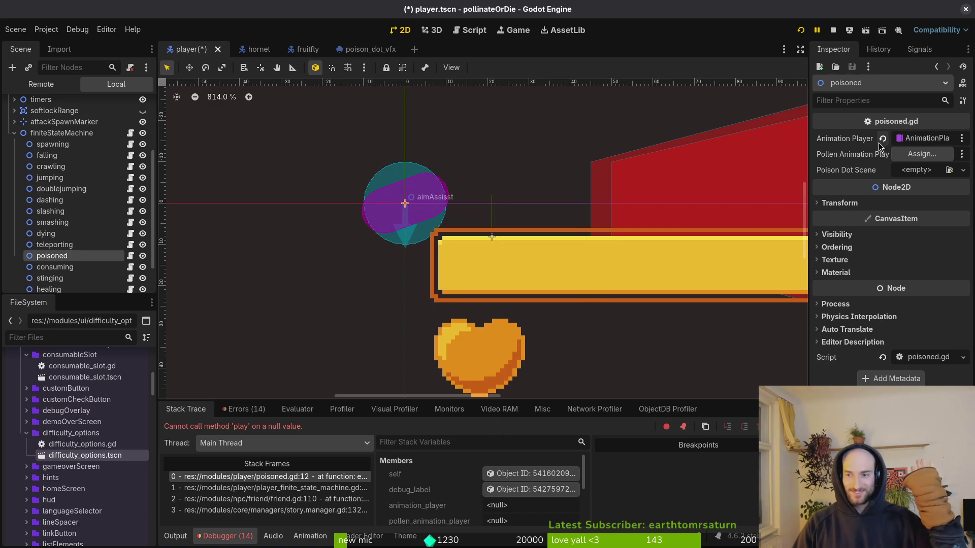
left_click(921, 153)
left_click(457, 203)
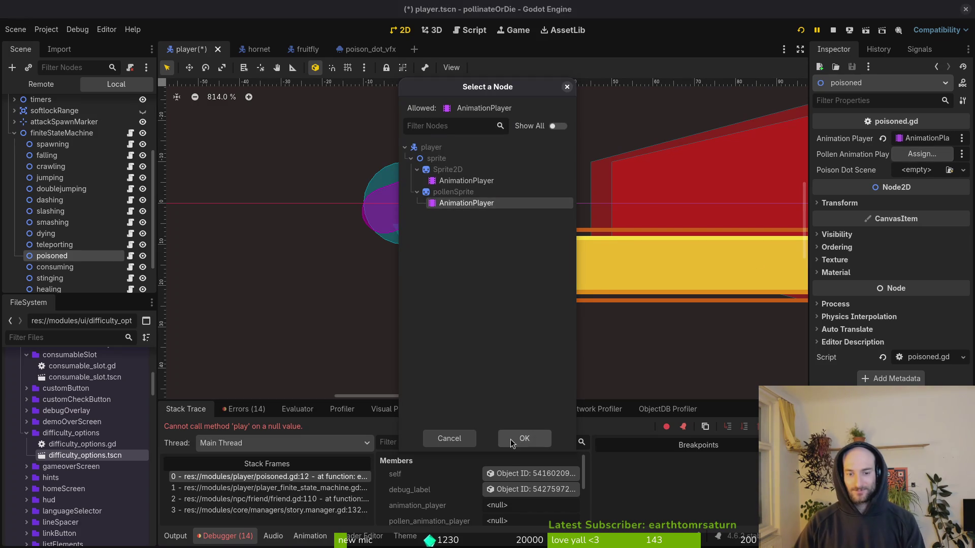
left_click(512, 439)
Quick Load hornet_poison_dot_vfx.tscn as Poison Dot Scene, save the player scene, and rerun
left_click(917, 170)
left_click(927, 216)
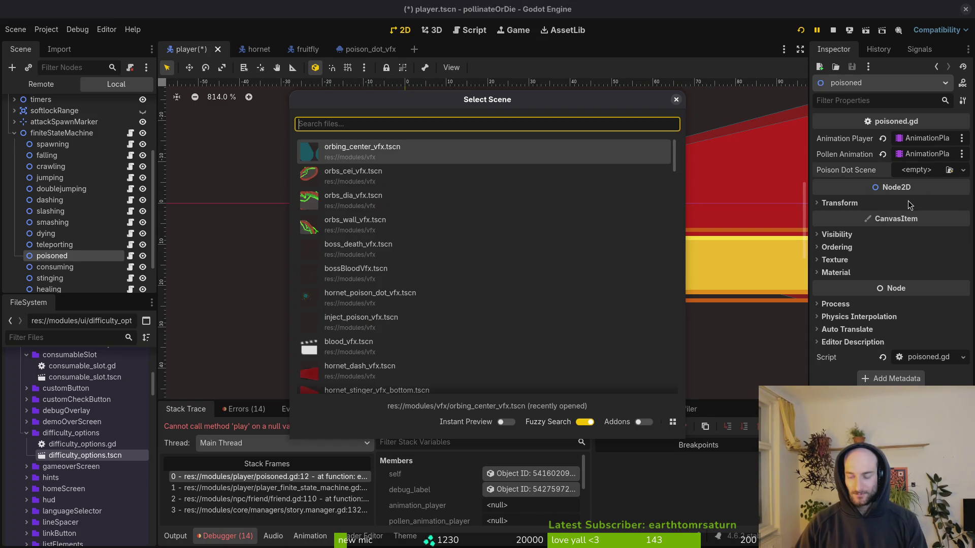
type("hornpo")
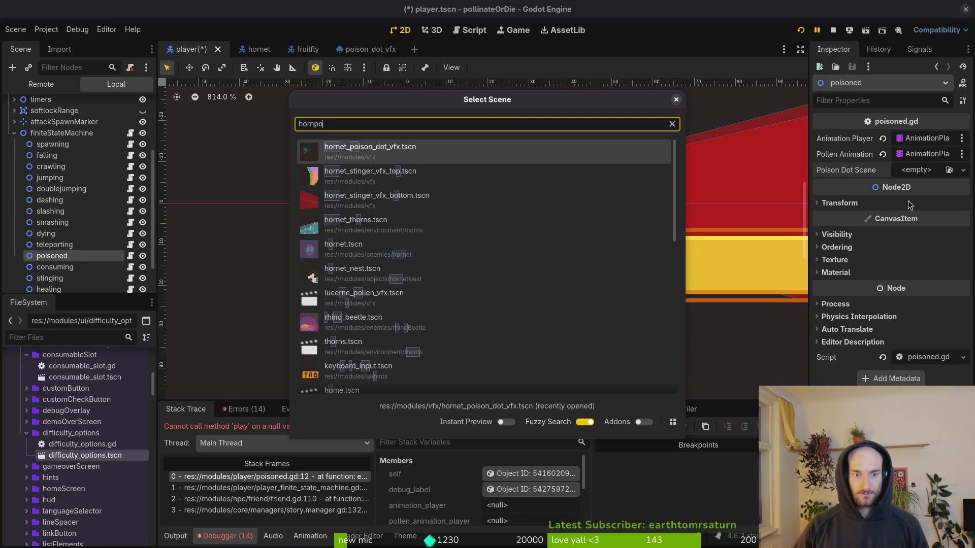
key("Return")
key("ctrl+s")
left_click(800, 30)
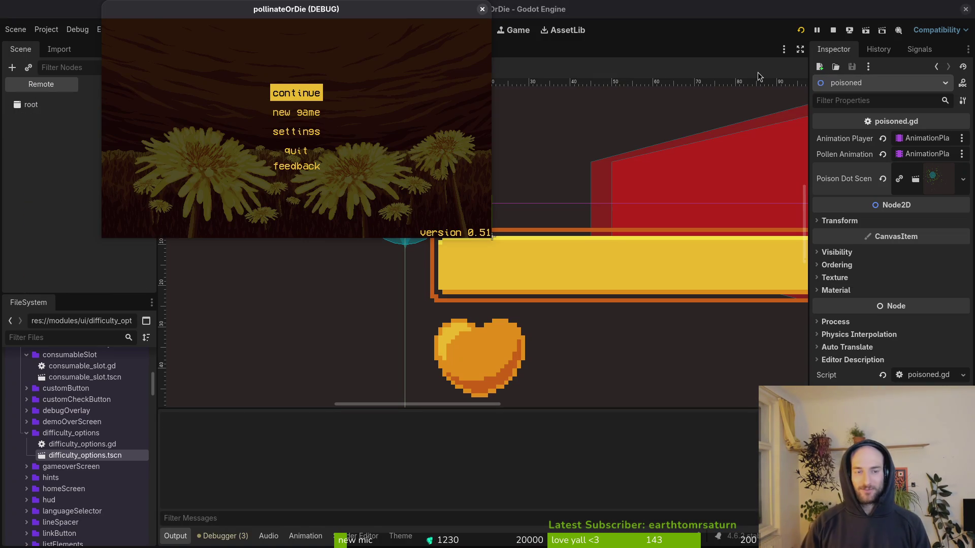
Continue into the game, load the hornet level from debug select, then check the debugger
key("Return")
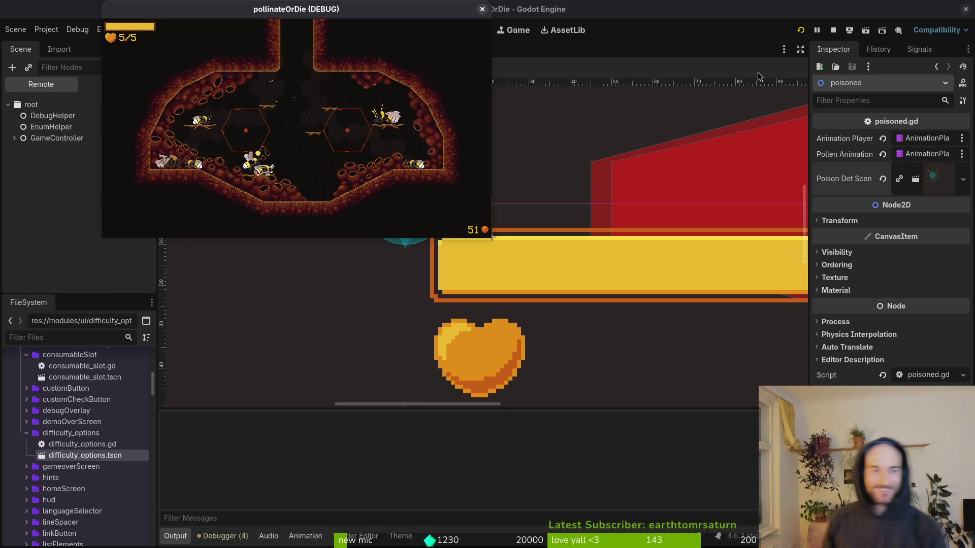
key("Escape")
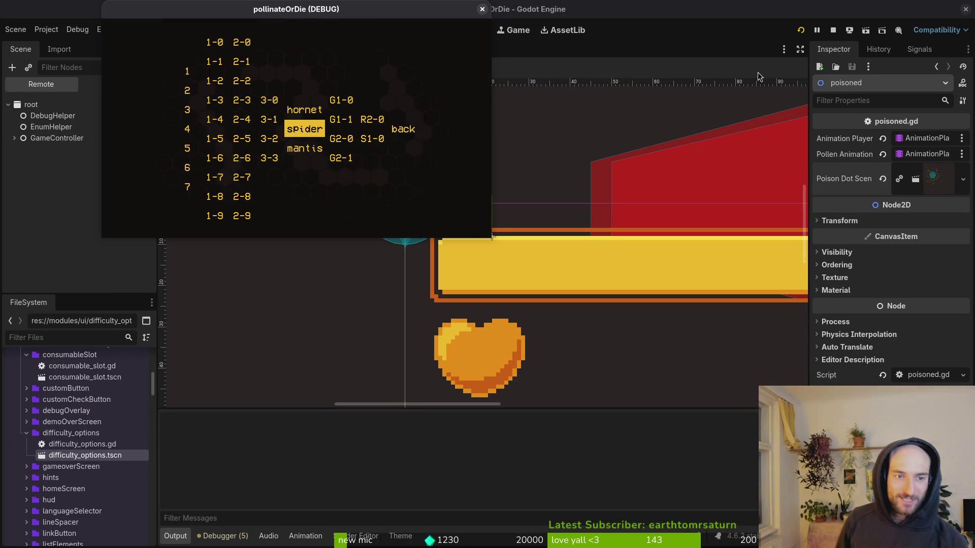
key("Return")
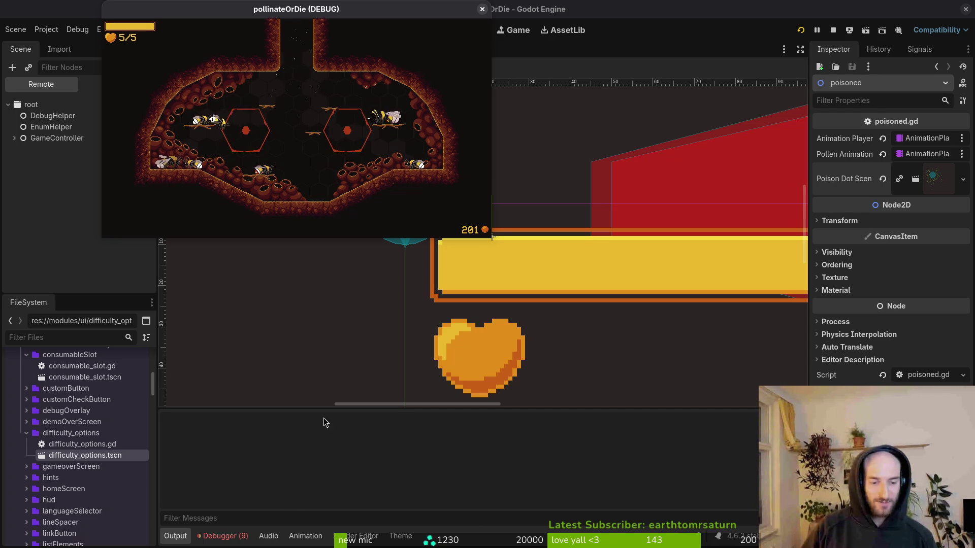
left_click(221, 535)
Review the runtime errors and the sprite AnimationPlayer's animations in the player scene
left_click(241, 408)
scroll(355, 482, "down", 2)
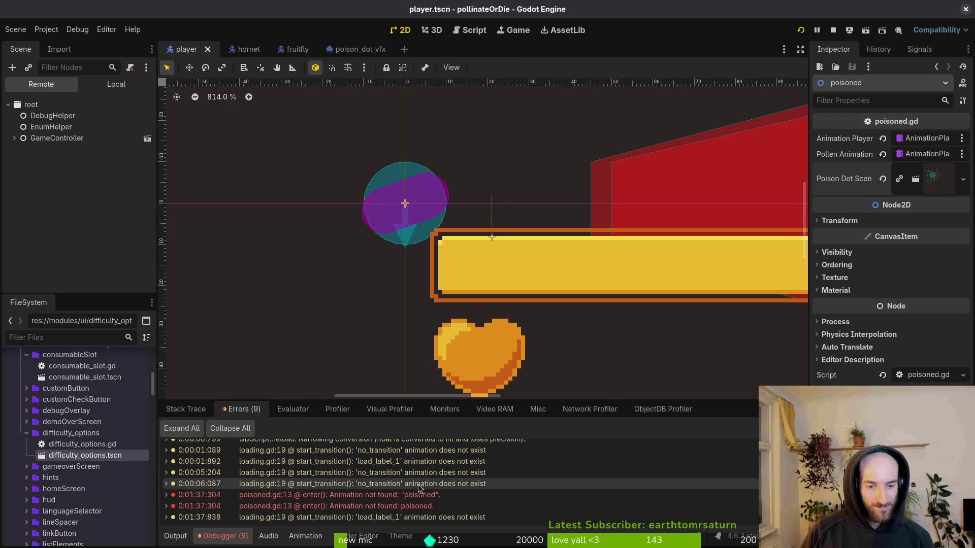
left_click(104, 88)
scroll(65, 171, "up", 5)
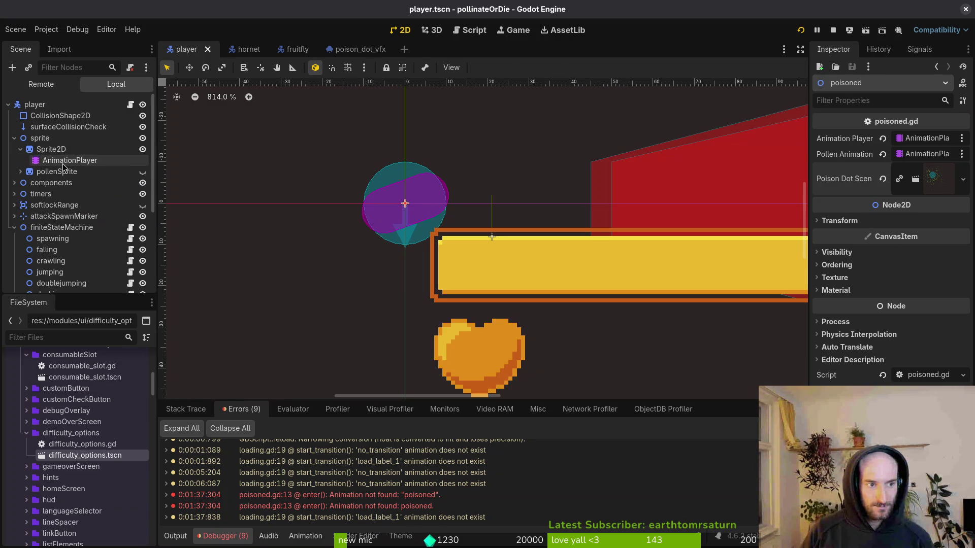
left_click(66, 161)
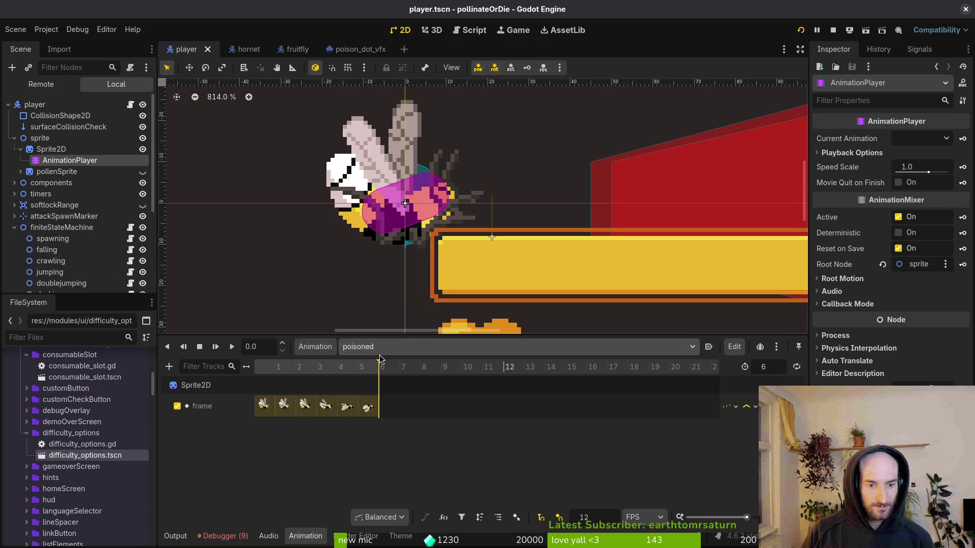
left_click(222, 536)
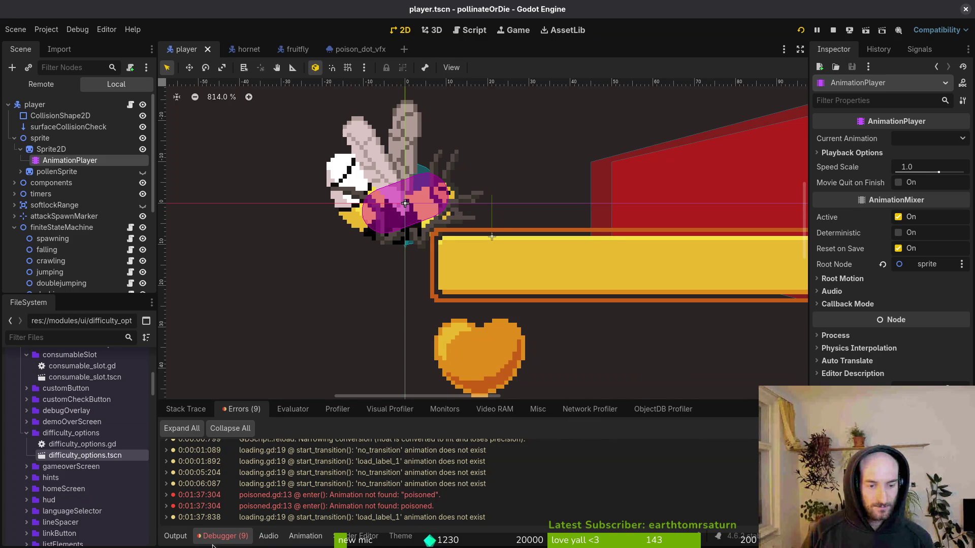
Add a "poisoned" animation of length 6 to pollenSprite's AnimationPlayer, save, and rerun
left_click(20, 171)
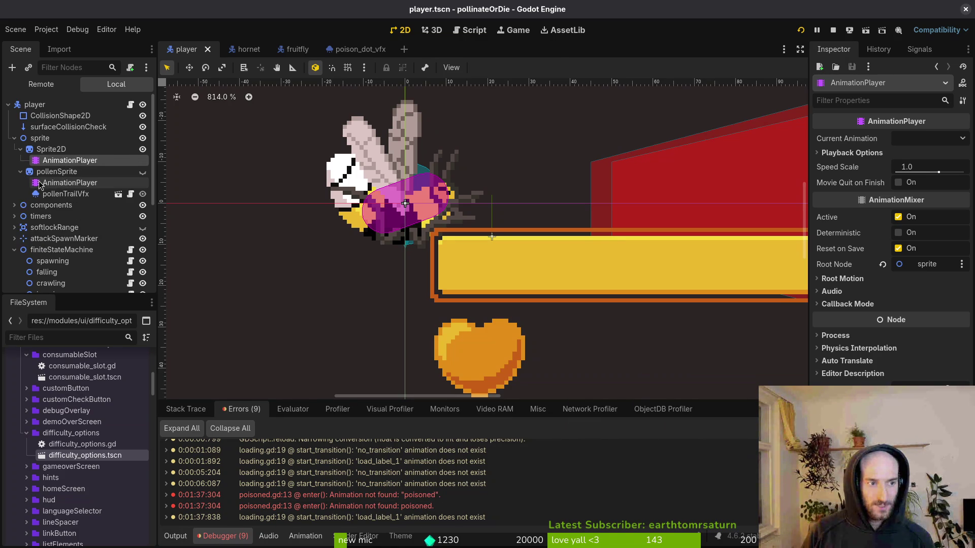
left_click(70, 183)
left_click(315, 347)
left_click(338, 370)
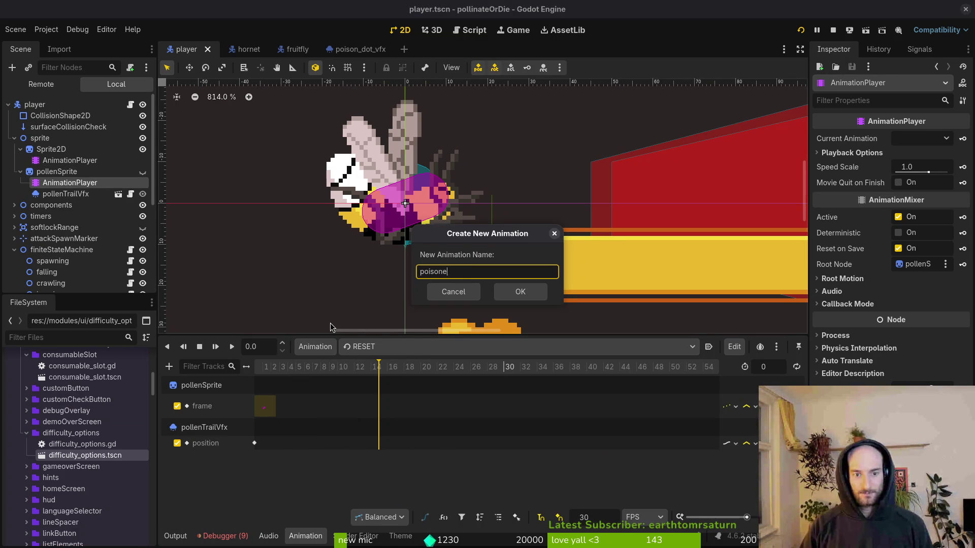
type("d")
key("Return")
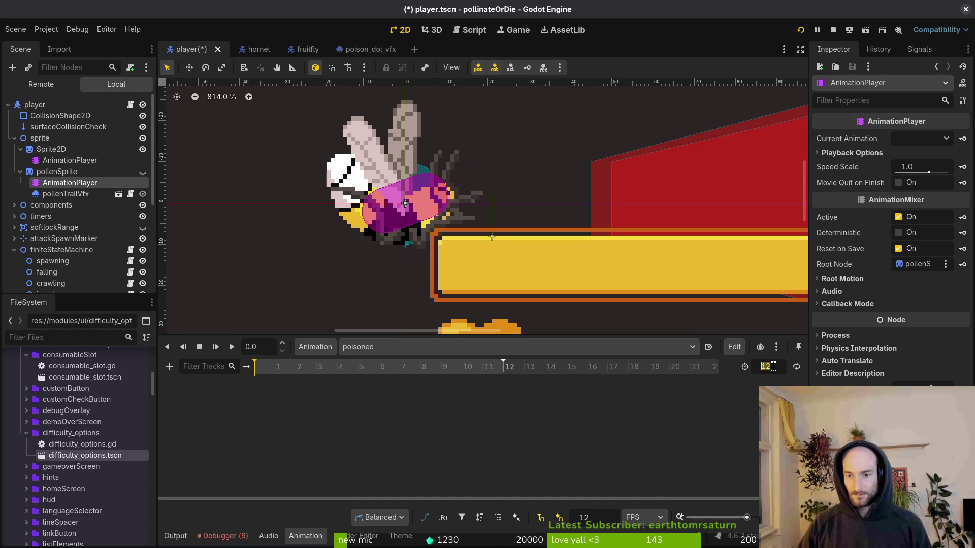
type("6")
key("Return")
key("ctrl+s")
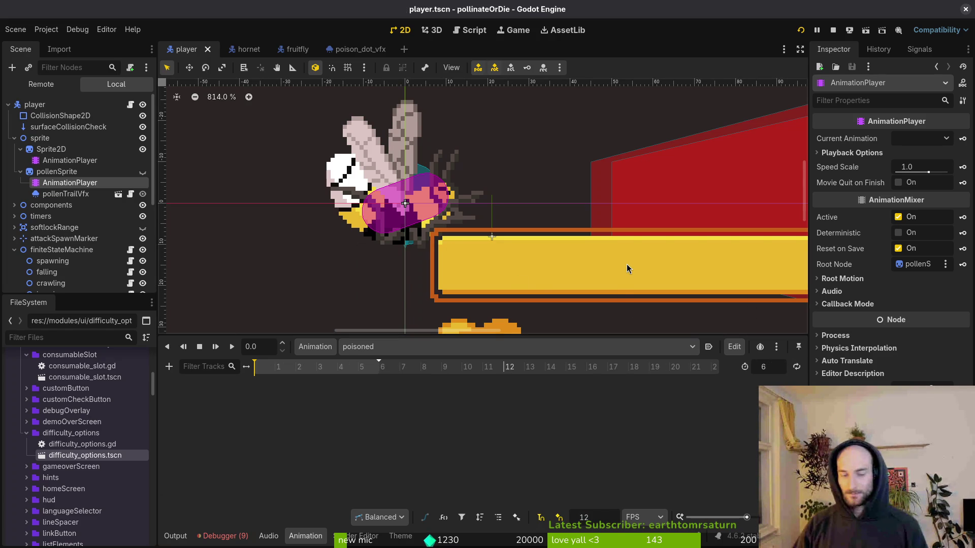
key("F5")
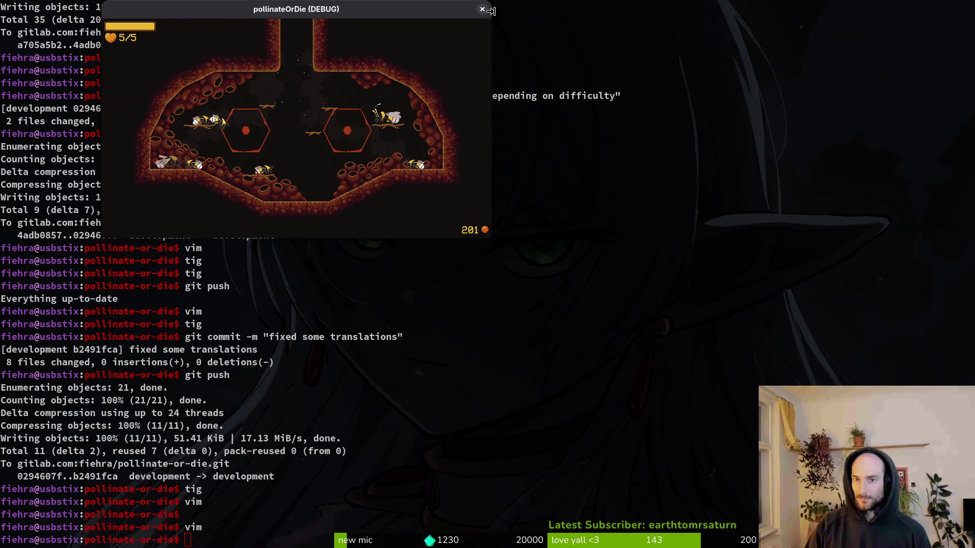
Close the game, launch Vim in the project, and open friend.gd at its end
left_click(482, 9)
type("vim")
key("Return")
key("ctrl+p")
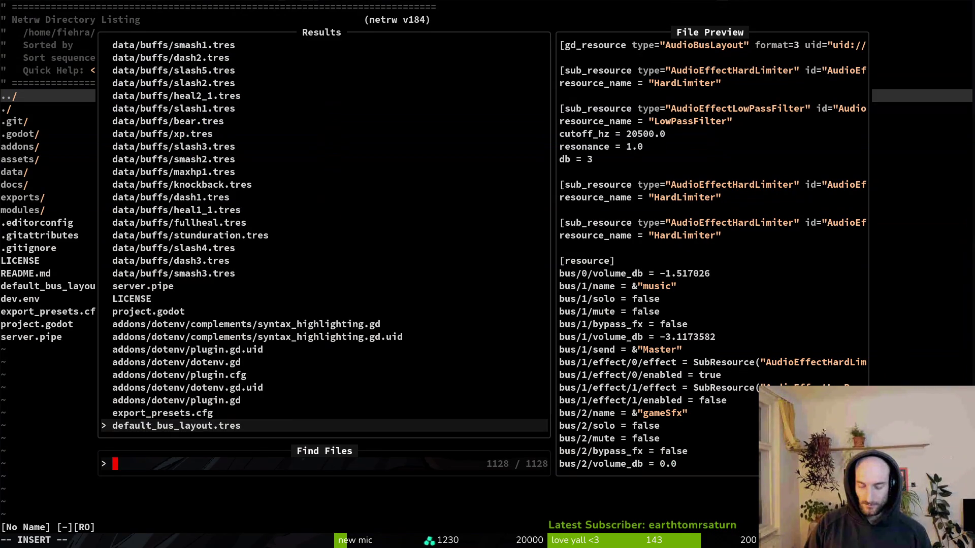
type("friend")
key("Return")
key("G")
Cut the _instantiate_poison_debuff function out of poisoned.gd and save it
key("ctrl+p")
type("poi")
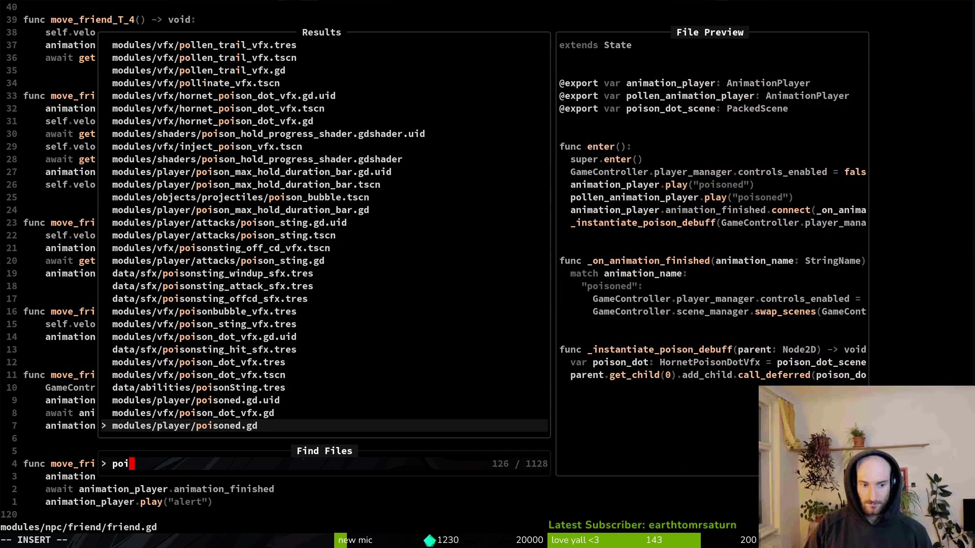
key("Return")
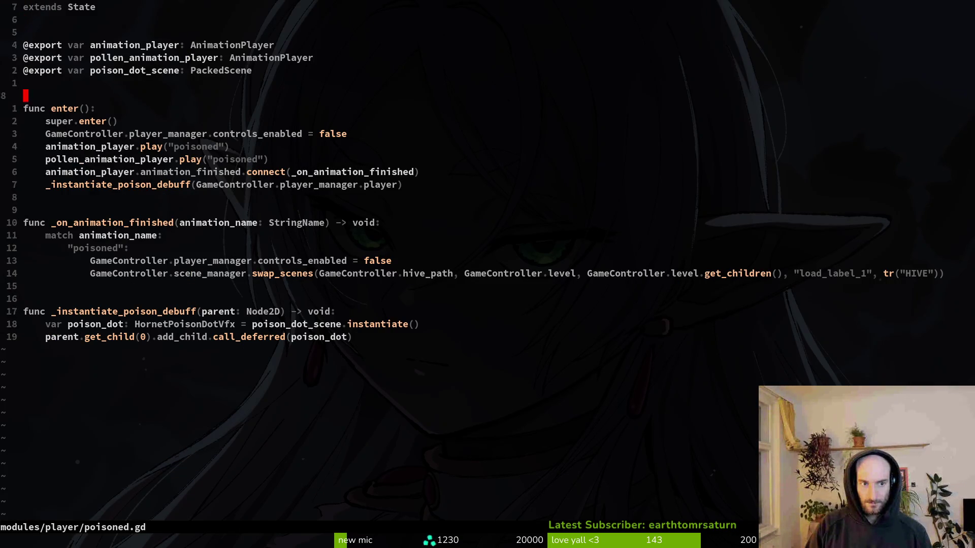
key("j")
key("V")
key("j")
key("j")
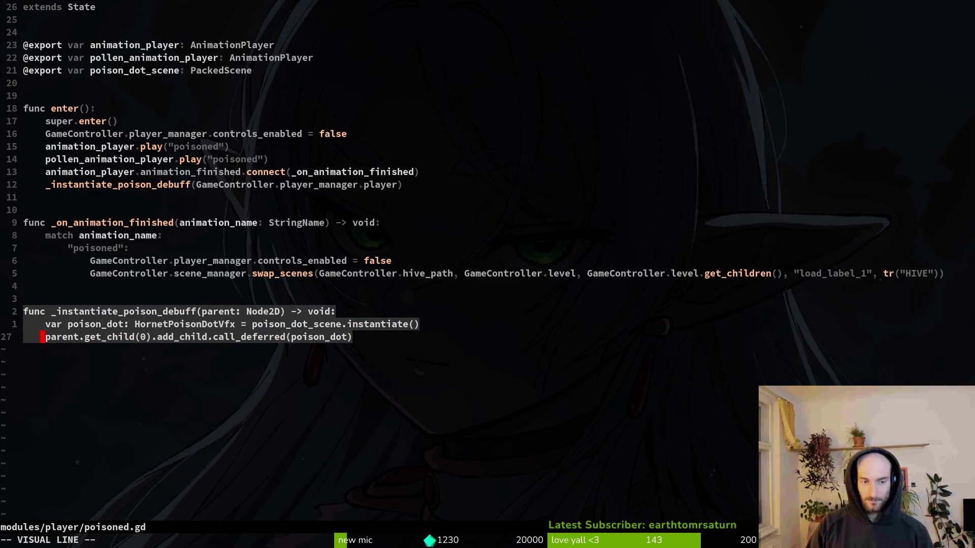
key("d")
key("ctrl+s")
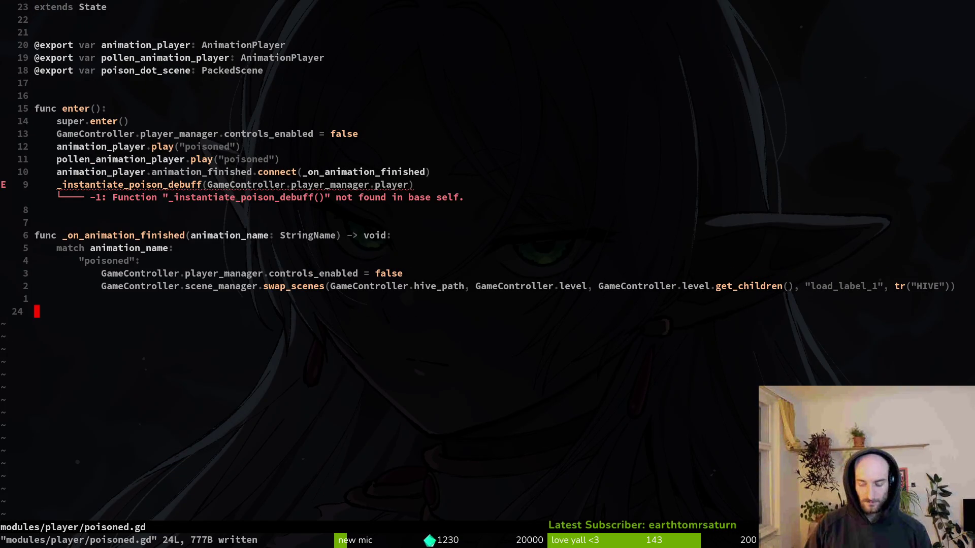
Paste _instantiate_poison_debuff at the end of arena_hornet.gd and save
key("space")
key("f")
key("f")
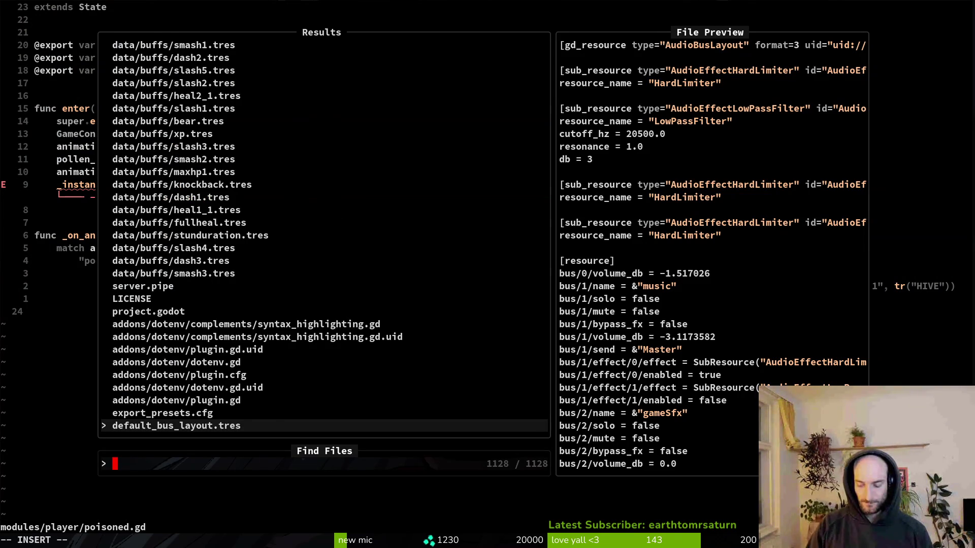
type("arehor")
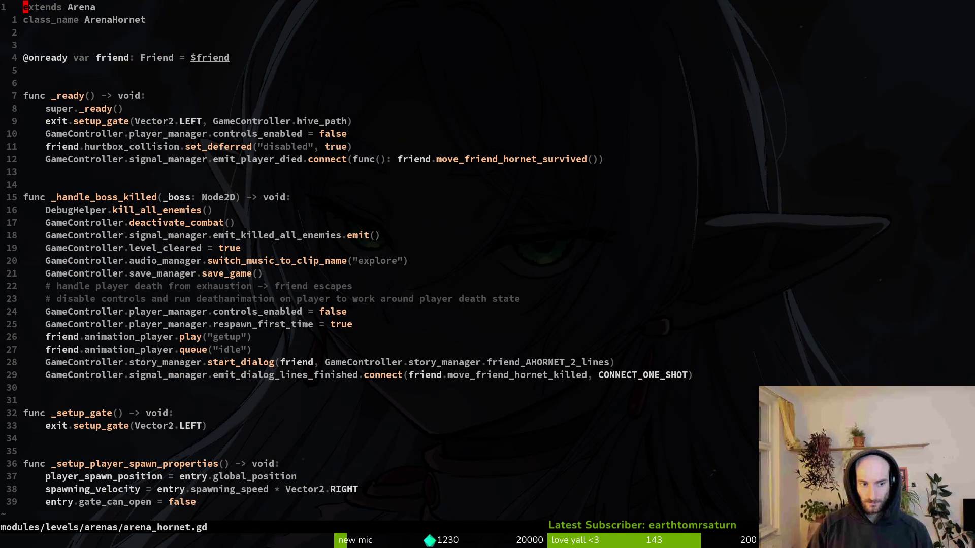
left_click(43, 362)
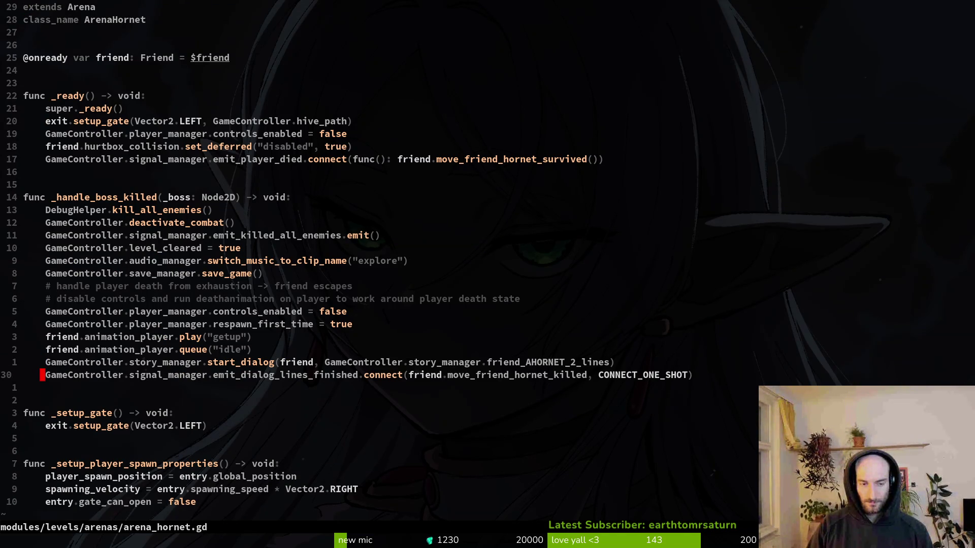
key("p")
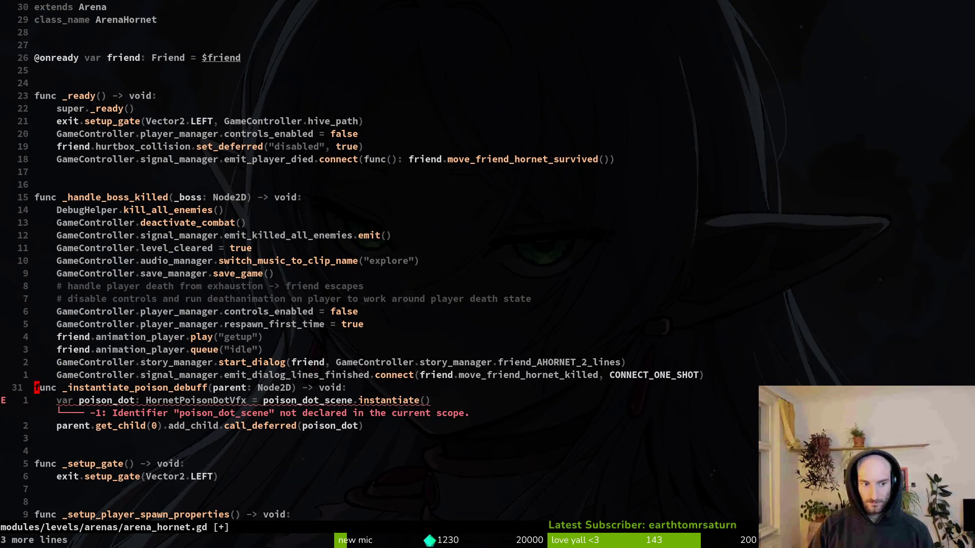
key("V")
key("j")
key("j")
key("j")
key("d")
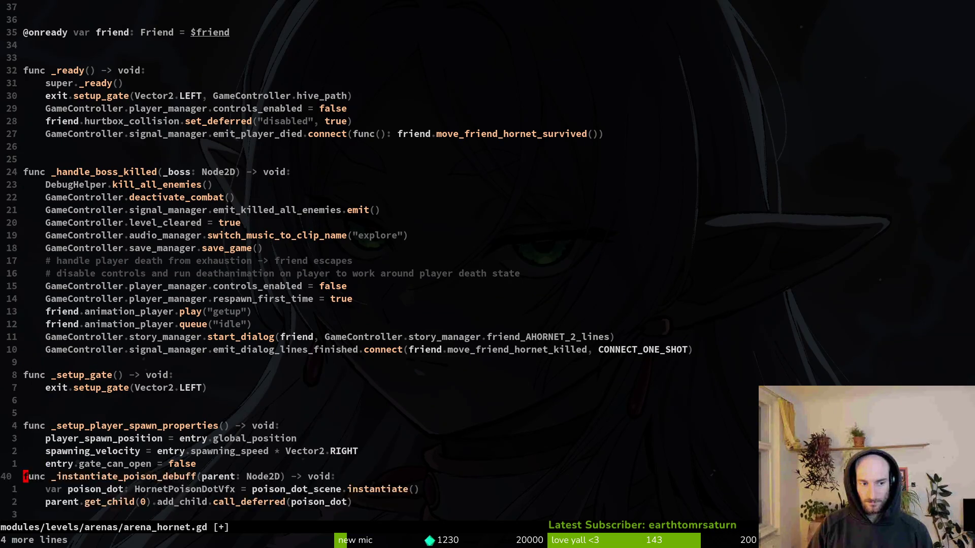
key("p")
key("o")
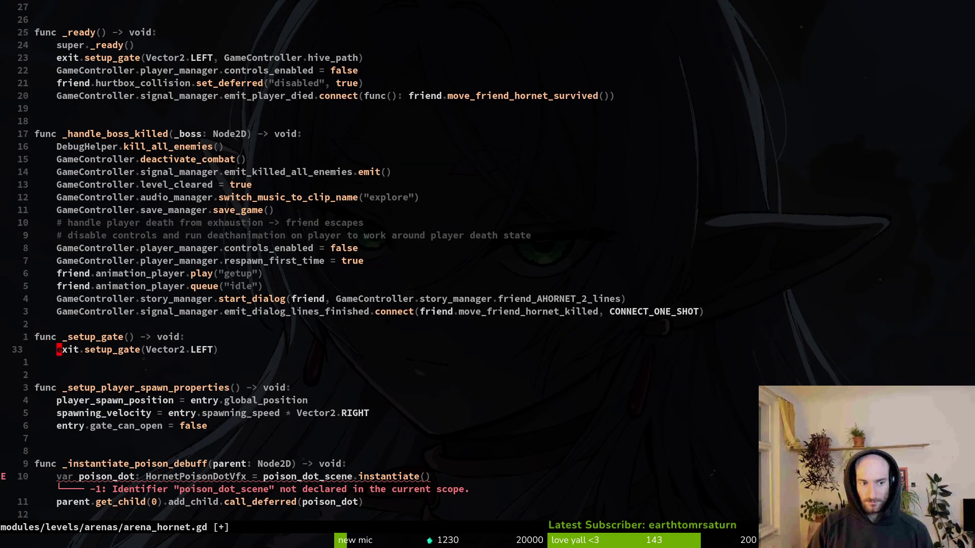
key("Escape")
type(":w")
key("Return")
Move the leftover debuff call from poisoned.gd into _handle_boss_killed, saving both files
key("ctrl+6")
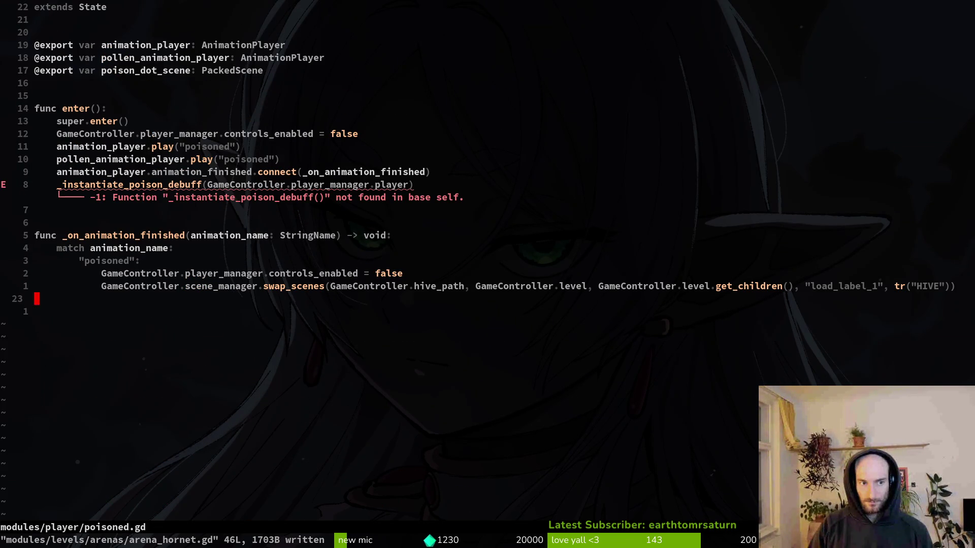
key("less")
key("less")
type("Vd:w")
key("Return")
key("ctrl+6")
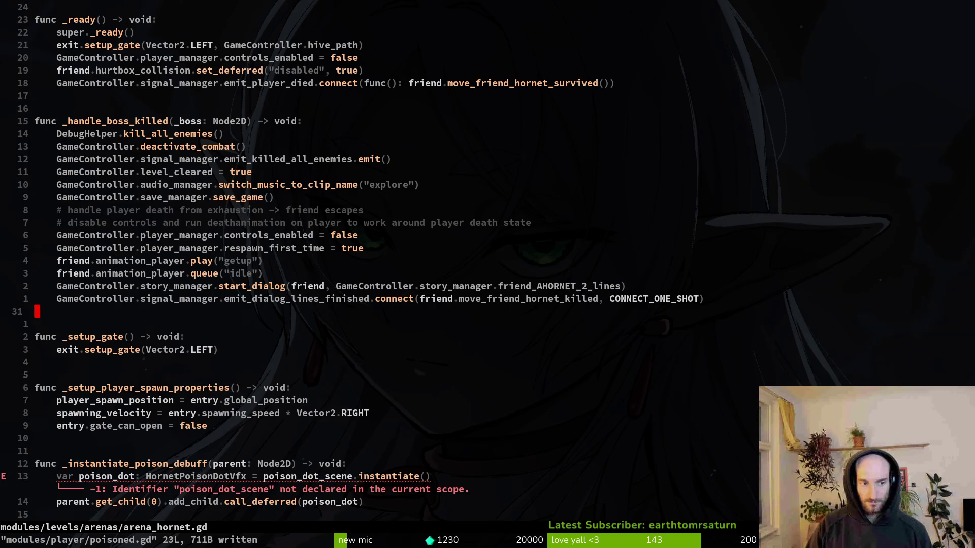
key("k")
key("P")
key("greater")
key("greater")
type(":w")
key("Return")
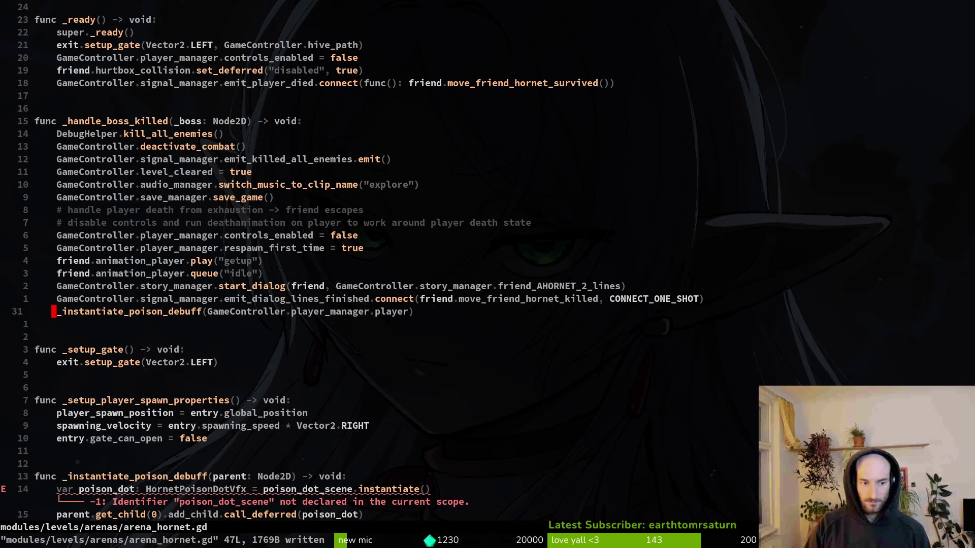
Move the poison_dot_scene export to the top of arena_hornet.gd, save both, return to Godot
key("ctrl+6")
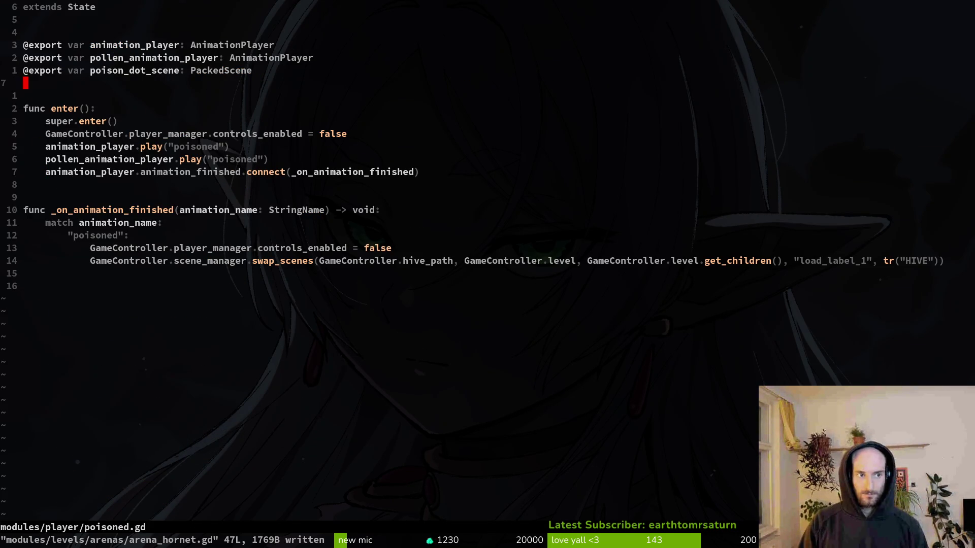
key("d")
key("d")
type(":w")
key("Return")
key("ctrl+6")
key("g")
key("g")
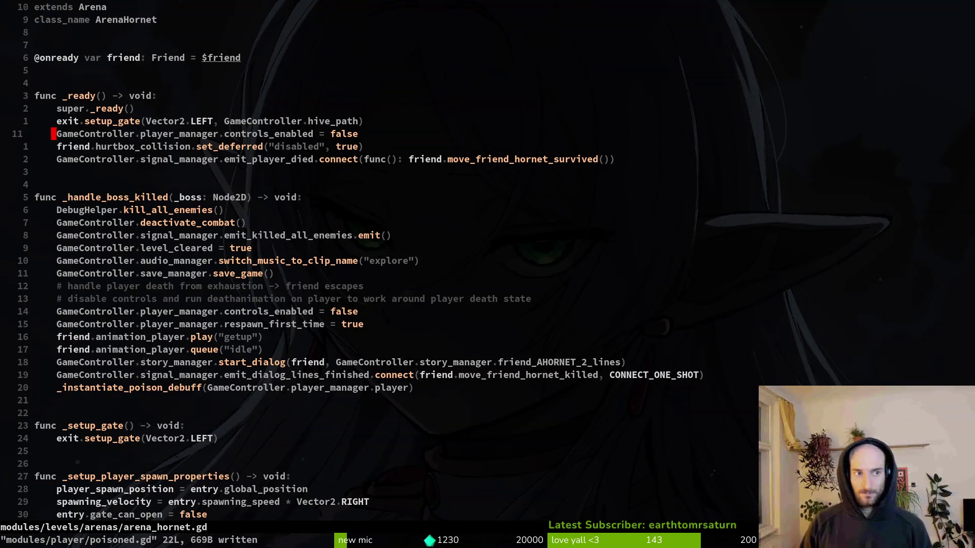
type("jp:w")
key("Return")
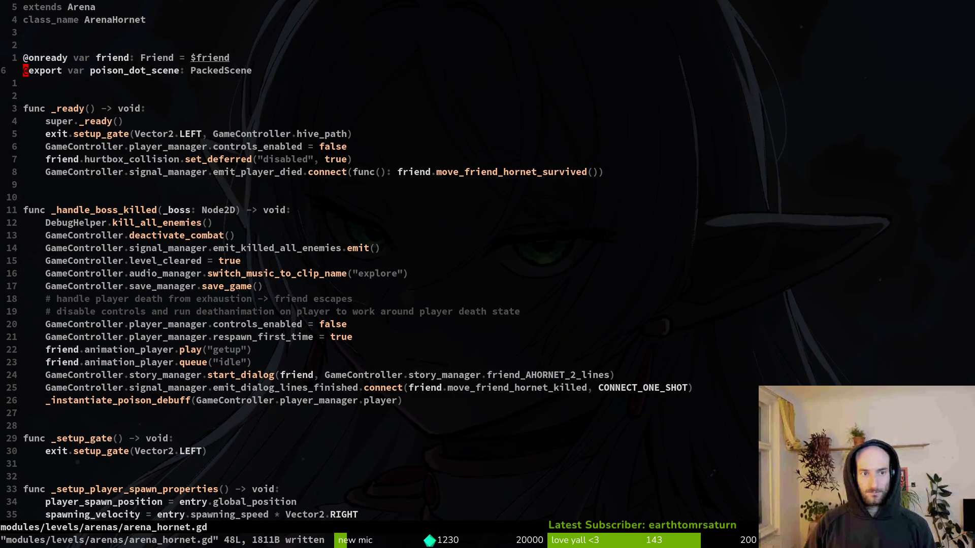
key("G")
key("alt+Tab")
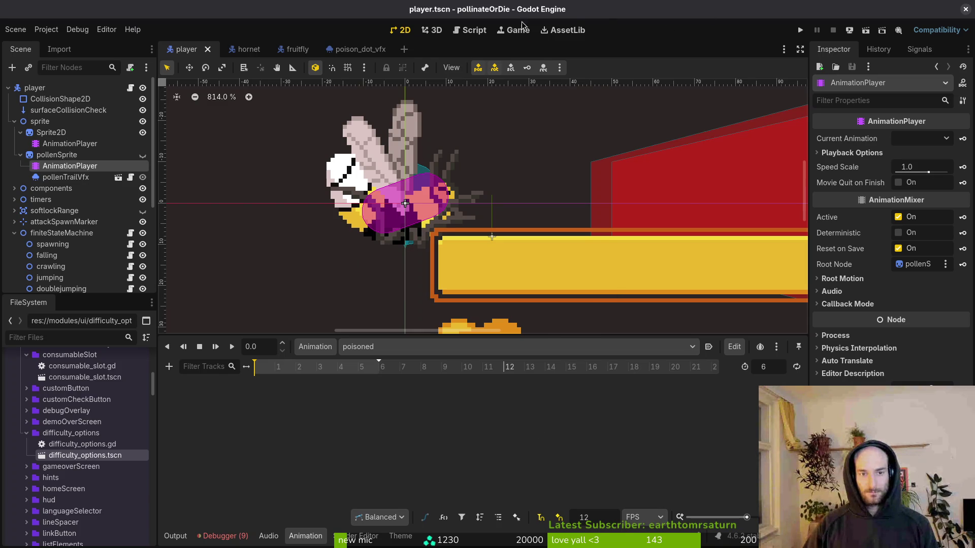
Quick-open the arena_hornet.tscn scene
key("shift+alt+o")
type("arena_hornet")
key("Return")
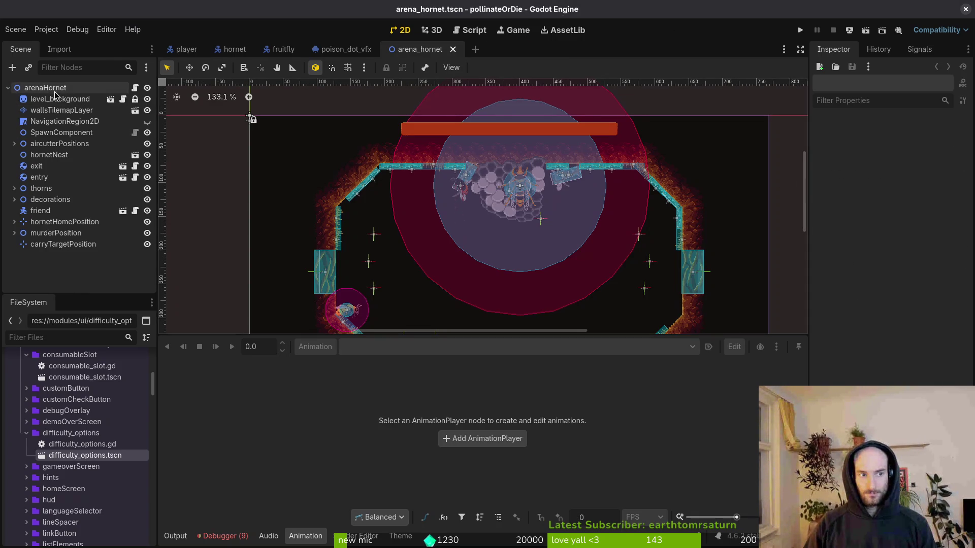
Quick-load hornet_poison_dot_vfx into Poison Dot Scene and run the game
left_click(916, 138)
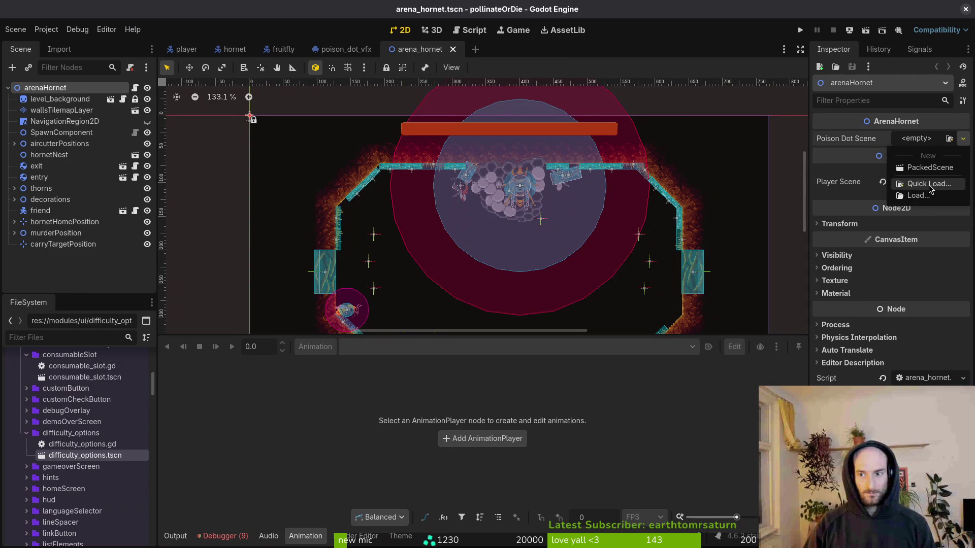
left_click(909, 184)
key("Return")
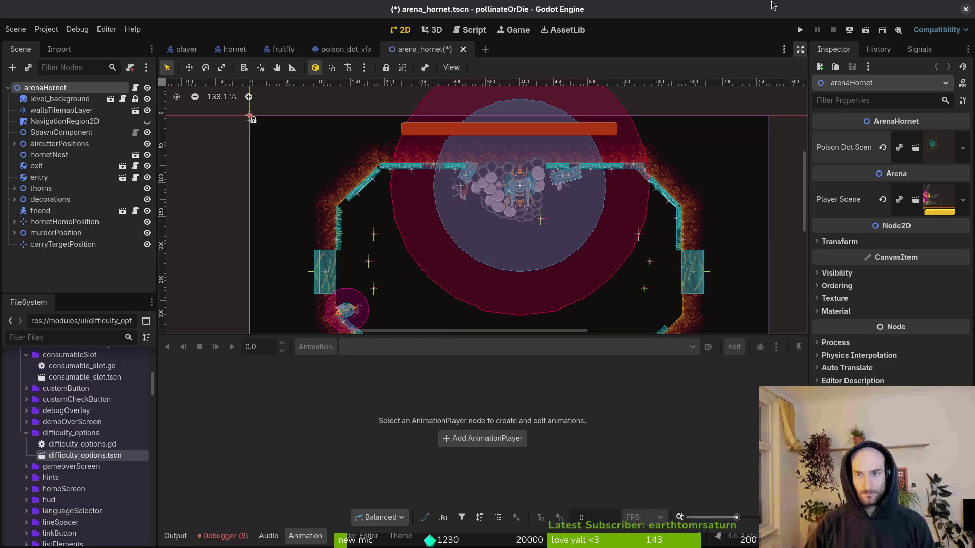
left_click(801, 32)
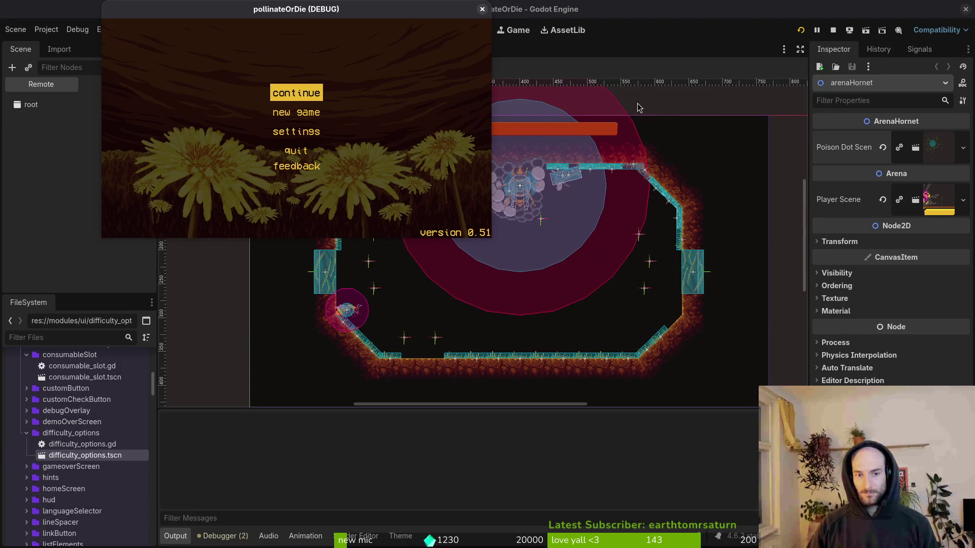
Continue the saved game, play the Hornet arena from debug level-select, then return to level-select
key("Return")
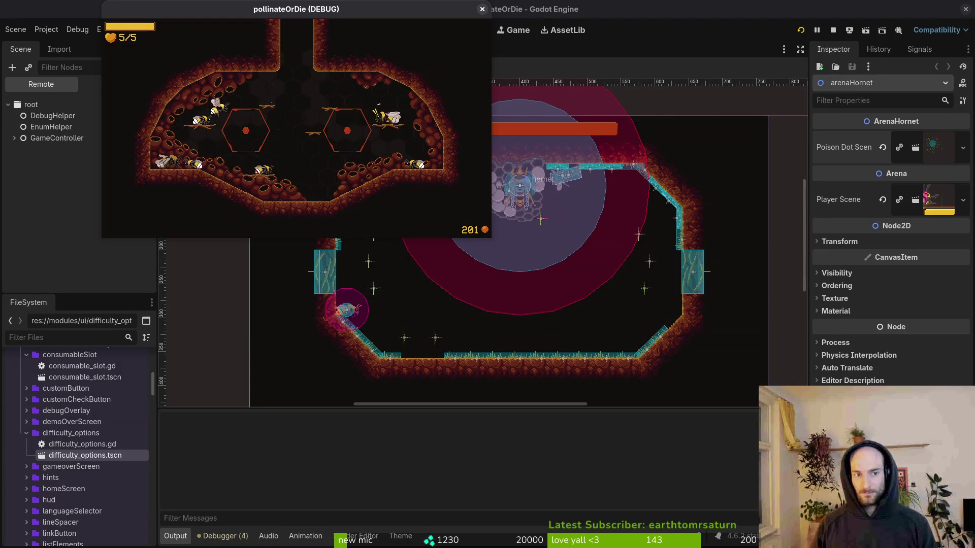
key("Escape")
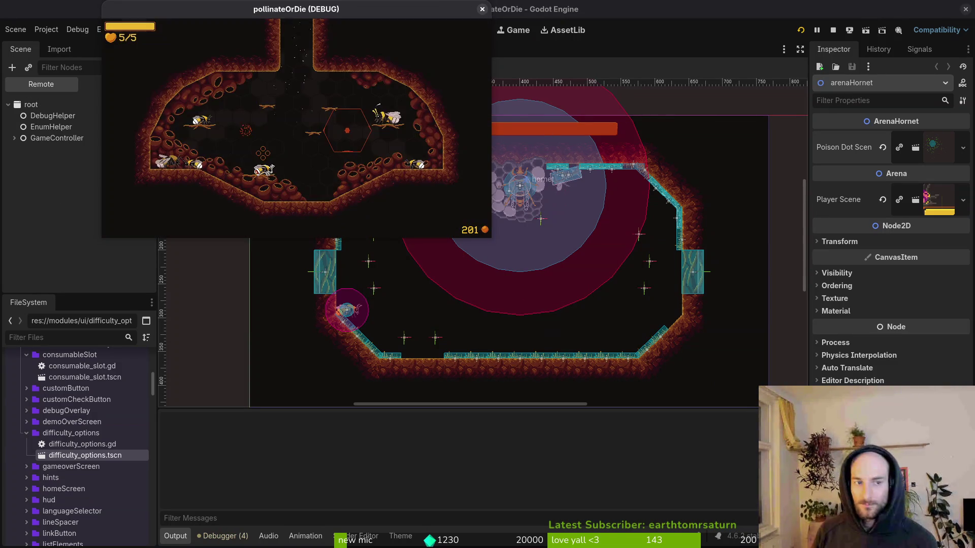
key("Up")
key("Return")
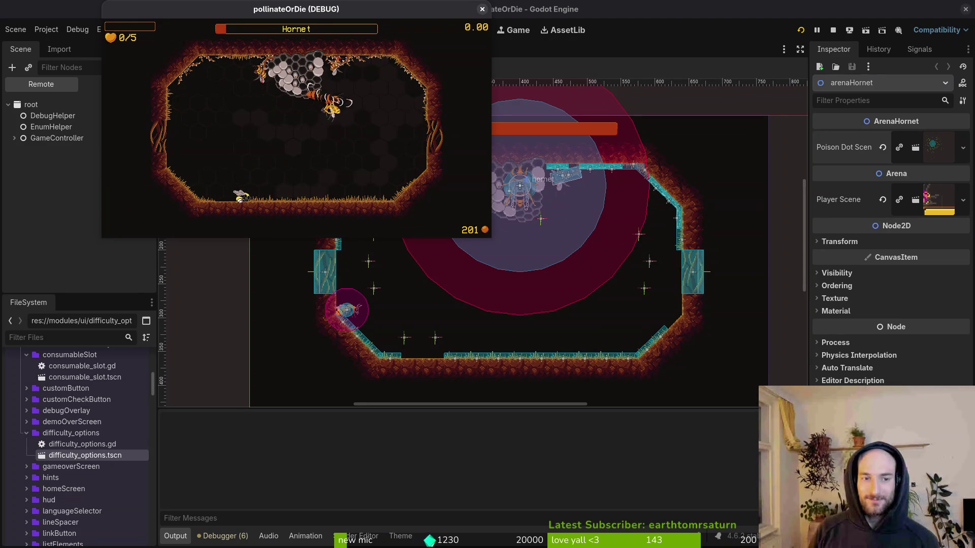
key("Escape")
key("Up")
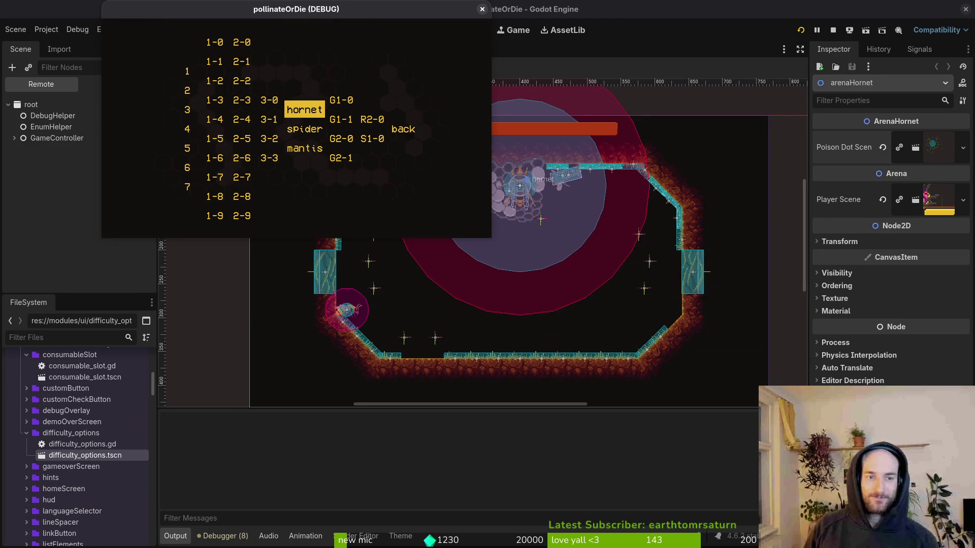
Reload the Hornet arena and attack the hornet at the right wall while dodging its blasts
key("Return")
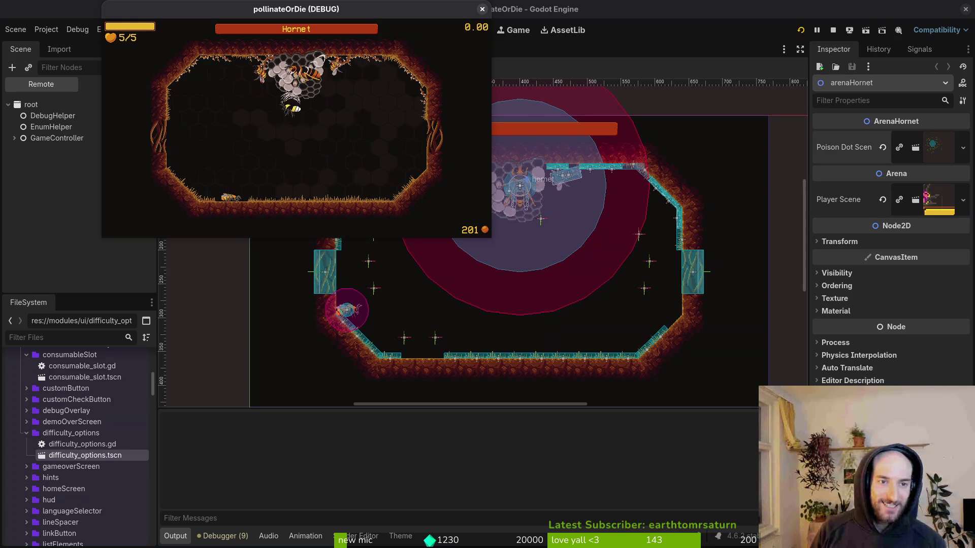
key("Up")
key("Right")
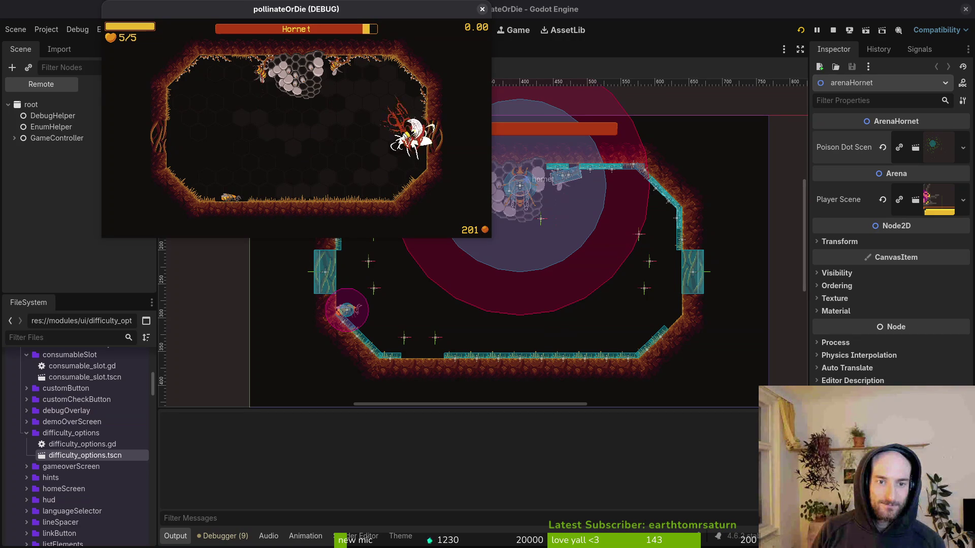
key("Left")
key("Left")
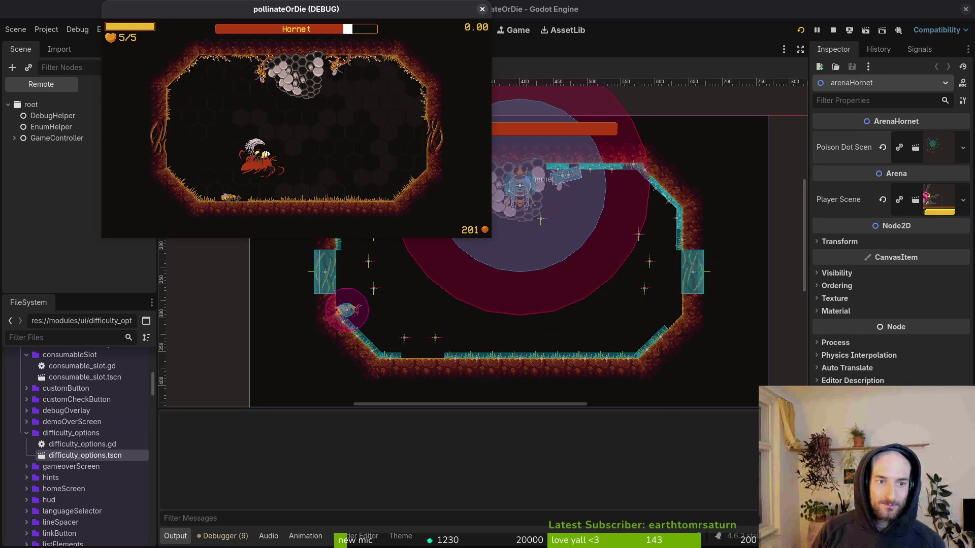
key("Left")
key("Left")
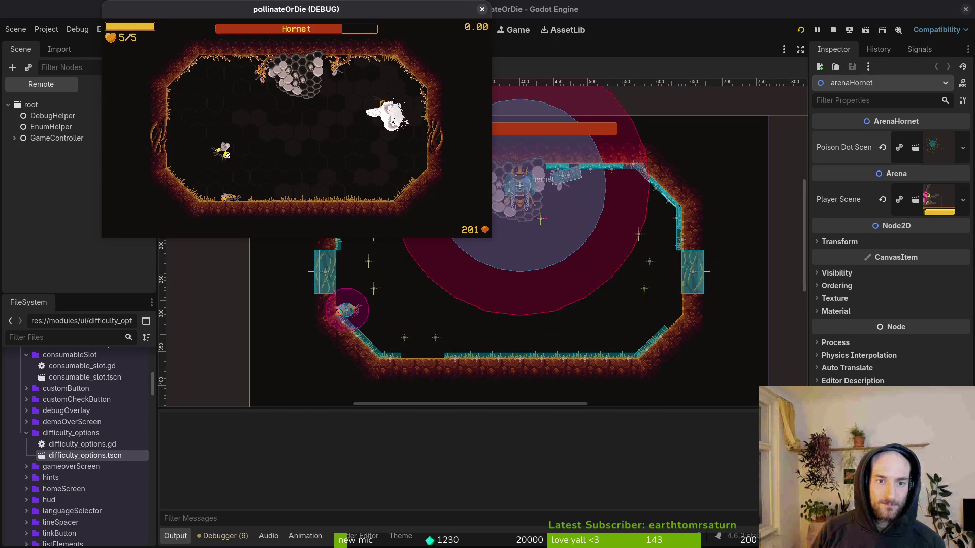
key("Left")
Keep damaging the hornet until the boss fight ends, then stop the running game
key("Up")
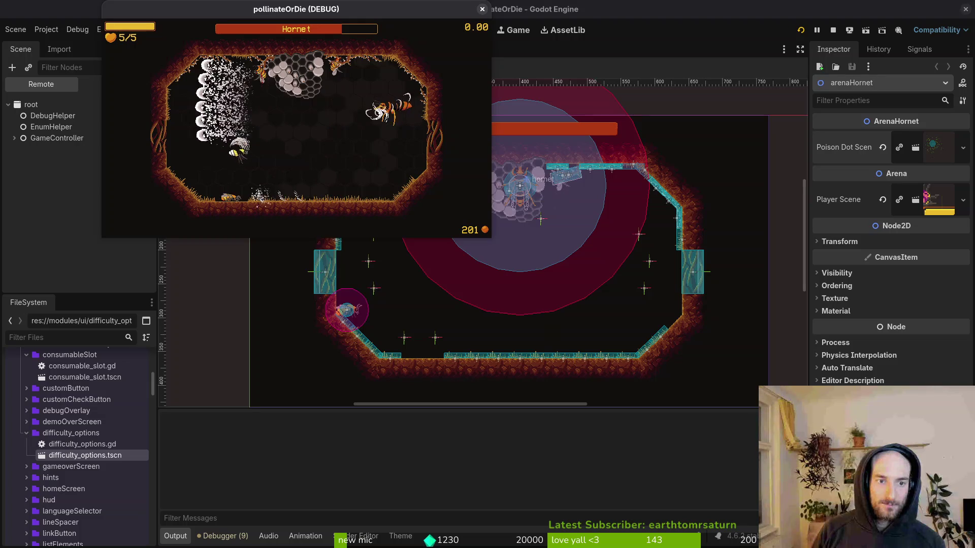
key("Right")
key("Down")
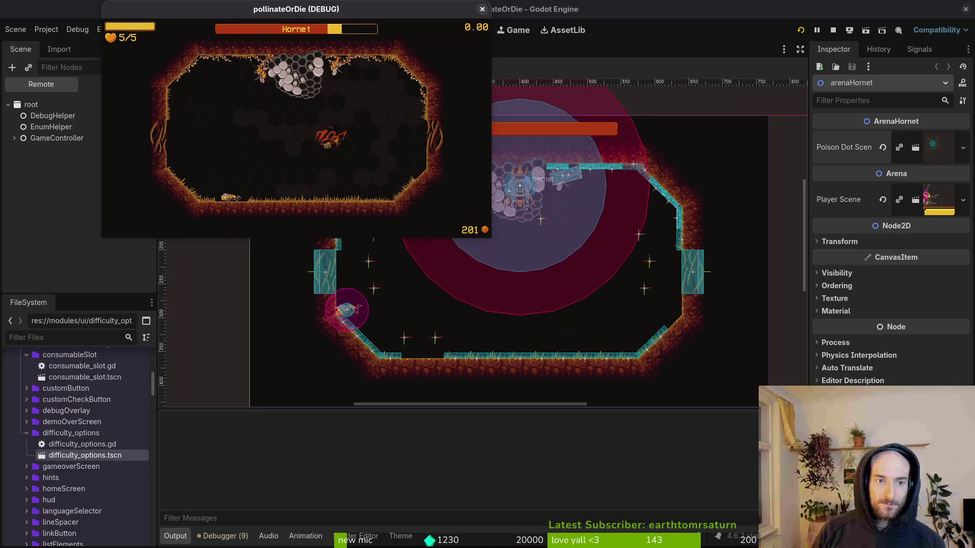
key("Up")
key("Left")
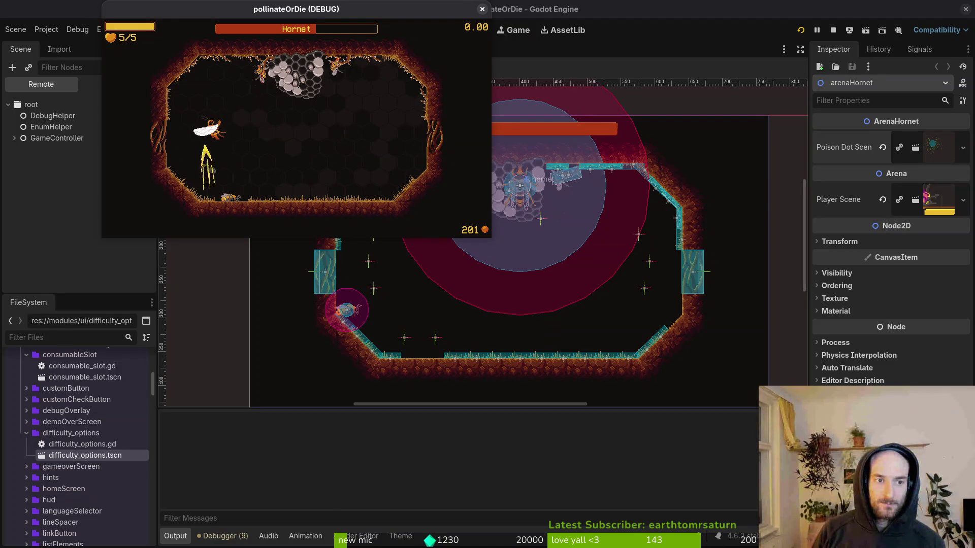
key("Right")
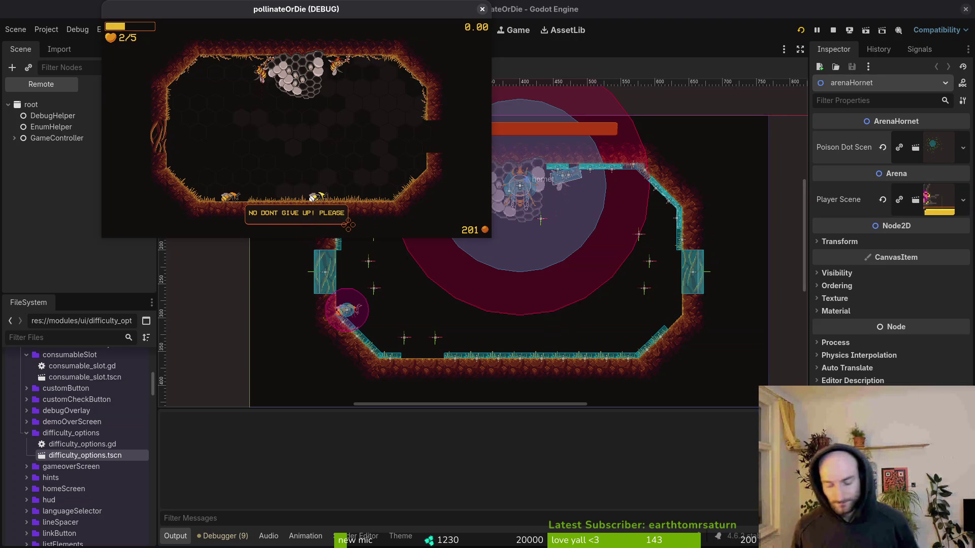
left_click(479, 11)
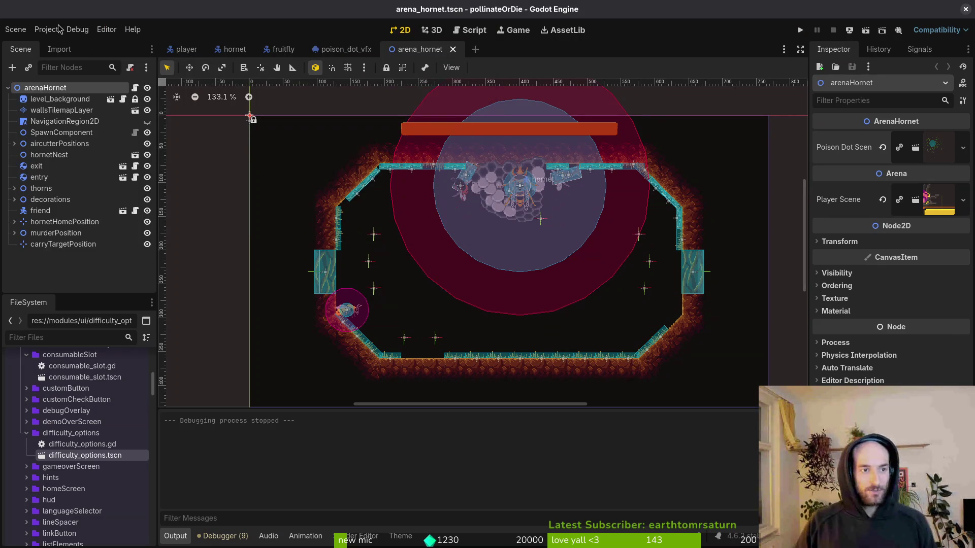
Create a new scene with a 2D root node
left_click(335, 50)
left_click(16, 29)
left_click(20, 41)
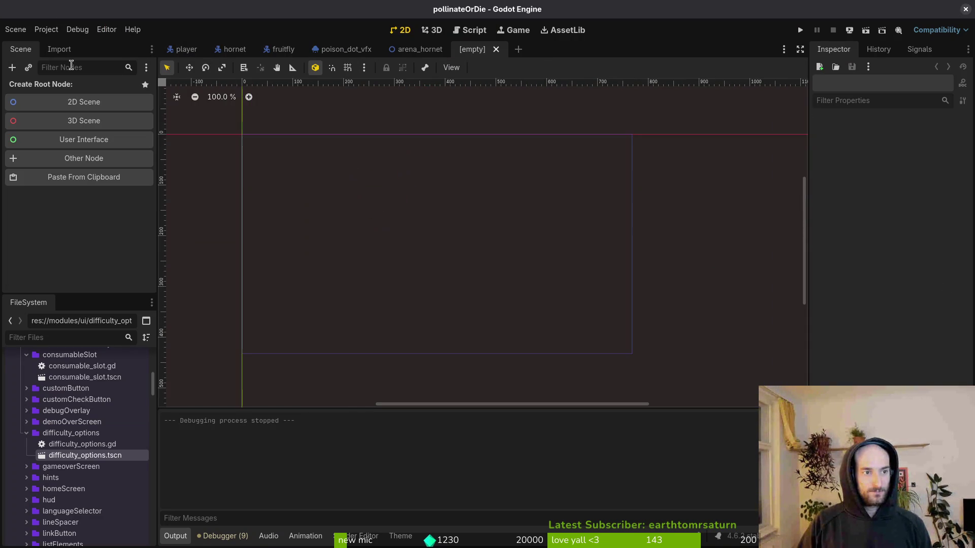
left_click(80, 106)
Change the root node's type to GPUParticles2D
right_click(70, 89)
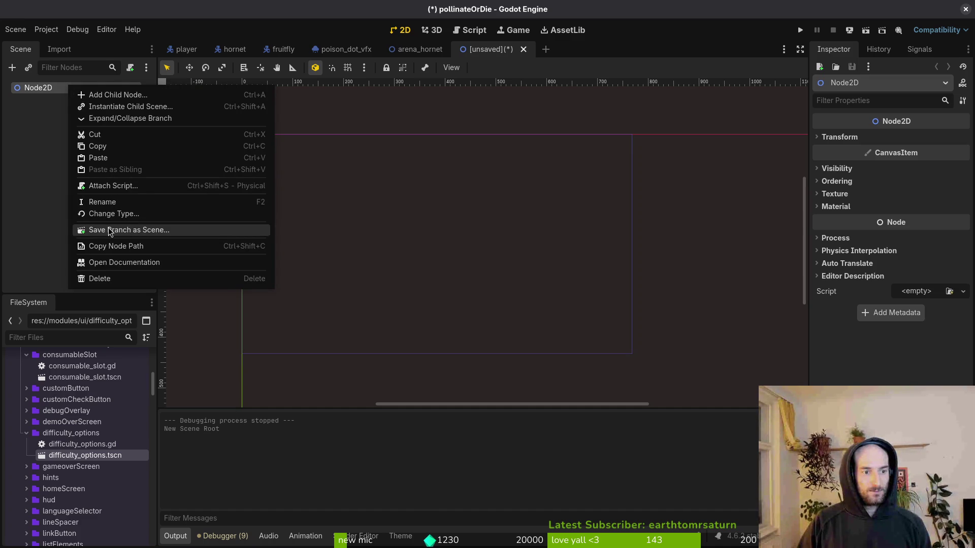
left_click(110, 213)
type("p")
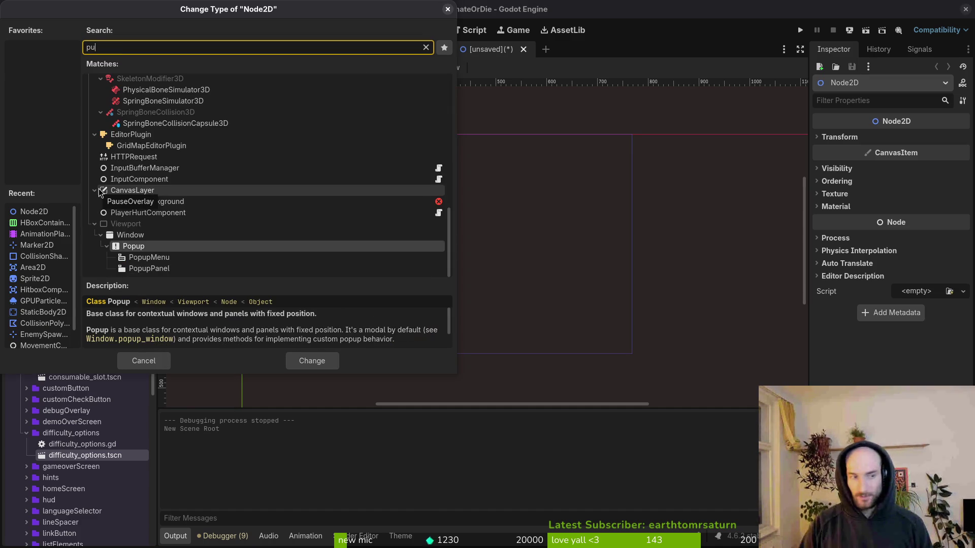
key("BackSpace")
type("gpu")
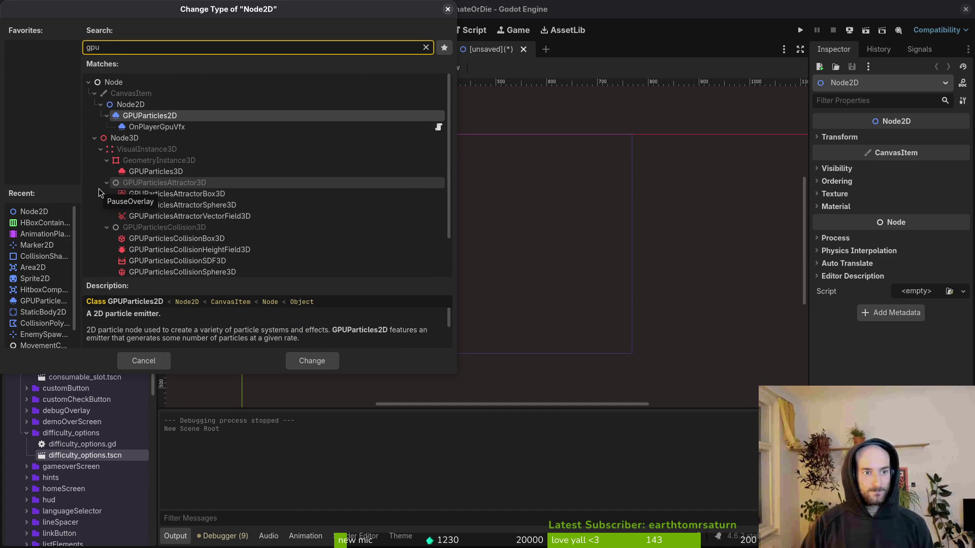
key("Return")
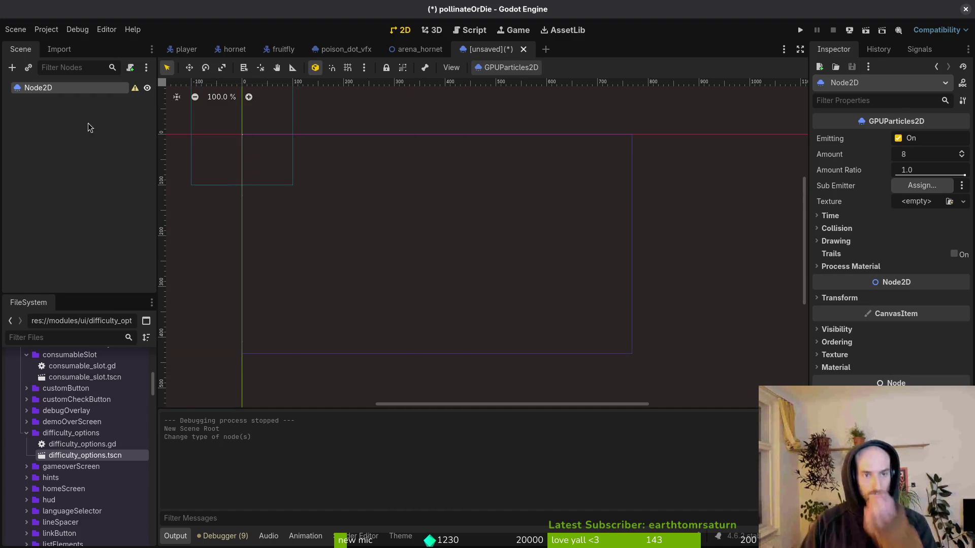
Rename the root to playerPoisonedVfx, postpone saving, and return to poison_dot_vfx
key("F2")
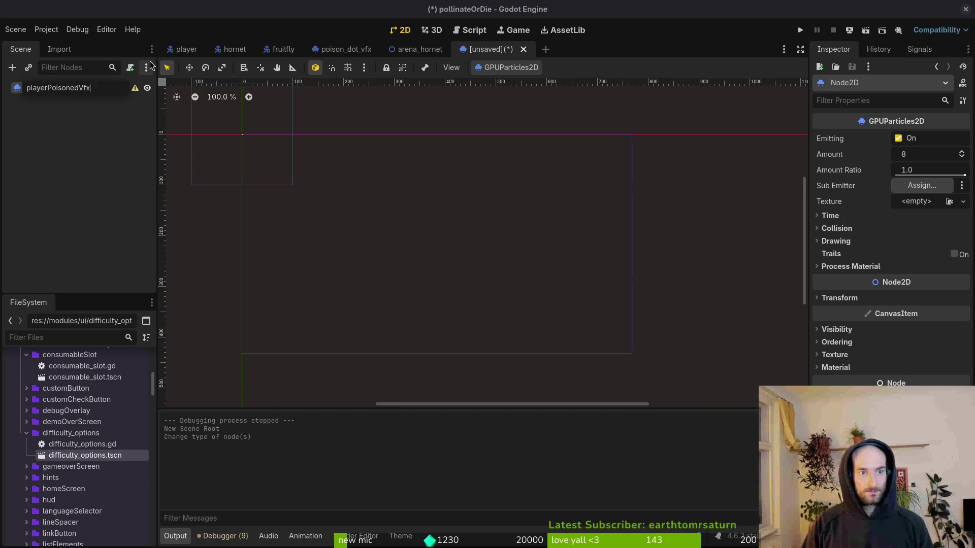
key("Return")
key("ctrl+s")
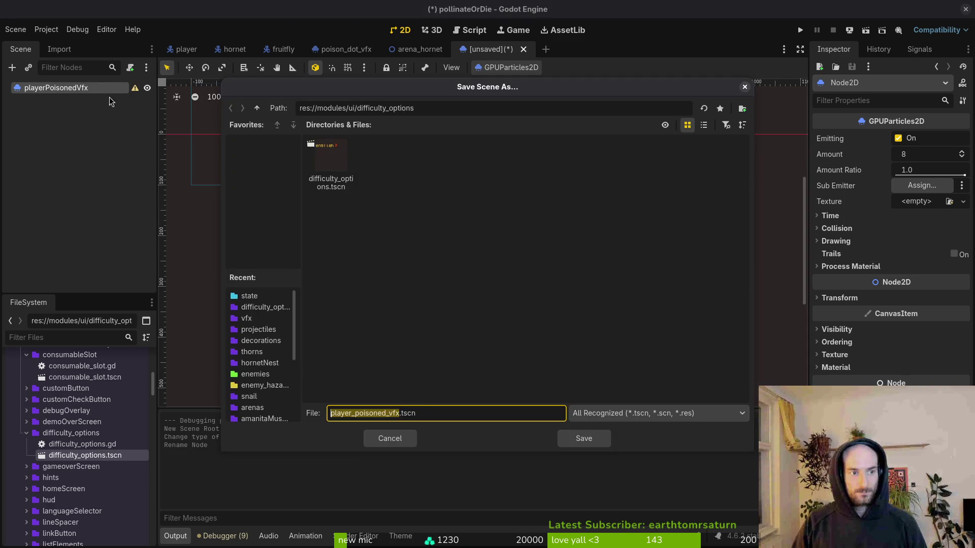
key("Escape")
left_click(345, 49)
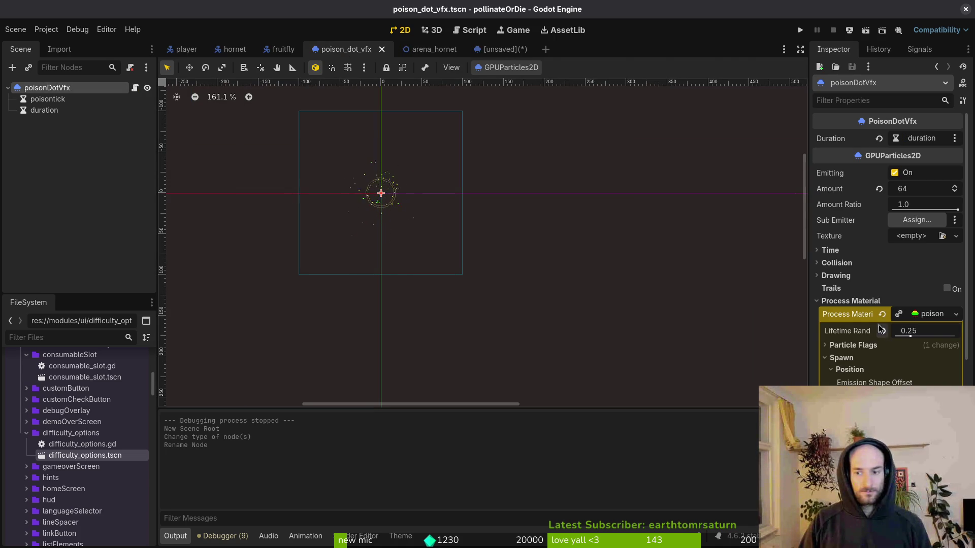
Copy poison_dot_vfx's Process Material and paste it into playerPoisonedVfx's Process Material
right_click(869, 316)
left_click(860, 318)
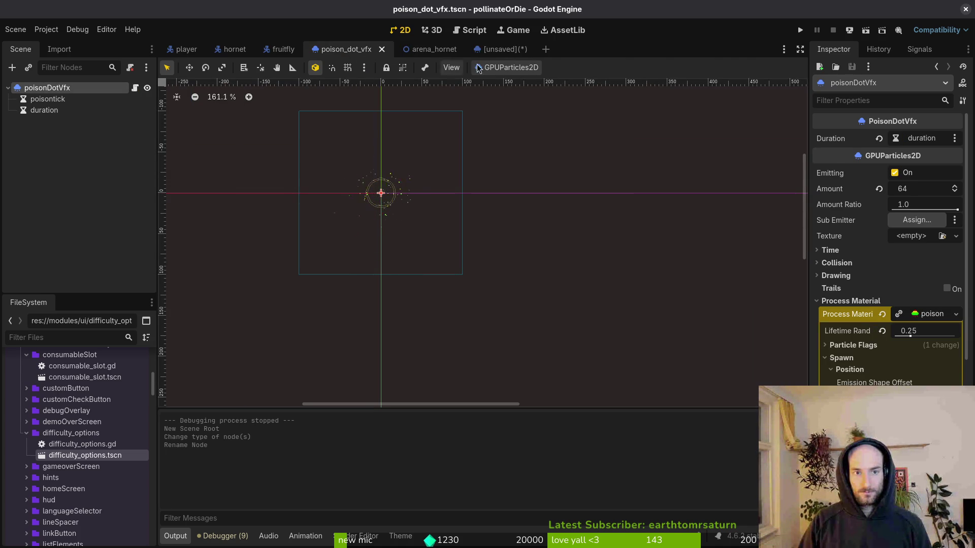
left_click(500, 49)
left_click(833, 266)
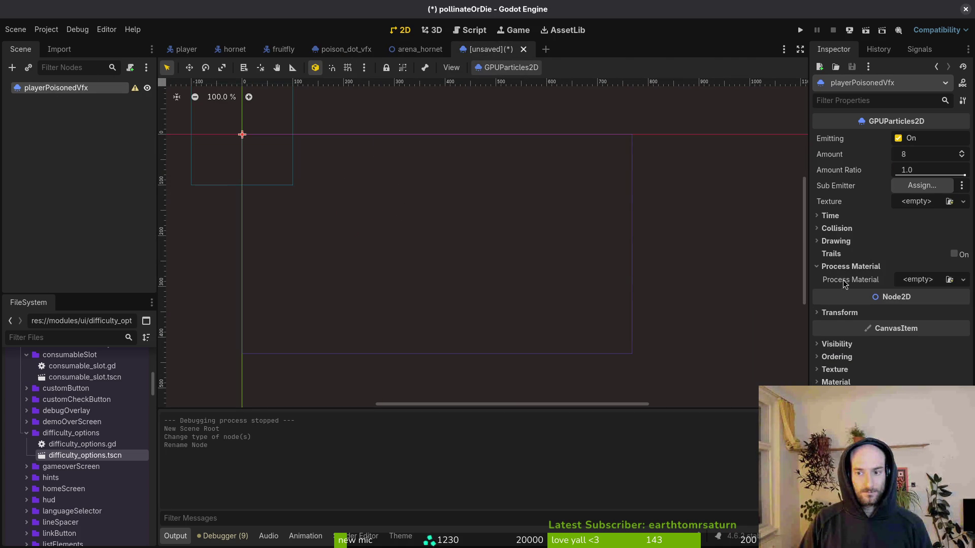
right_click(829, 279)
left_click(840, 298)
scroll(211, 129, "up", 6)
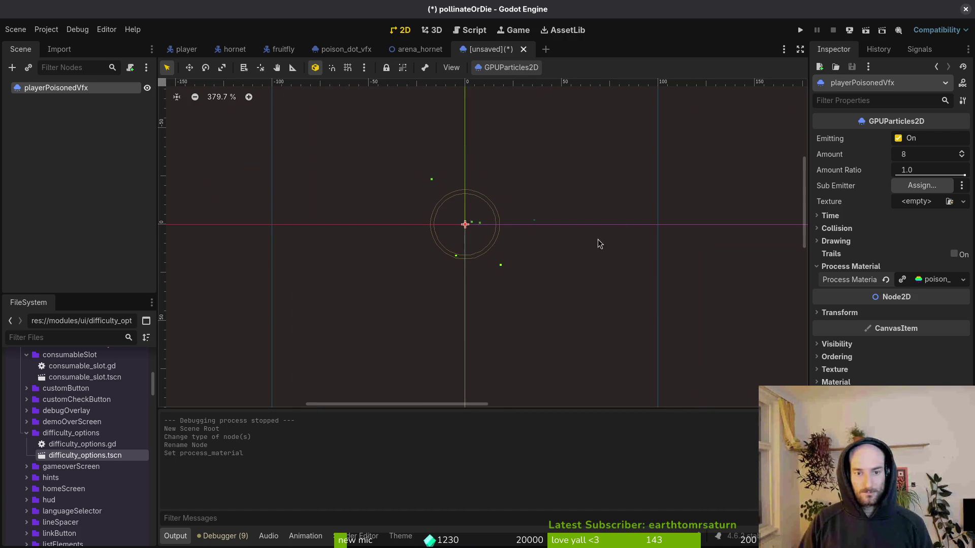
left_click(902, 279)
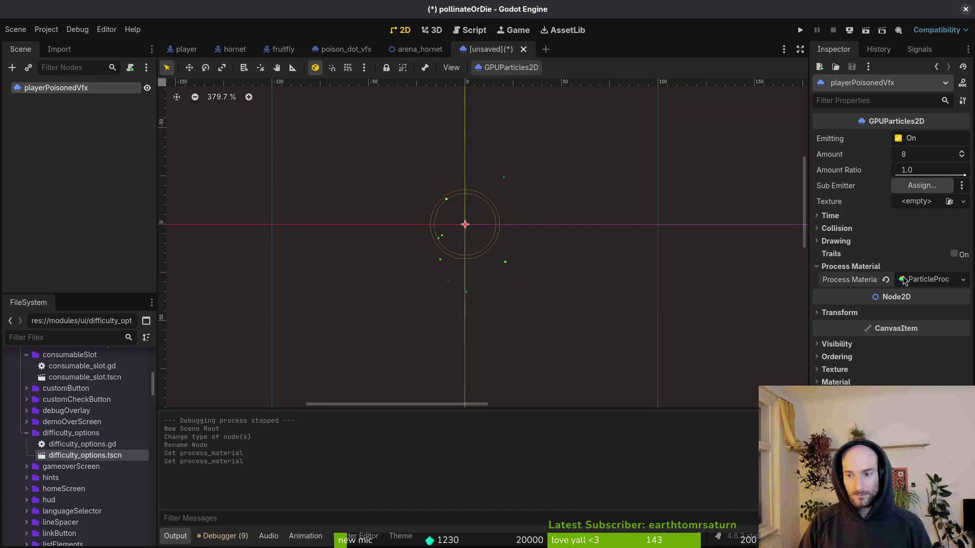
left_click(963, 282)
left_click(917, 282)
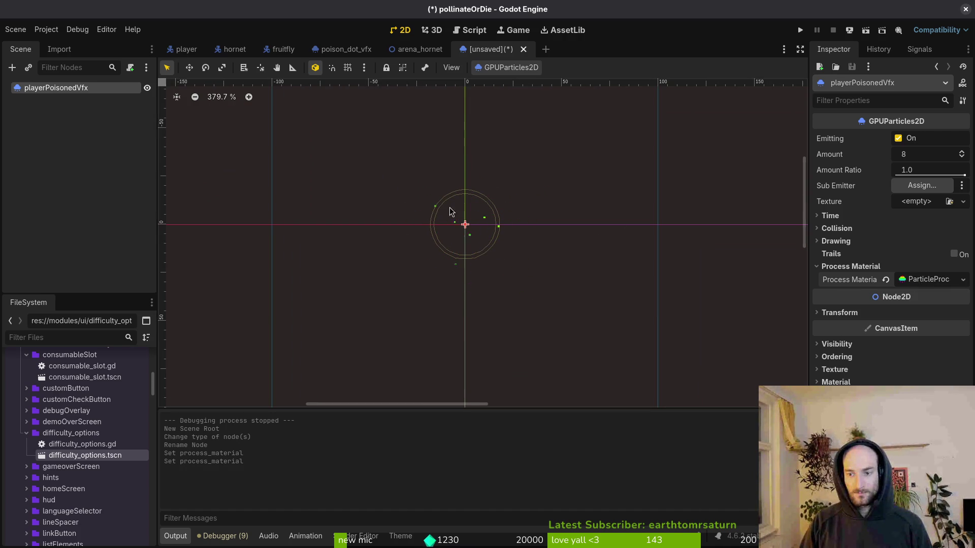
key("ctrl+z")
Save the new scene as player_poisoned_vfx.tscn in res://modules/vfx
key("ctrl+s")
key("Escape")
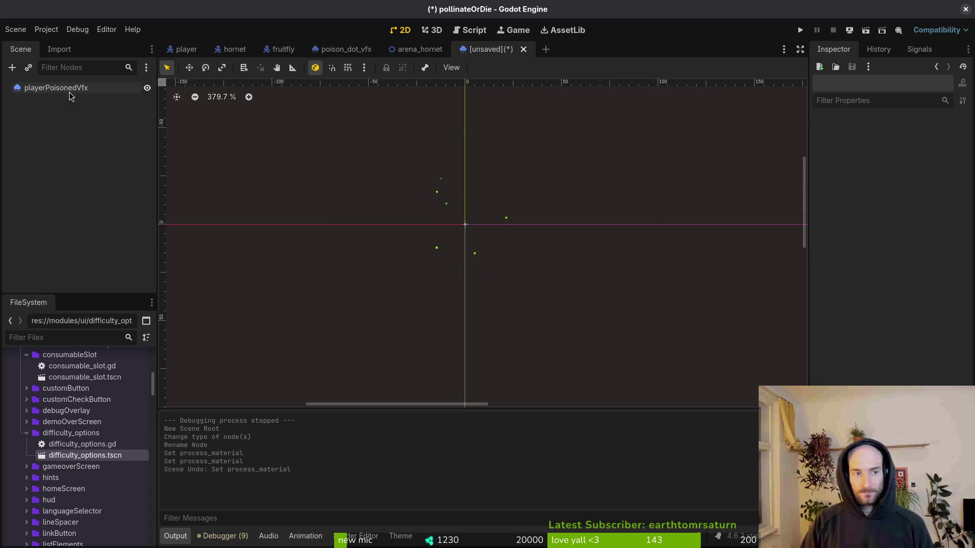
left_click(74, 94)
key("ctrl+s")
left_click(257, 108)
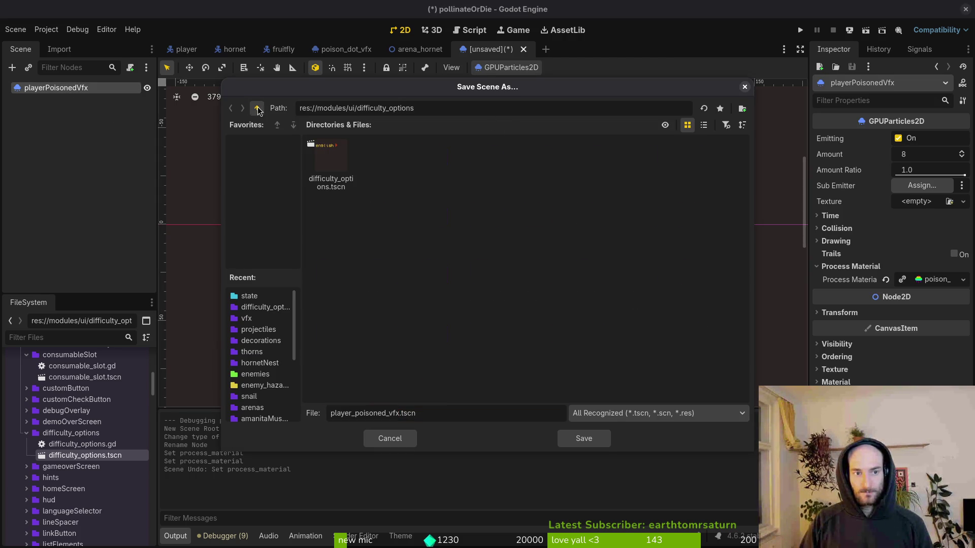
left_click(258, 109)
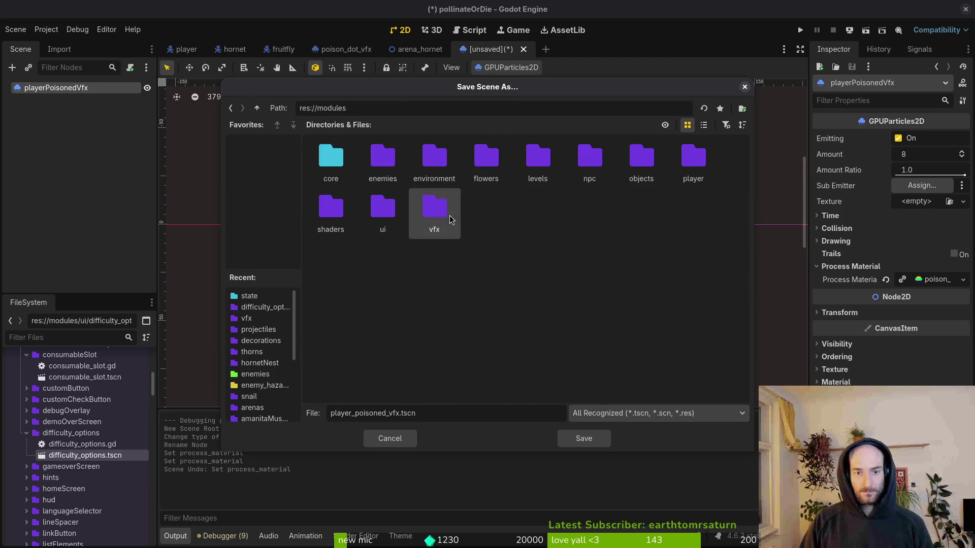
double_click(434, 209)
left_click(582, 442)
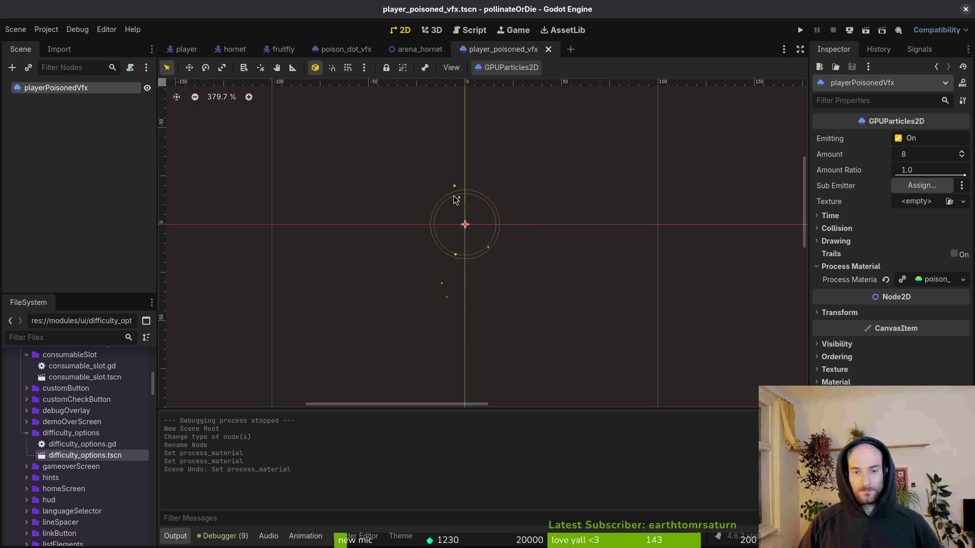
Set playerPoisonedVfx's particle Amount to 96 and save the scene
left_click(927, 155)
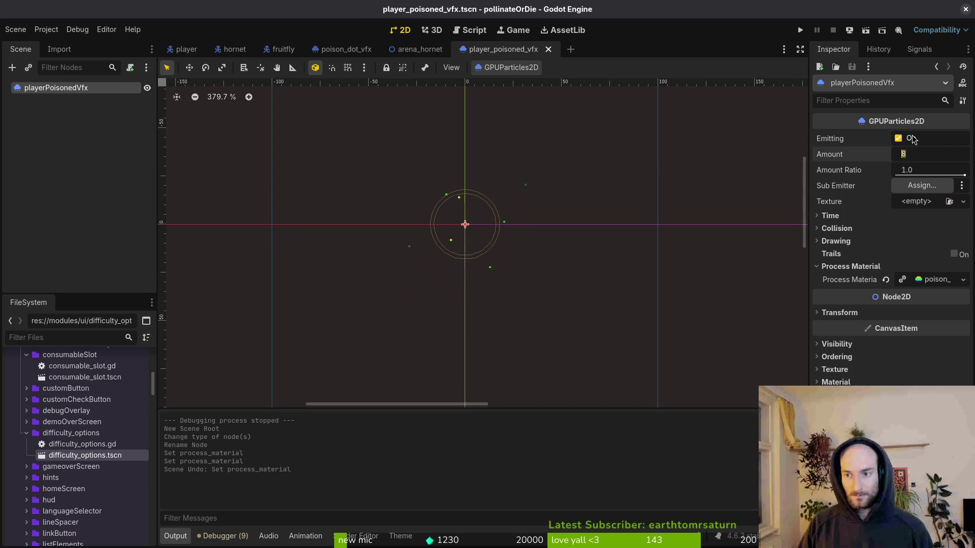
type("64")
key("Return")
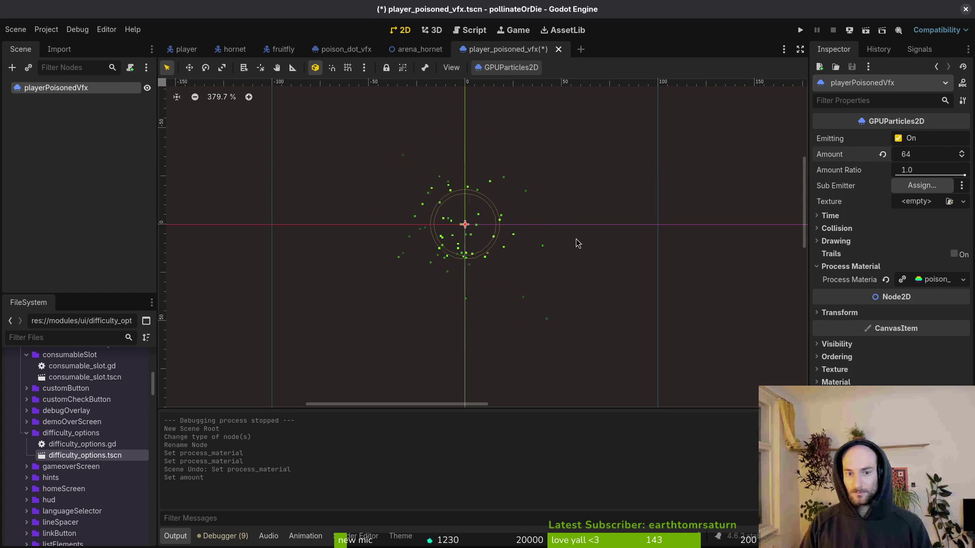
left_click(920, 154)
type("96")
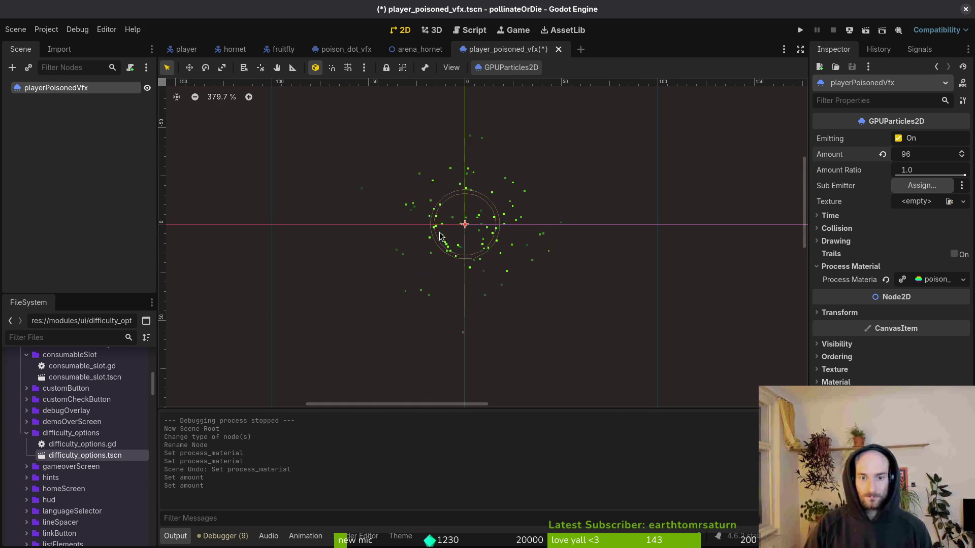
scroll(439, 237, "down", 3)
left_click(345, 49)
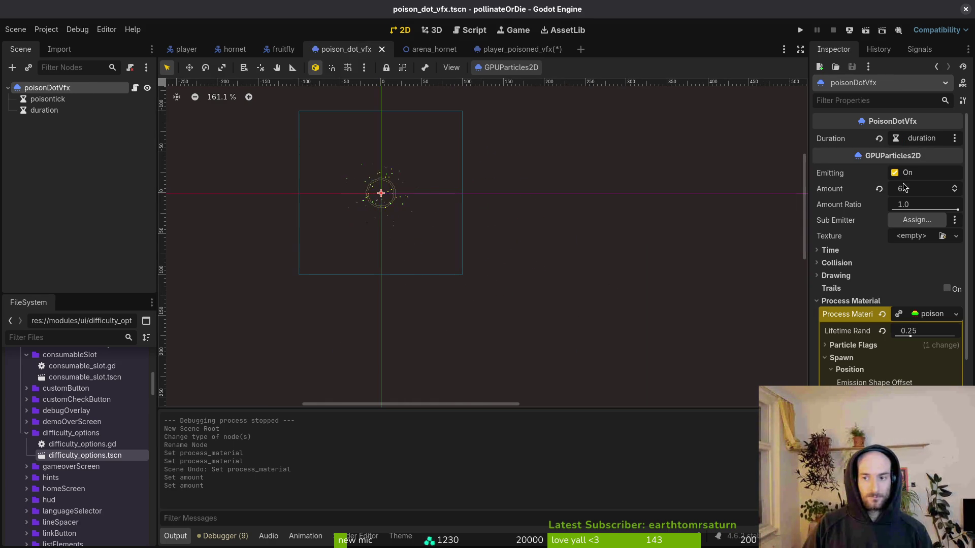
left_click(502, 51)
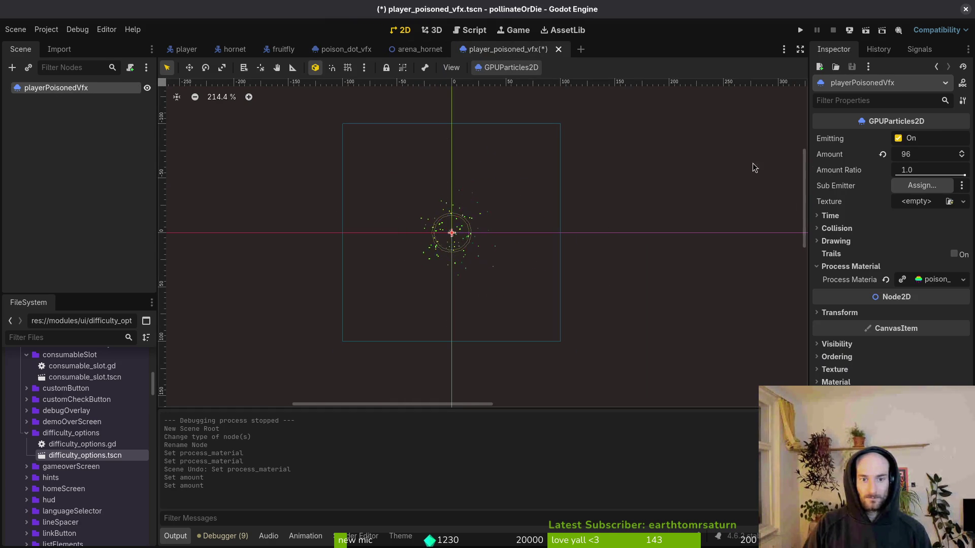
key("ctrl+s")
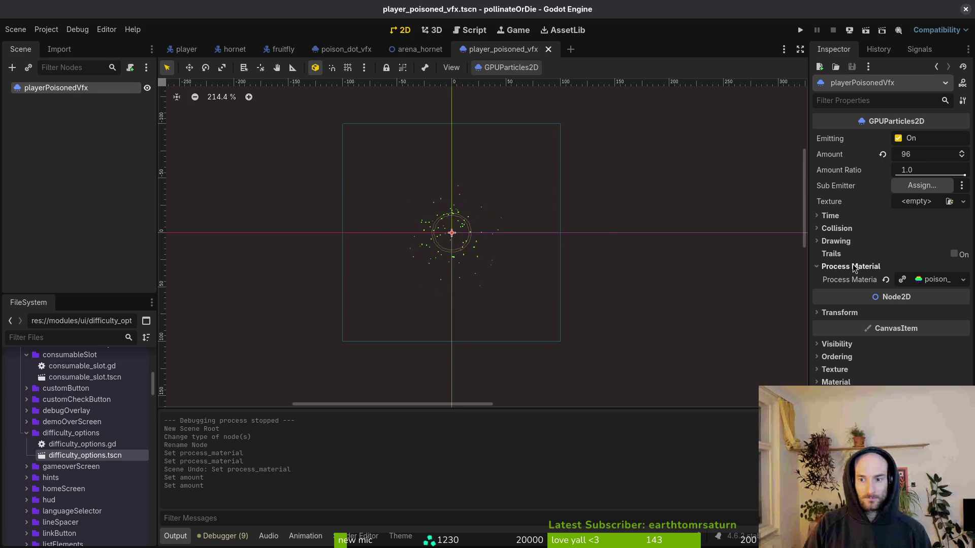
left_click(854, 267)
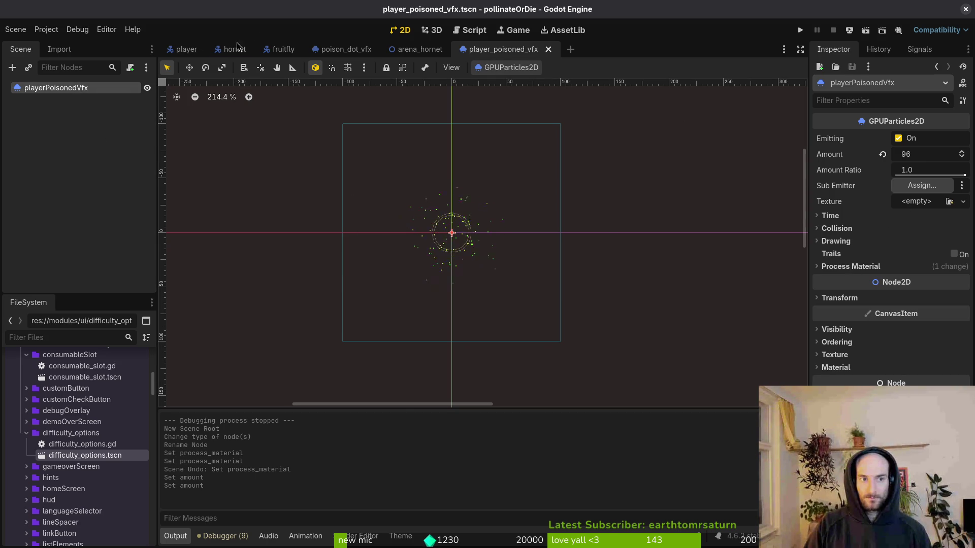
Replace arena_hornet's Poison Dot Scene with poison_dot_vfx.tscn and save the arena scene
left_click(417, 49)
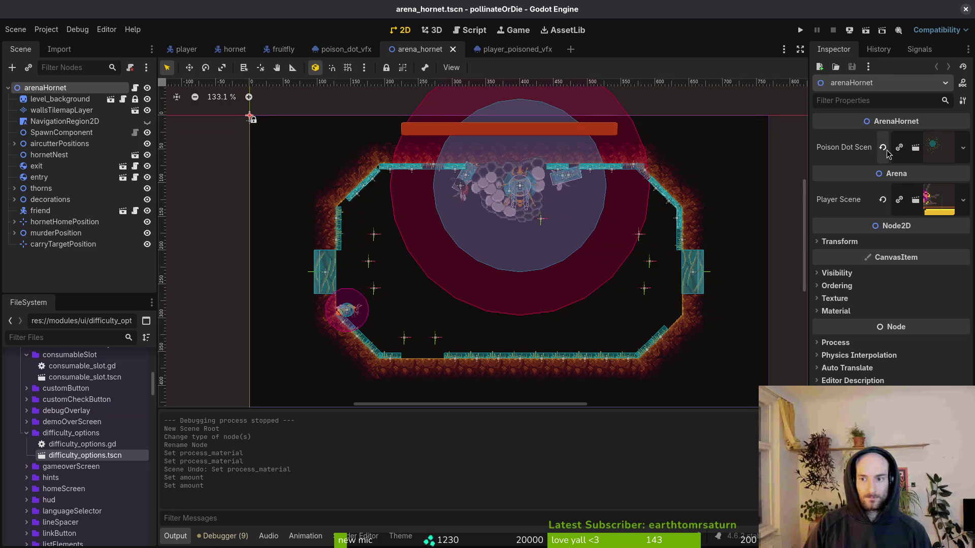
left_click(883, 147)
left_click(923, 186)
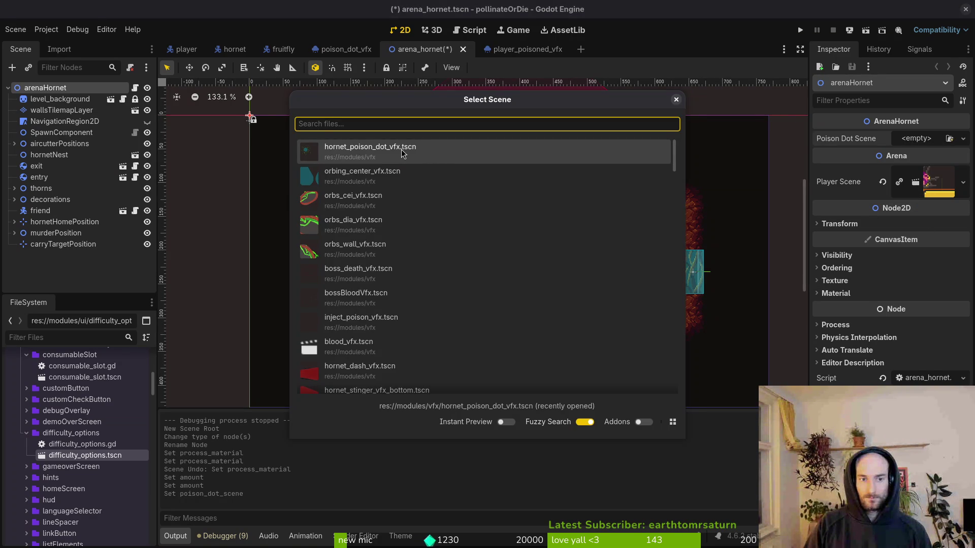
type("poison")
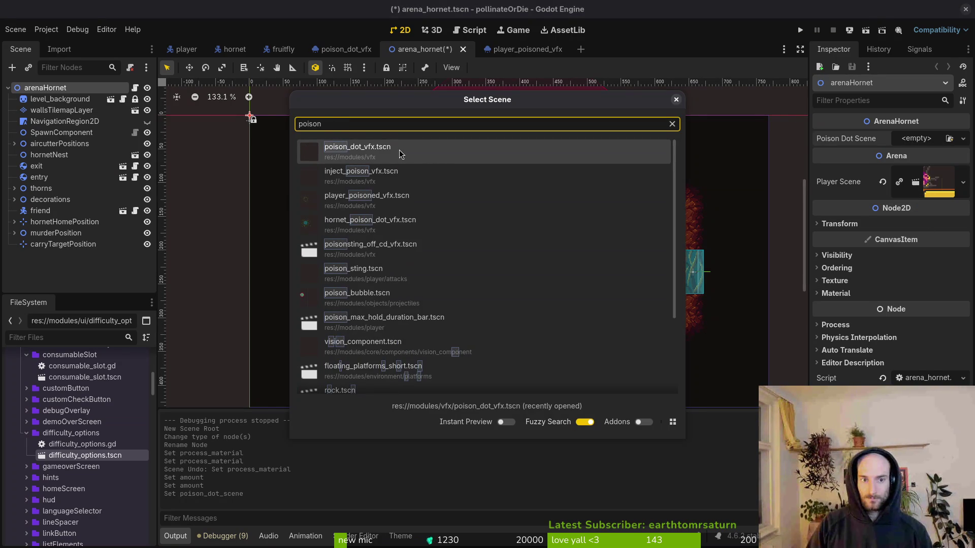
left_click(376, 200)
key("ctrl+s")
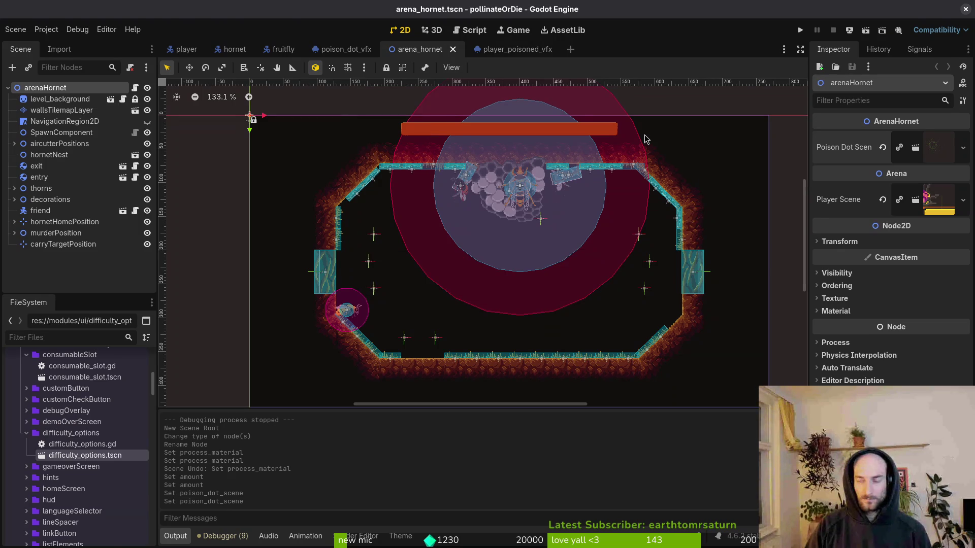
key("alt+Tab")
Open hornet_stinger_vfx.gd through the Telescope file finder
key("space")
key("f")
key("f")
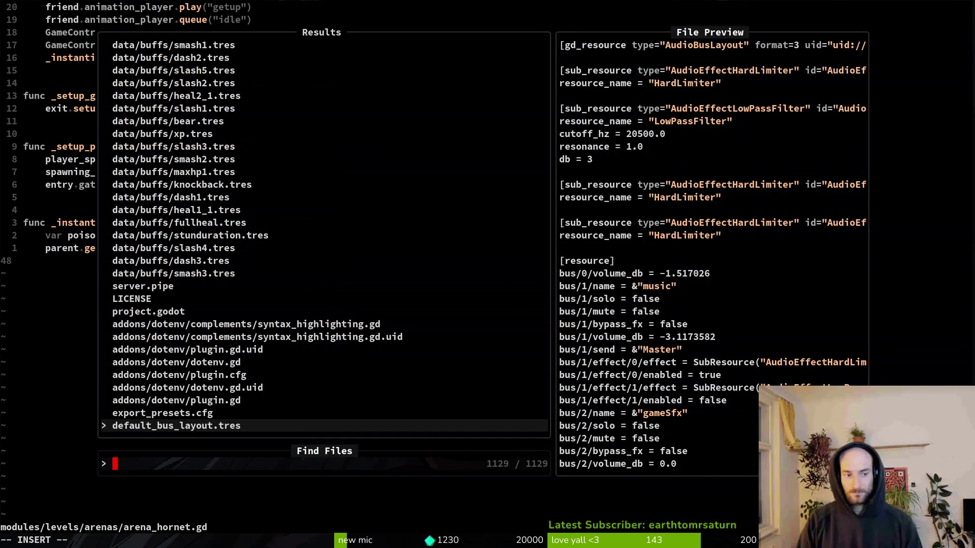
type("hot")
key("BackSpace")
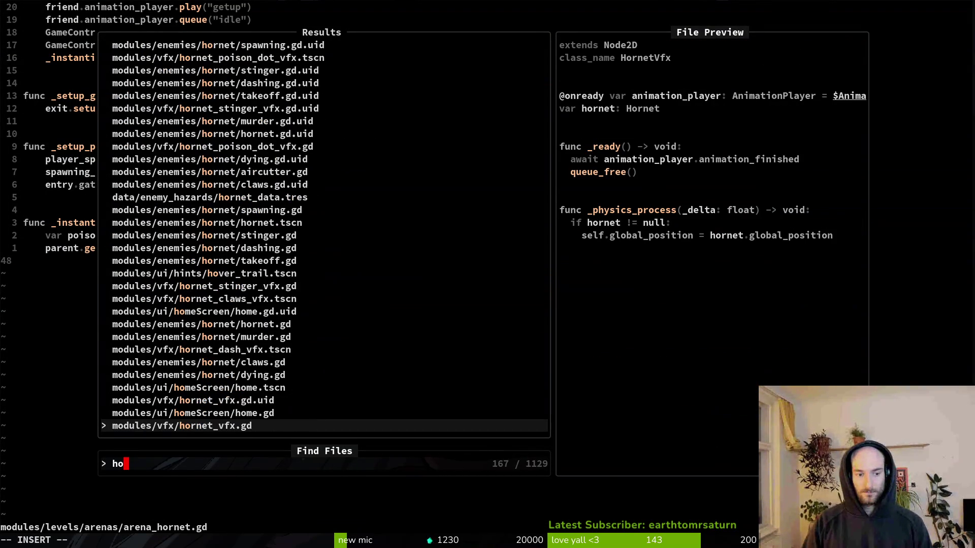
type("stinger")
key("Return")
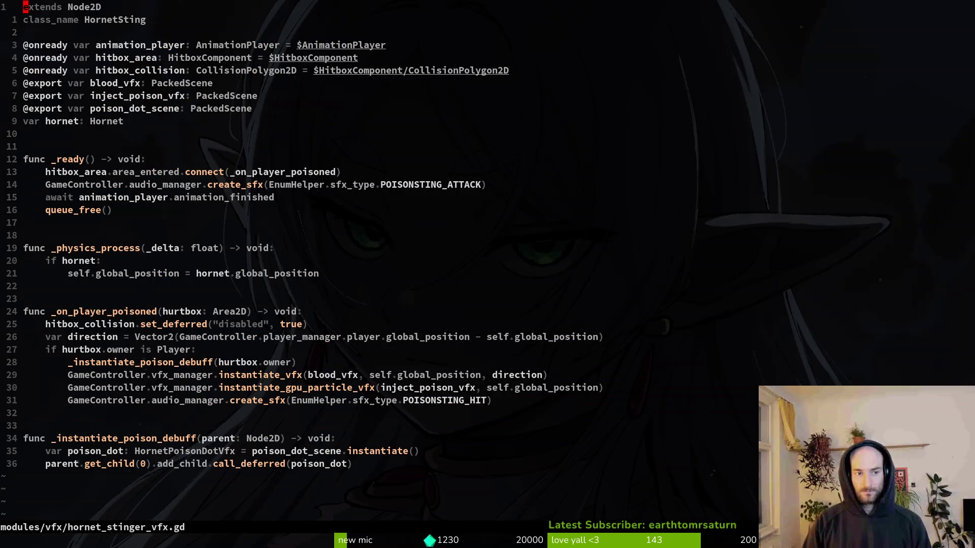
Find and open hornet_poison_dot_vfx.gd with a 'poidot' file search
key("space")
key("f")
key("f")
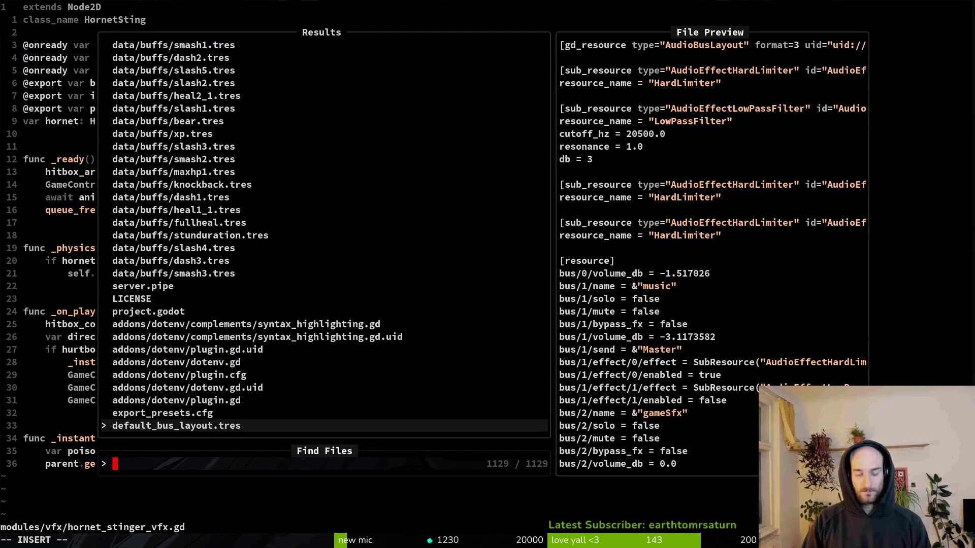
type("poidot")
key("Up")
key("Up")
key("Up")
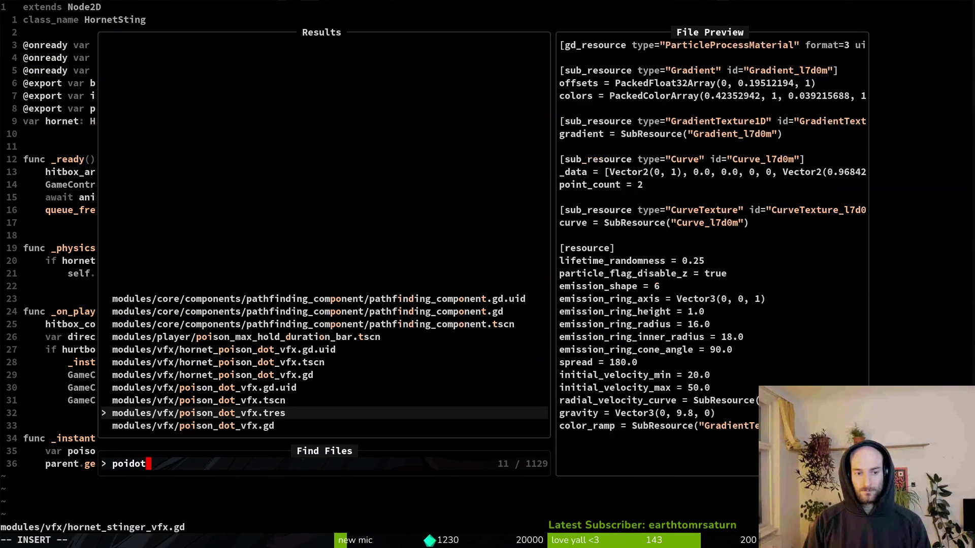
key("Return")
Open poison_dot_vfx.gd, undo the current_hp check lines, save, and quit Vim
key("space")
key("f")
key("f")
type("poidot")
key("Return")
key("u")
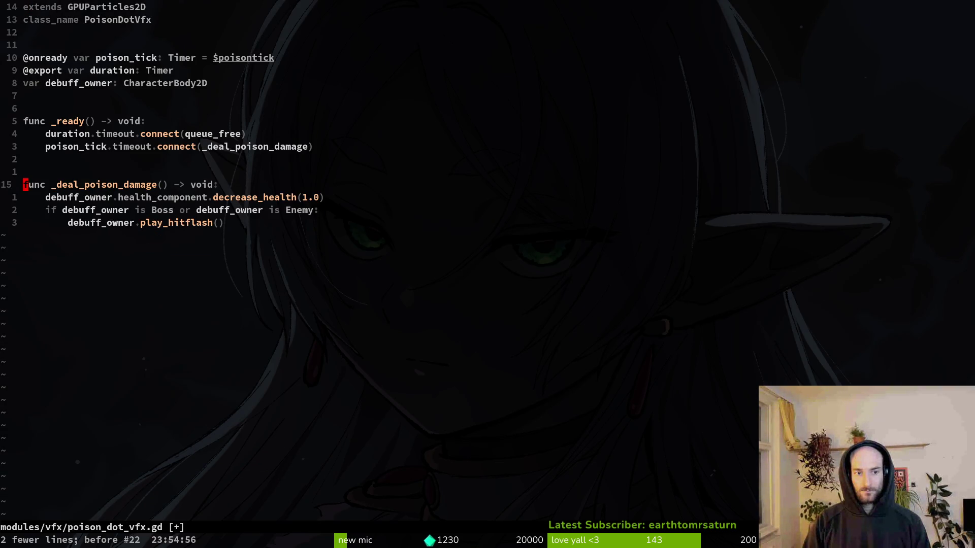
key("ctrl+s")
key("u")
key("u")
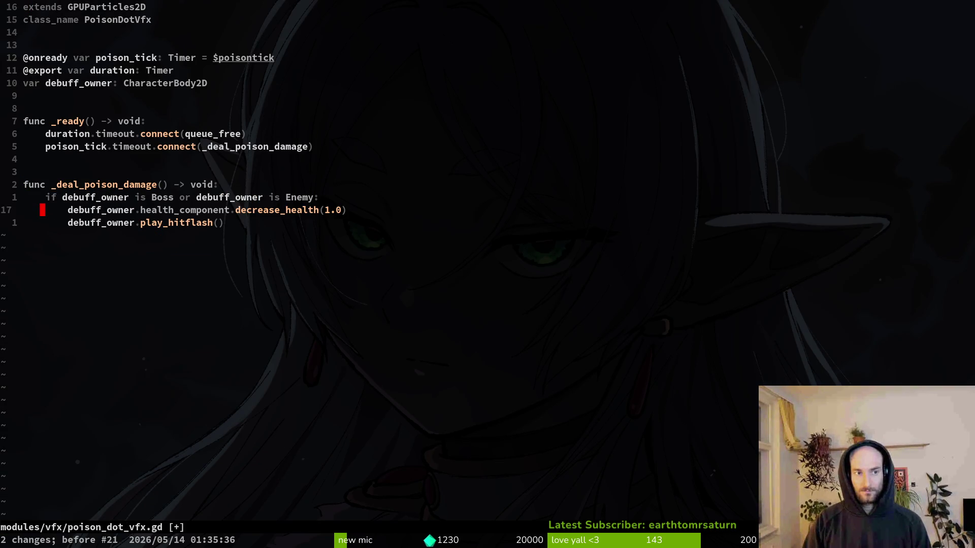
key("ctrl+r")
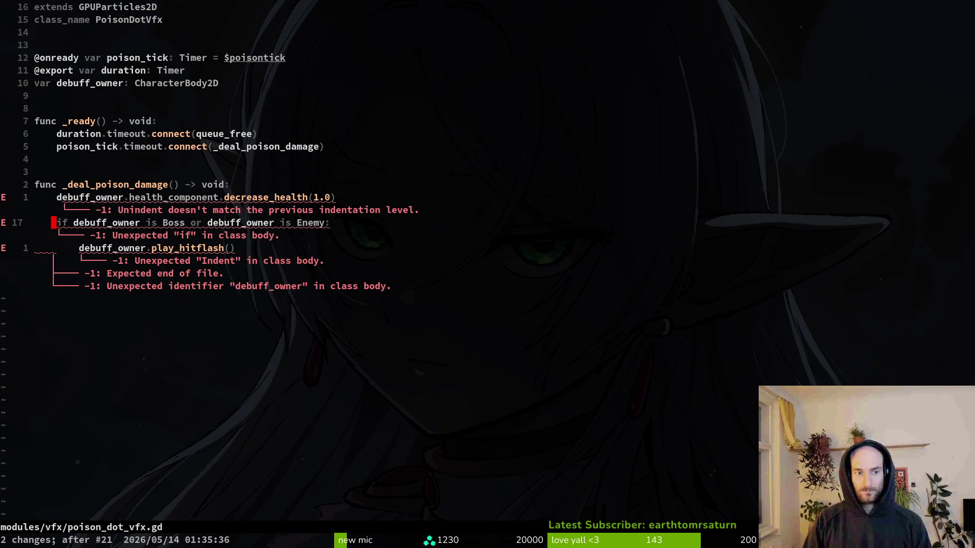
key("ctrl+r")
key("u")
key("ctrl+s")
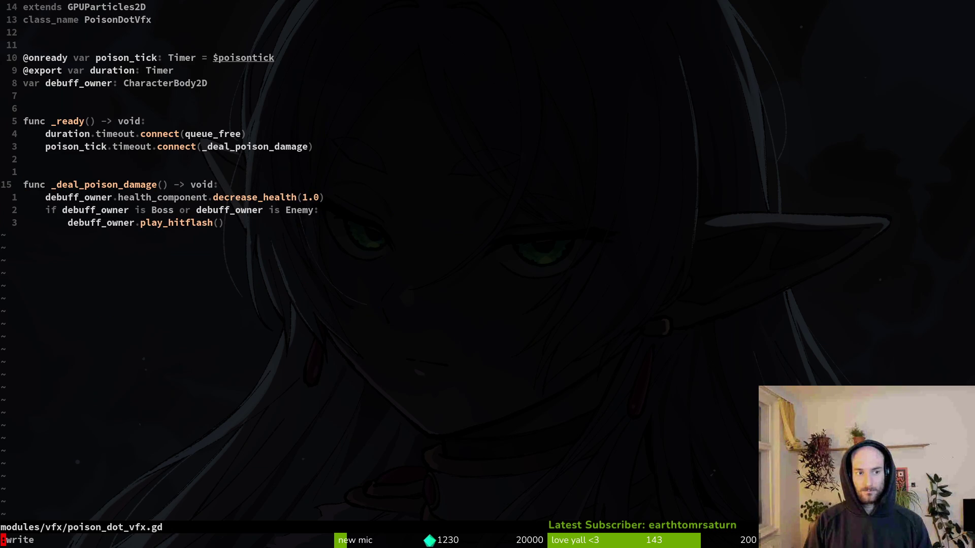
key("Return")
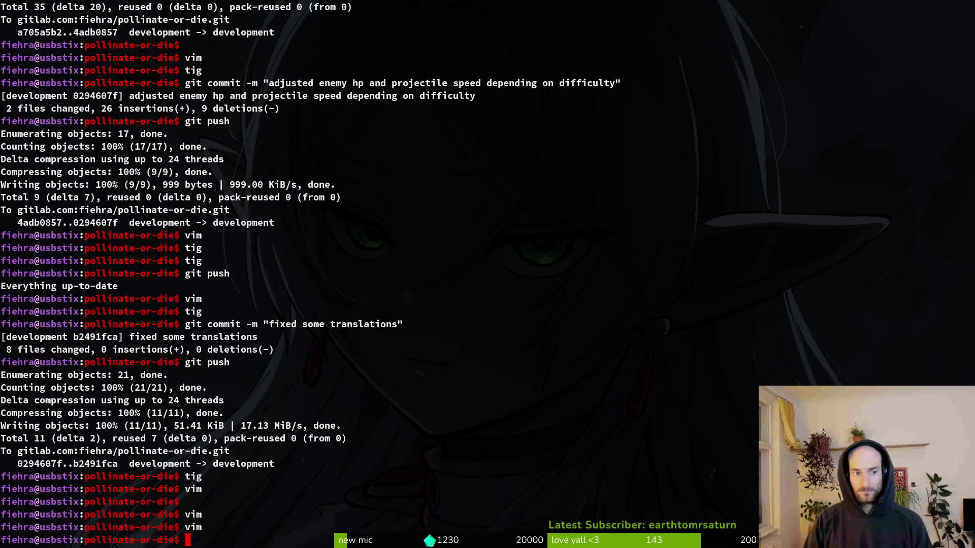
Back in Godot, launch a playtest and bring up the hornet scene in the editor
key("alt+Tab")
key("F5")
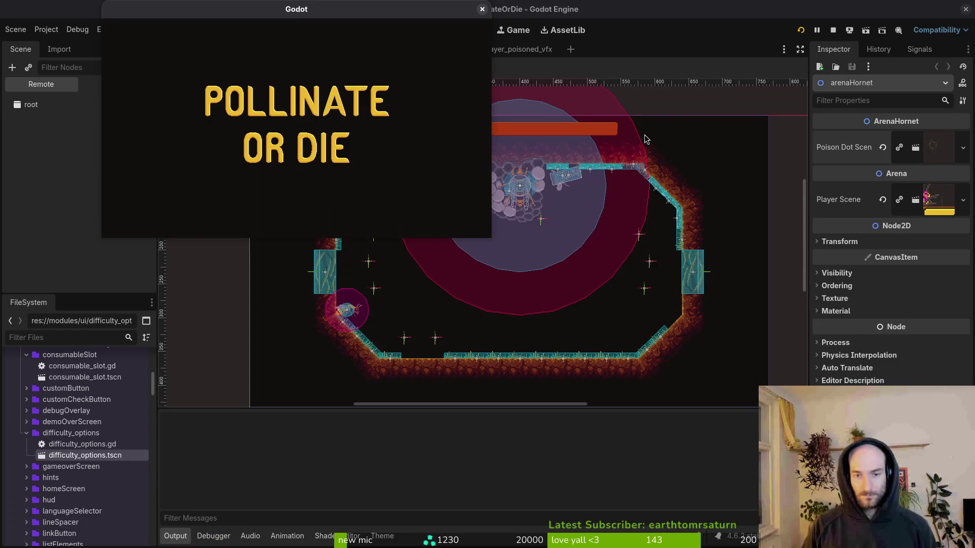
key("Return")
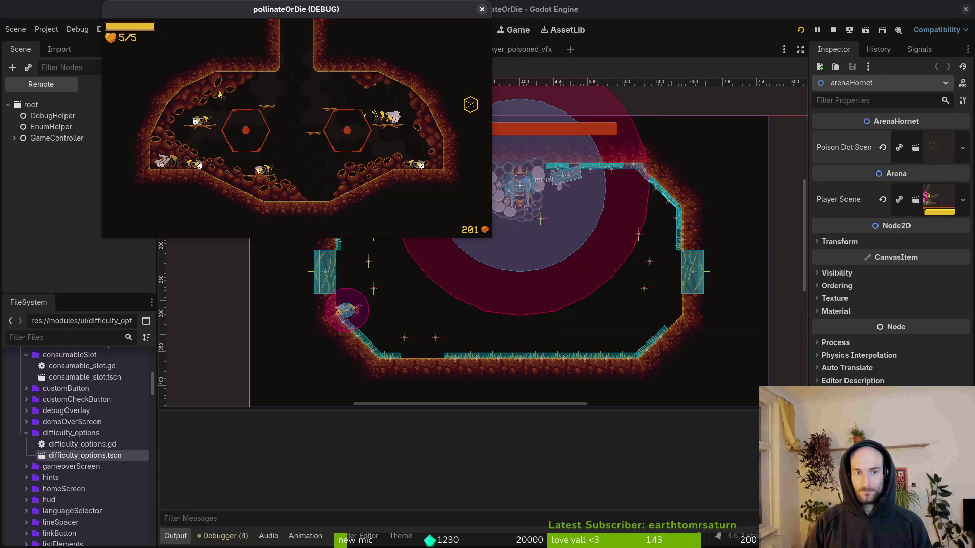
left_click(88, 170)
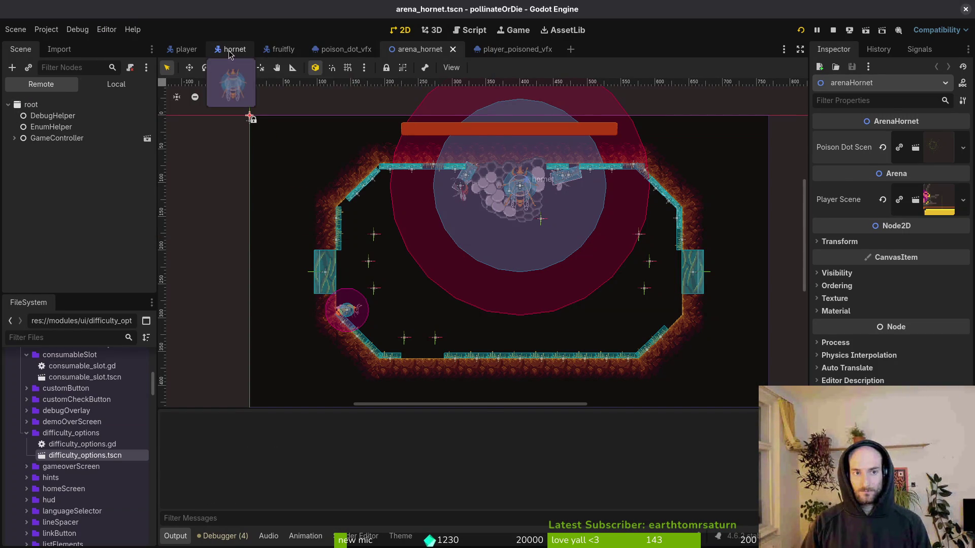
left_click(232, 49)
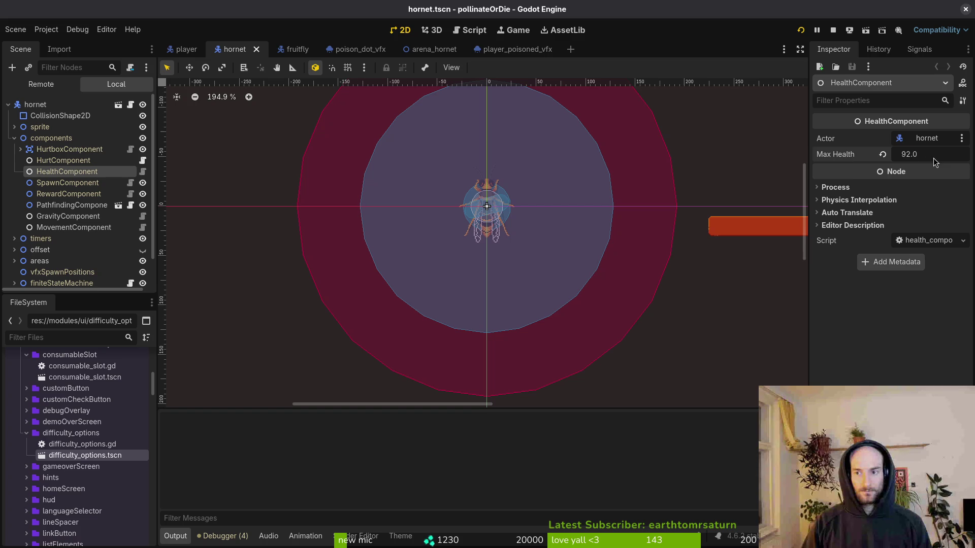
key("alt+Tab")
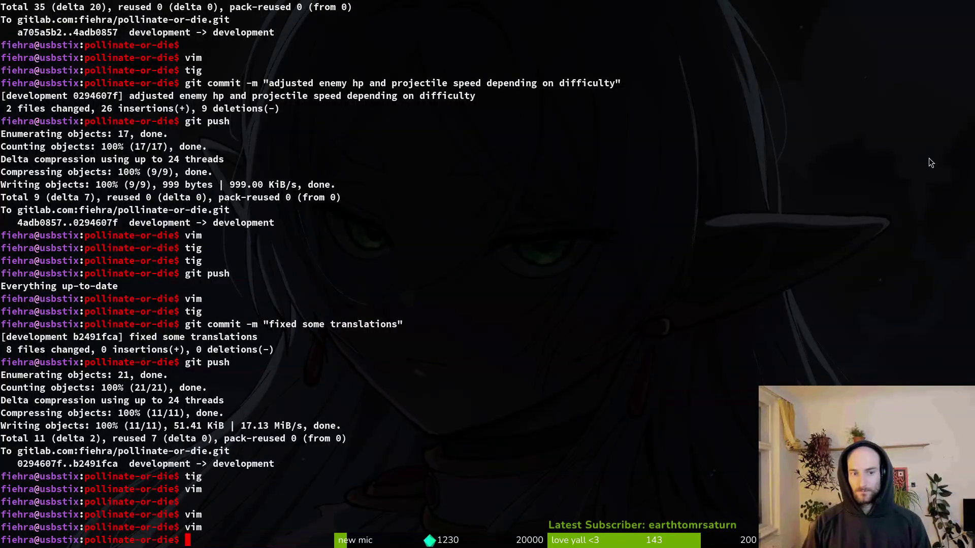
key("alt+Tab")
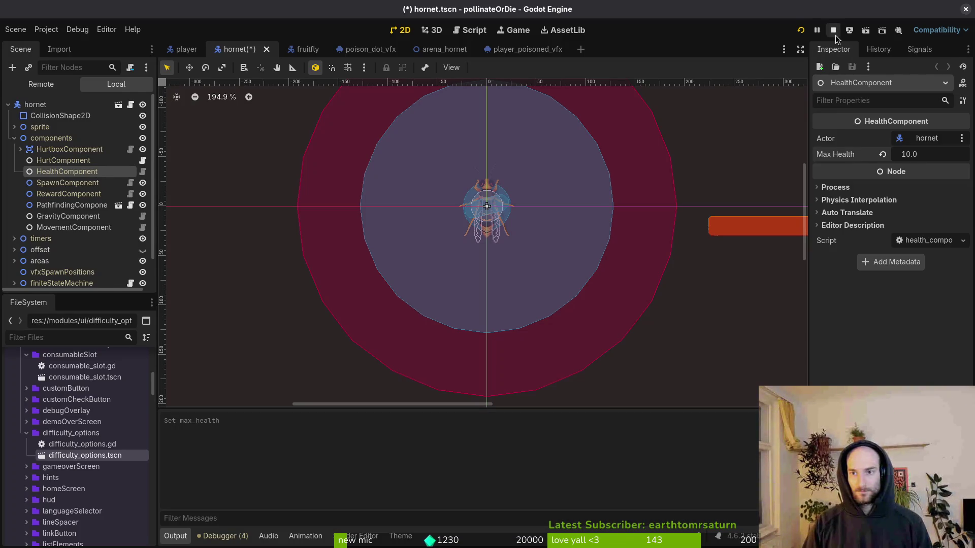
Restart the game and load the Hornet level until it halts on the arena_hornet.gd:46 error
left_click(834, 30)
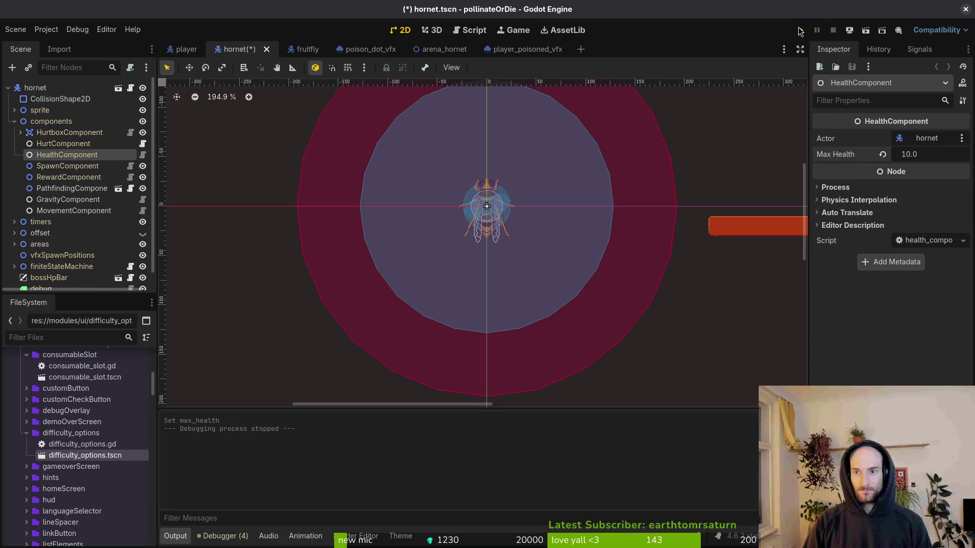
left_click(800, 31)
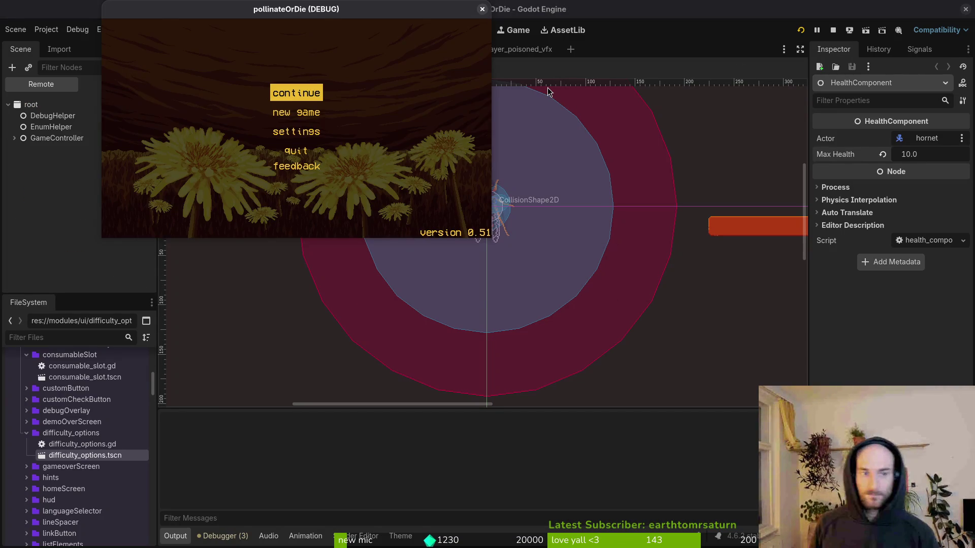
key("Return")
key("Escape")
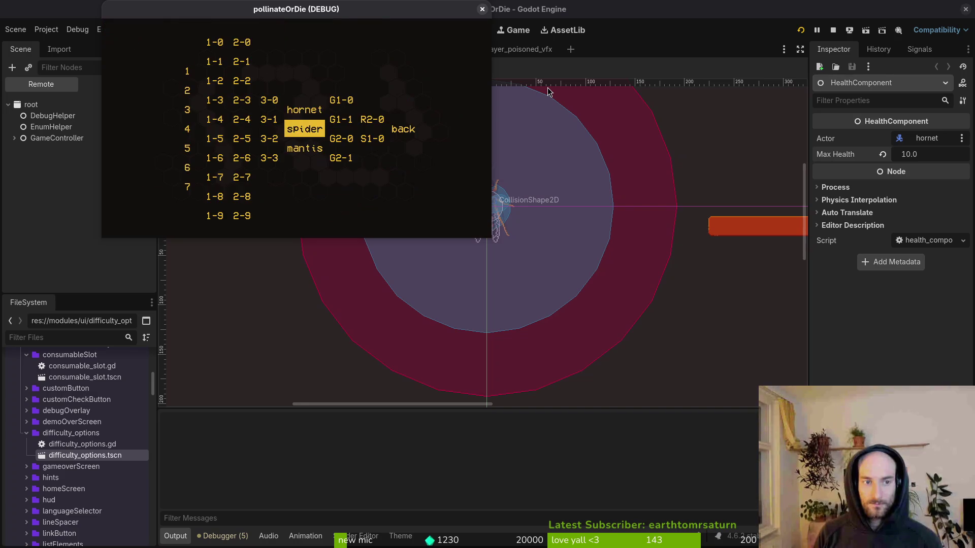
key("Up")
key("Return")
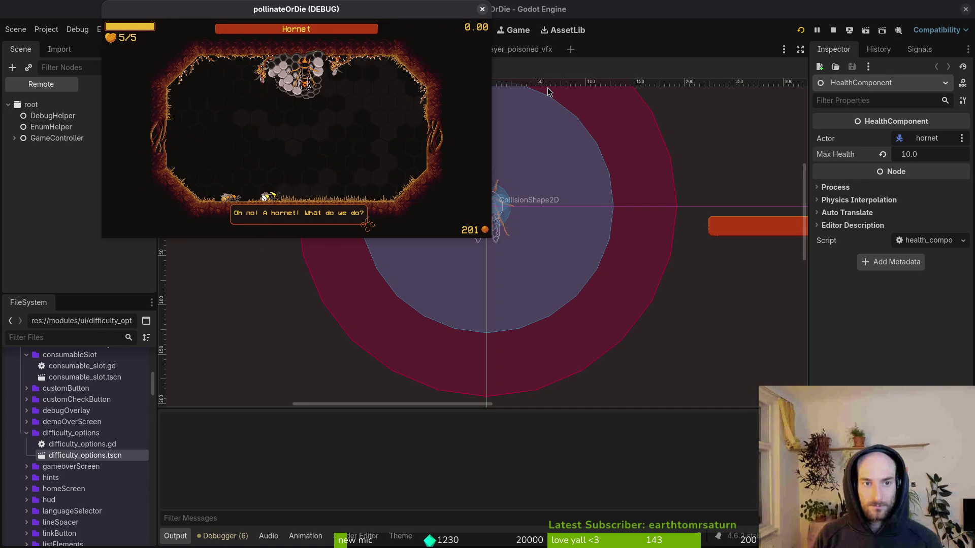
key("Up")
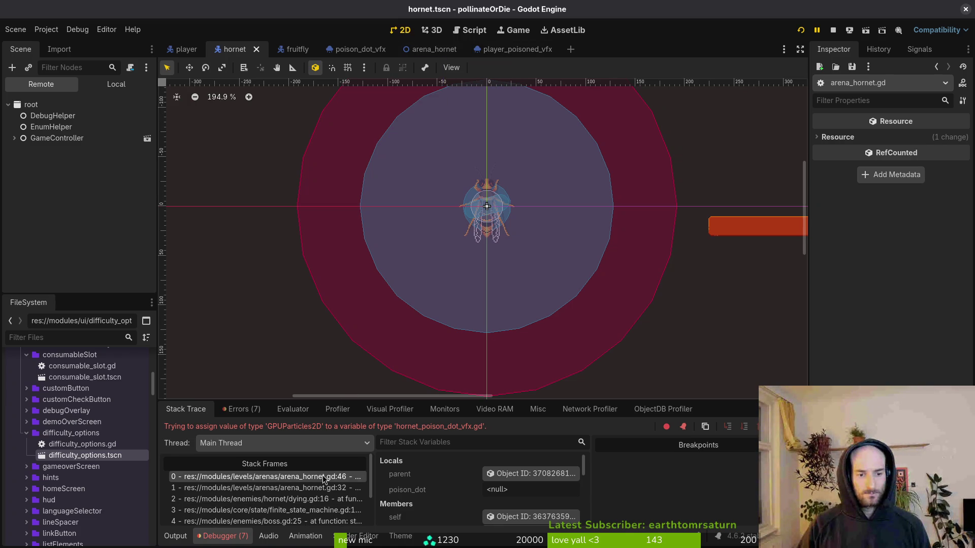
key("alt+Tab")
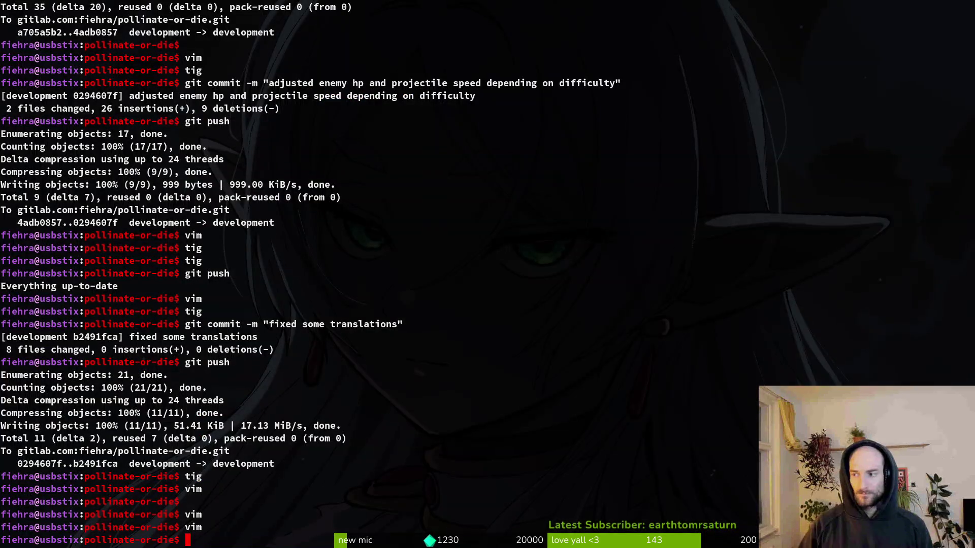
Open arena_hornet.gd in vim and change the poison variable's type from HornetPoisonDotVfx to GPUParticles2D, then save
type("vim")
key("Return")
key("ctrl+p")
type("are")
key("Return")
key("G")
key("k")
key("k")
key("w")
key("w")
key("c")
key("w")
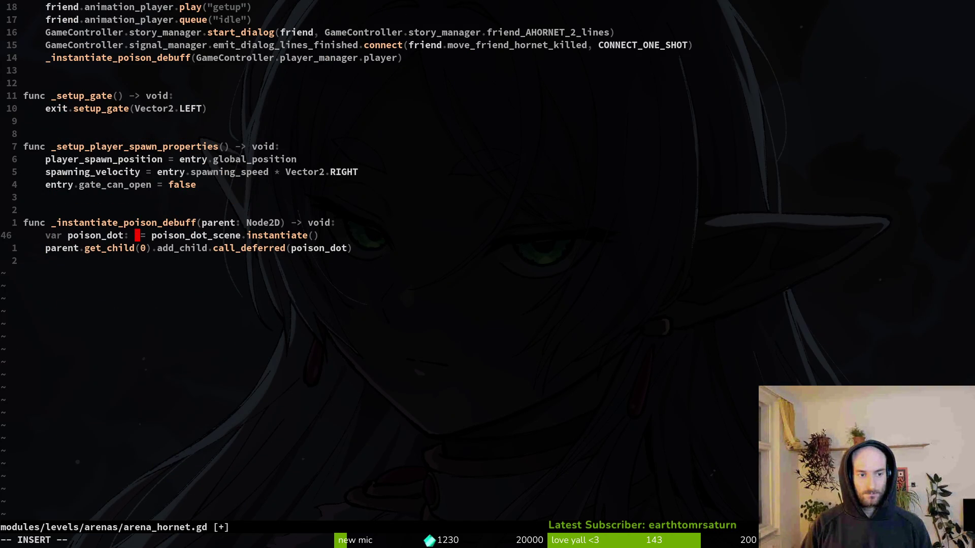
type("GPU")
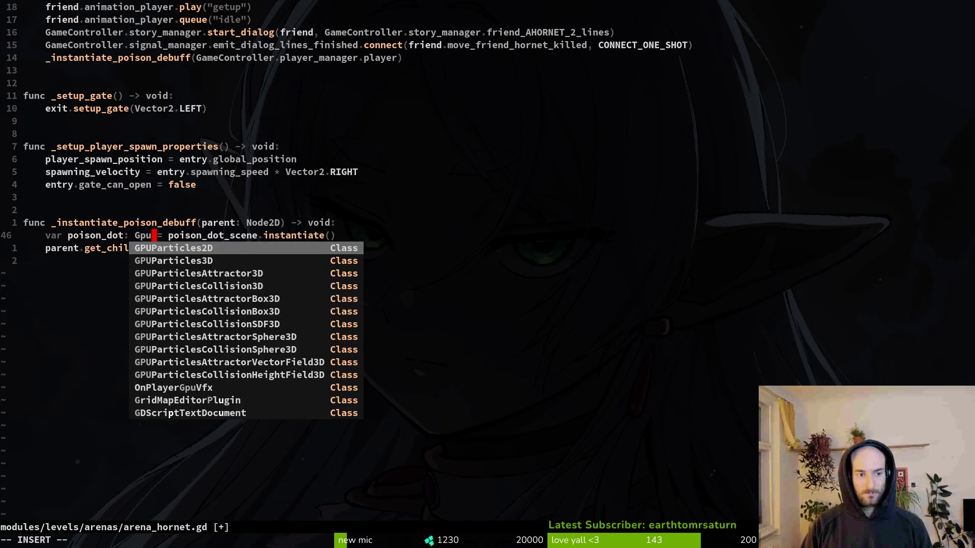
key("Return")
key("Escape")
type(":w")
key("Return")
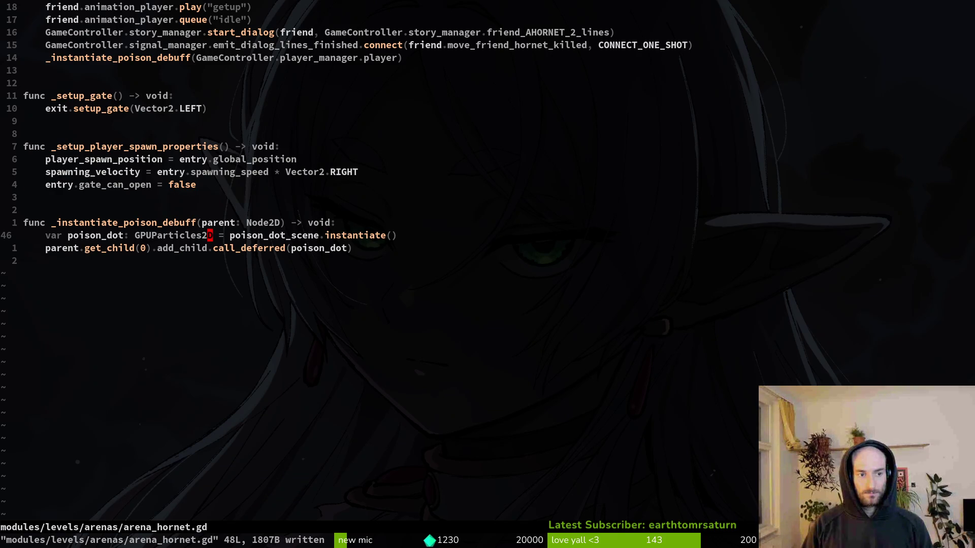
Rename the poison_dot variable to poison_vfx in its declaration and the deferred add call
type("bcwpoison_vfx")
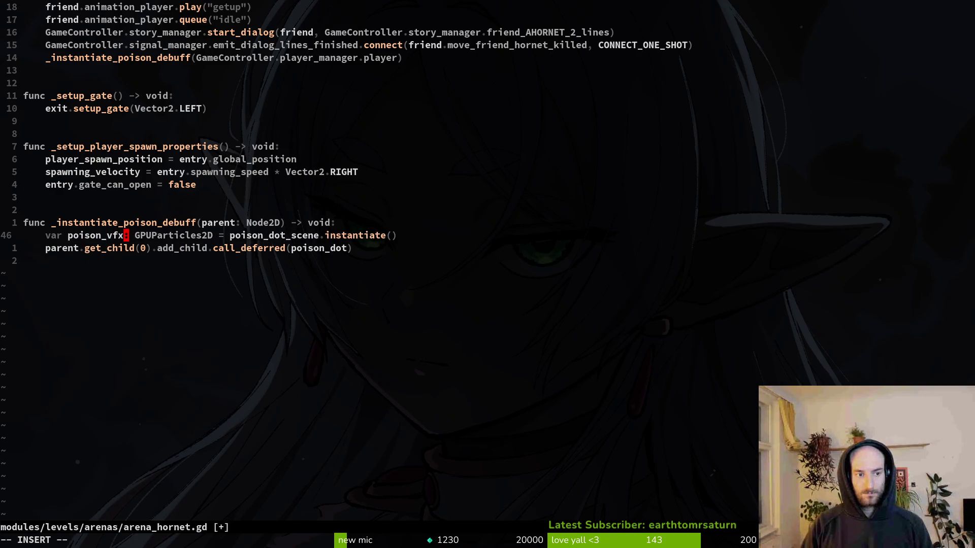
key("Escape")
key("j")
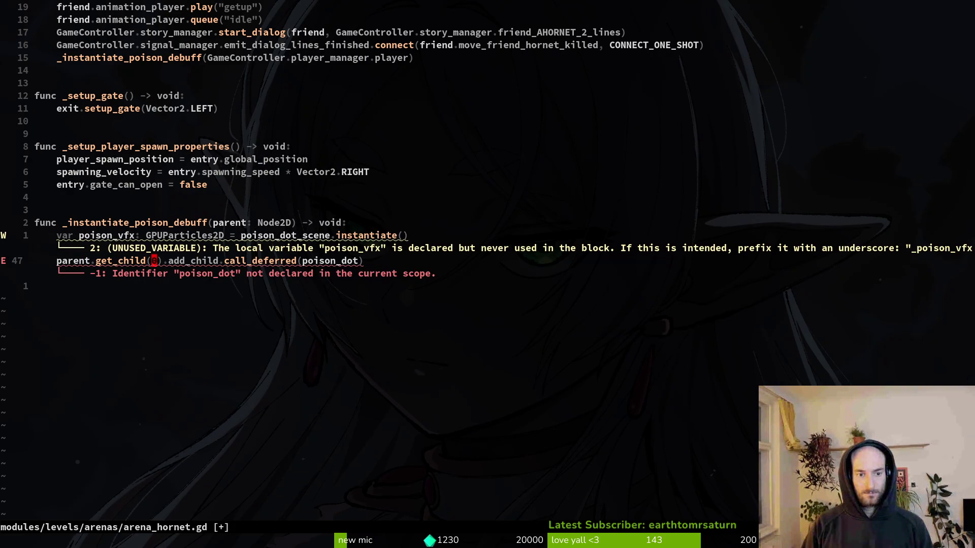
type("ciwp")
key("Escape")
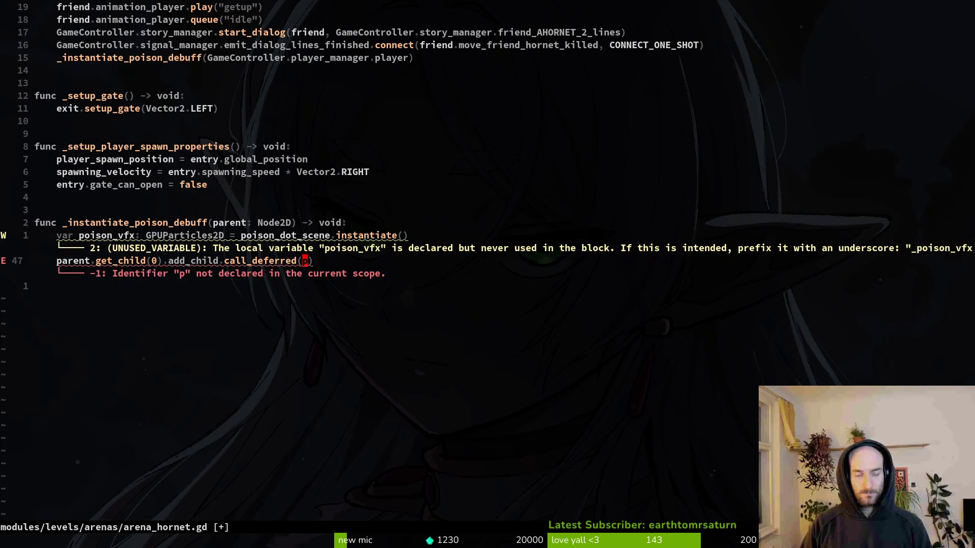
type("ciwpoid")
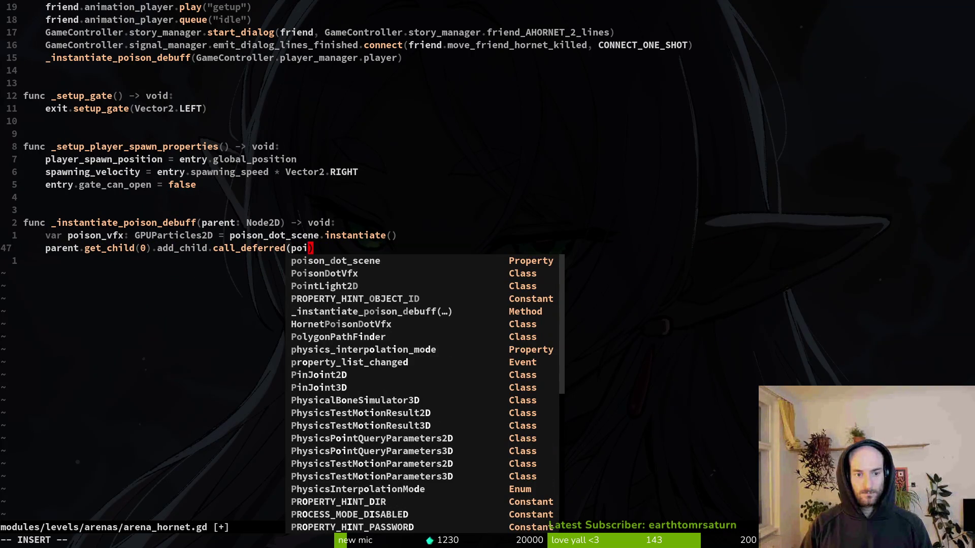
key("BackSpace")
type("son_vfx")
key("Escape")
Rename the exported scene reference to poison_vfx_scene, then save and quit with :wq
key("k")
key("k")
type("j")
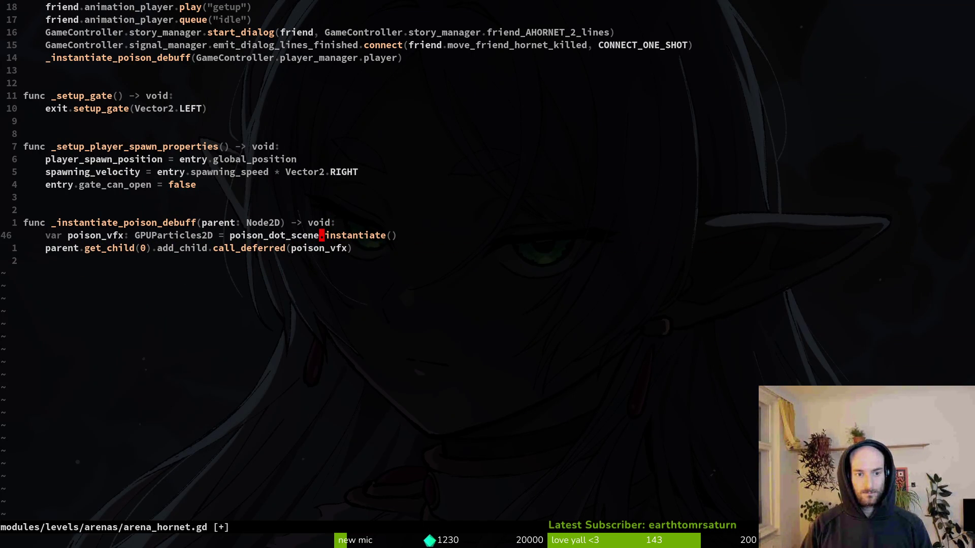
type("cbpoison_vfx_scene")
key("Escape")
key("v")
key("Escape")
type(":w")
key("Return")
key("g")
key("g")
key("j")
key("j")
key("j")
key("j")
key("j")
type("vexport var : PackedScene")
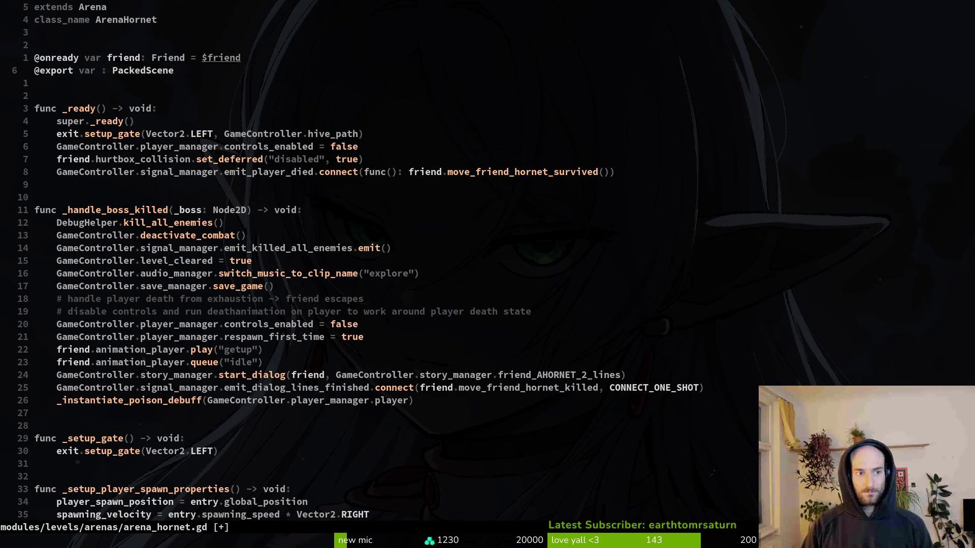
type("p:wq")
key("Return")
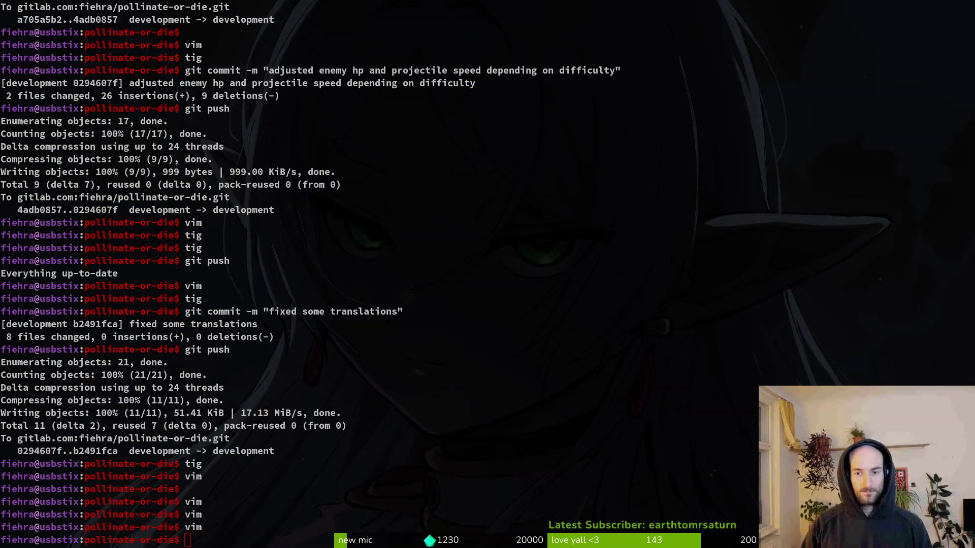
Playtest the Hornet boss level from level select, which hits the null-instance error
key("alt+Tab")
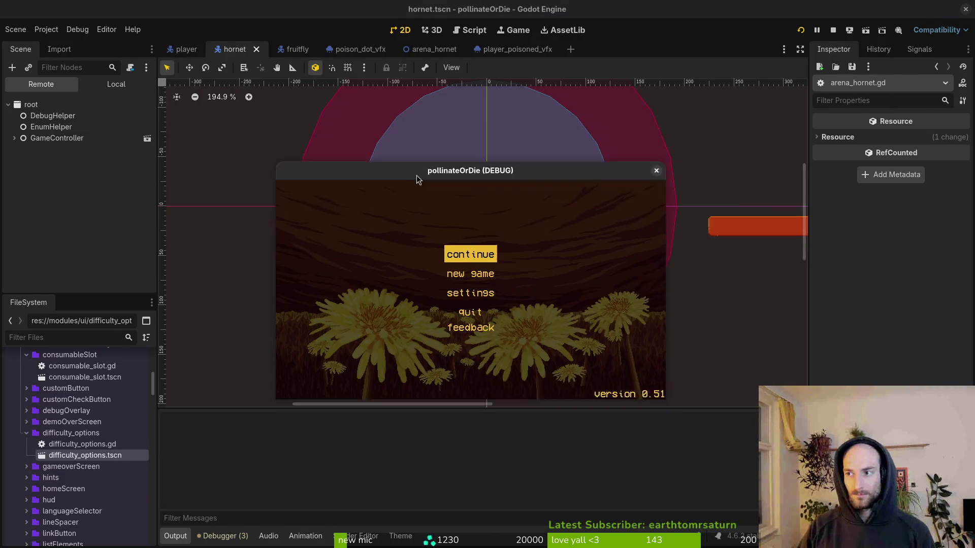
key("Return")
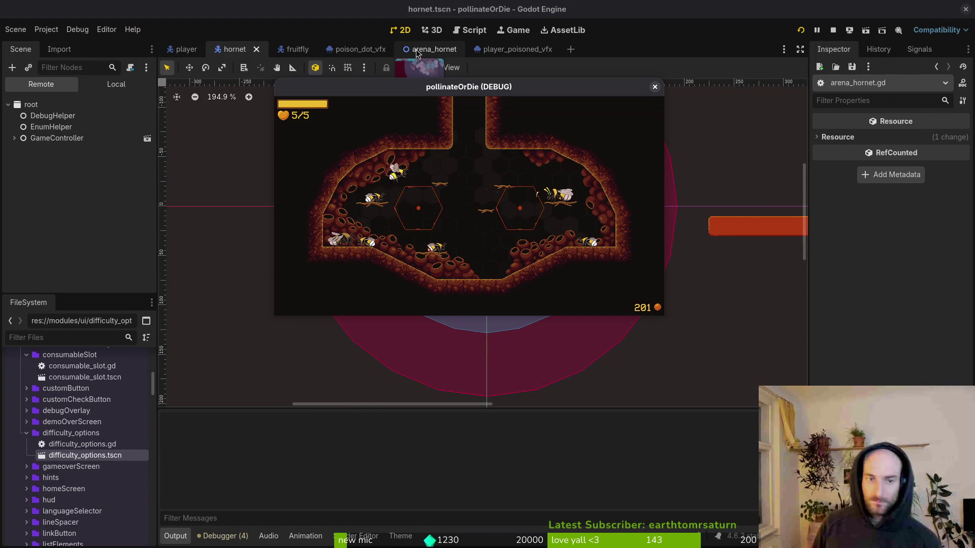
key("Up")
key("Return")
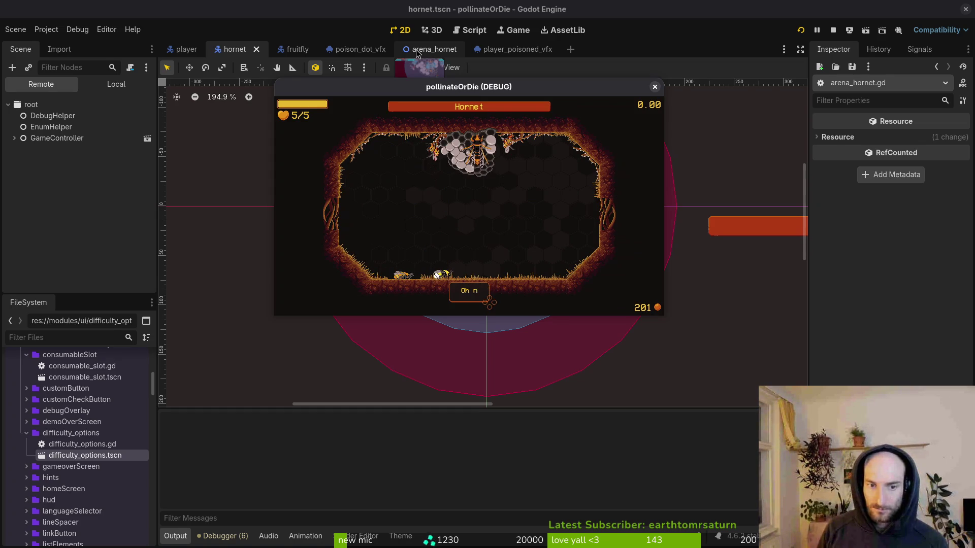
key("Up")
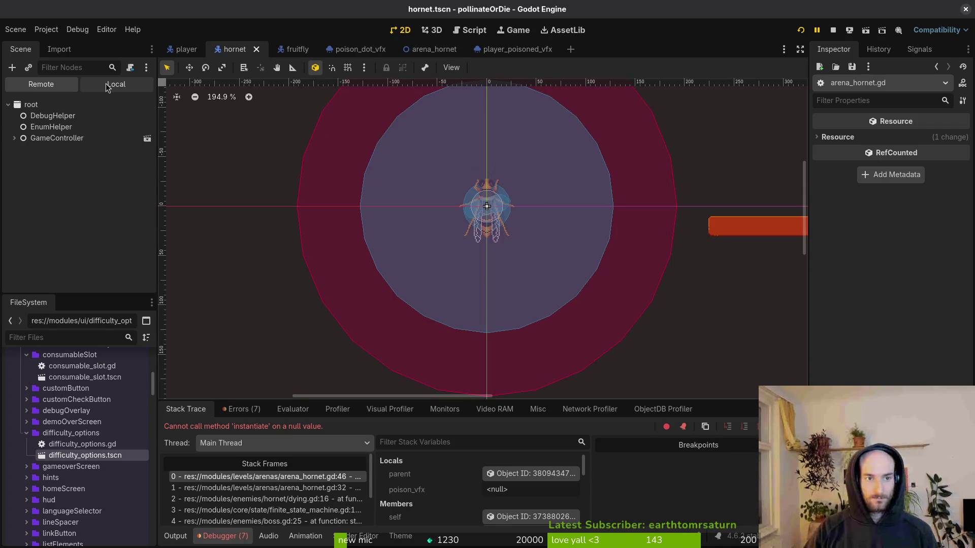
Assign the poison VFX scene to arena_hornet's Poison Vfx Scene, save, and relaunch the game
left_click(116, 84)
left_click(429, 48)
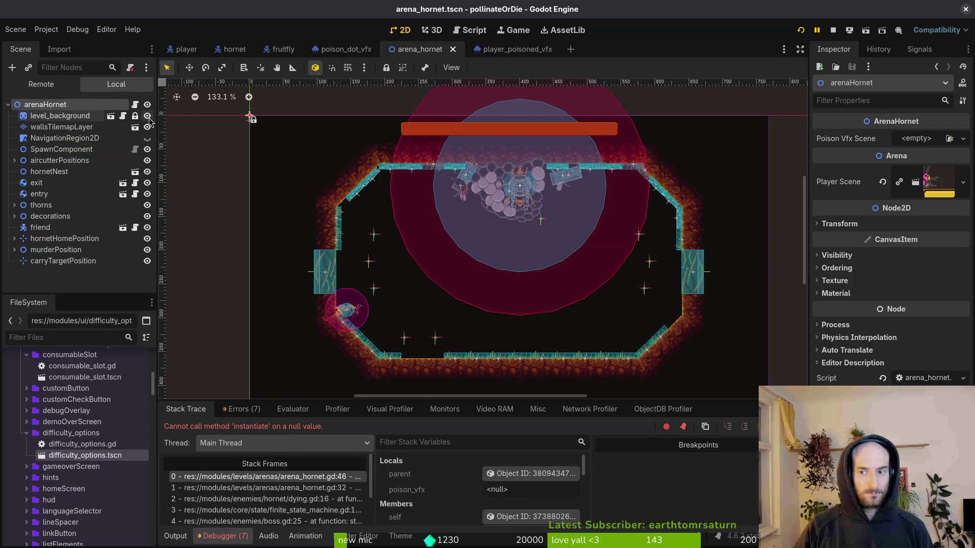
left_click(917, 138)
left_click(909, 196)
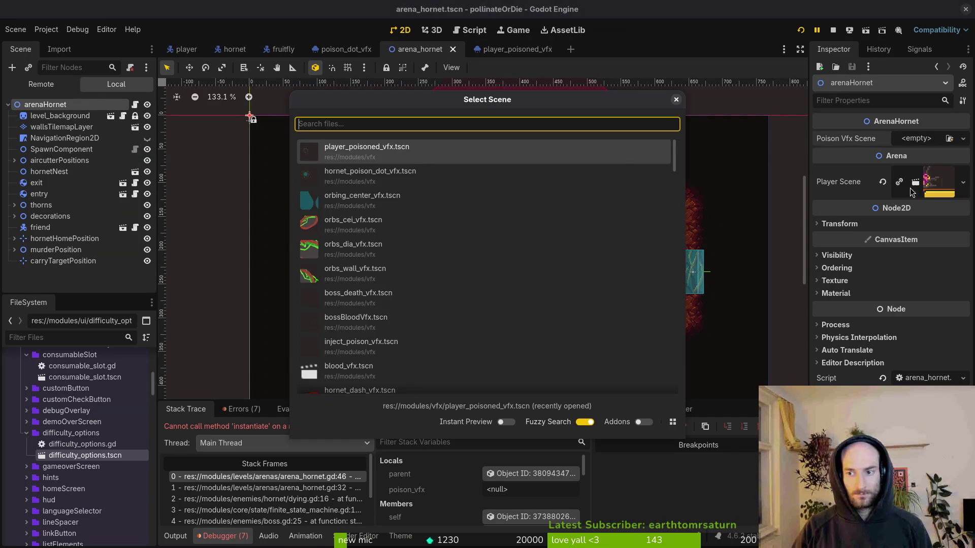
double_click(490, 160)
key("ctrl+s")
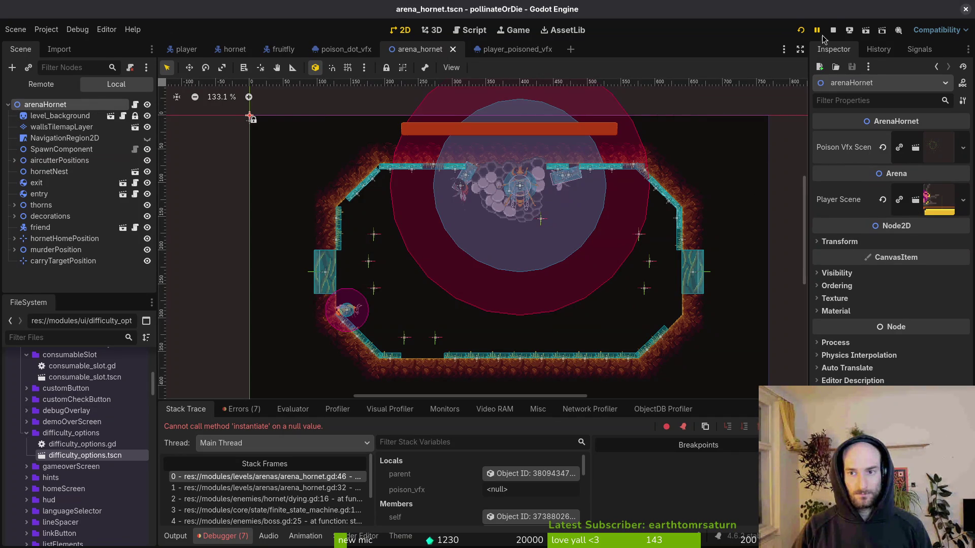
left_click(834, 30)
left_click(803, 31)
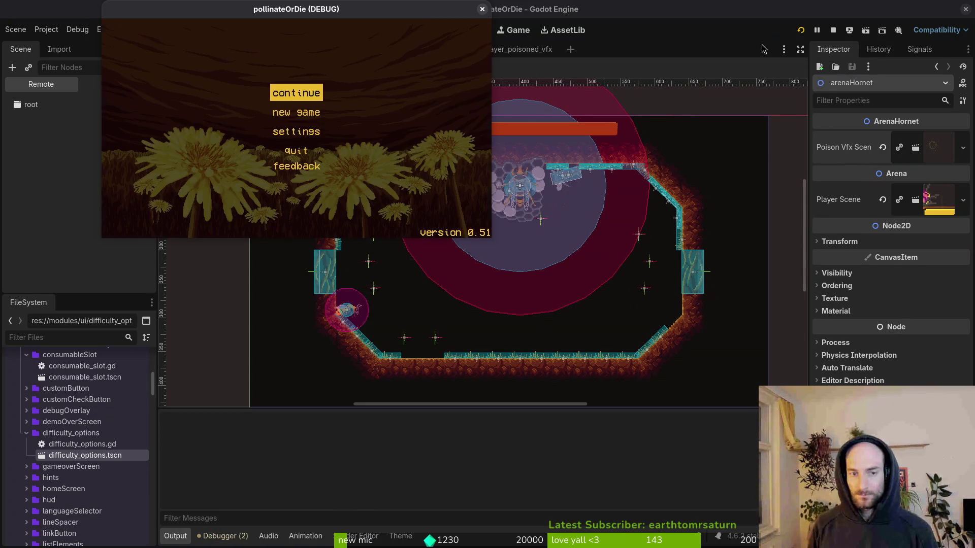
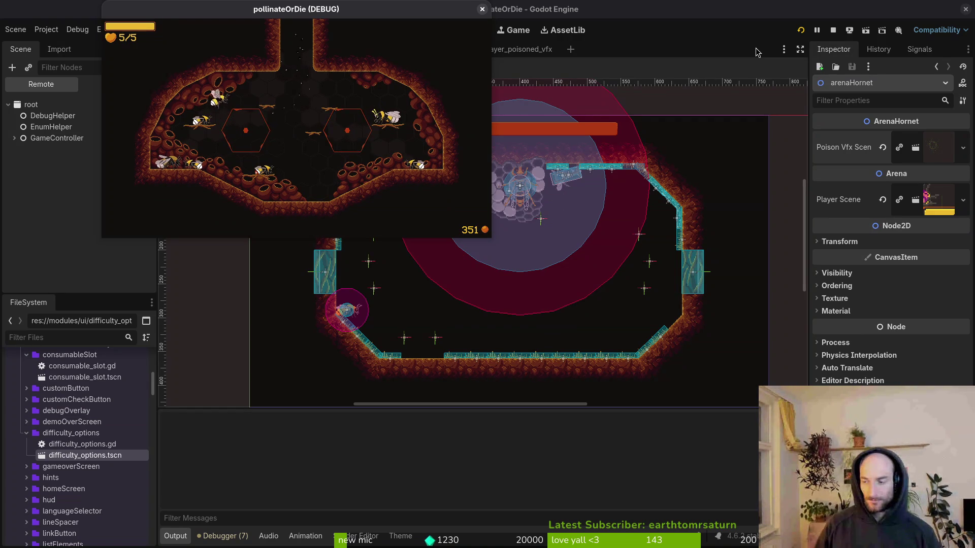
Switch from the game to the terminal and launch vim in the project folder
key("super+1")
type("vim")
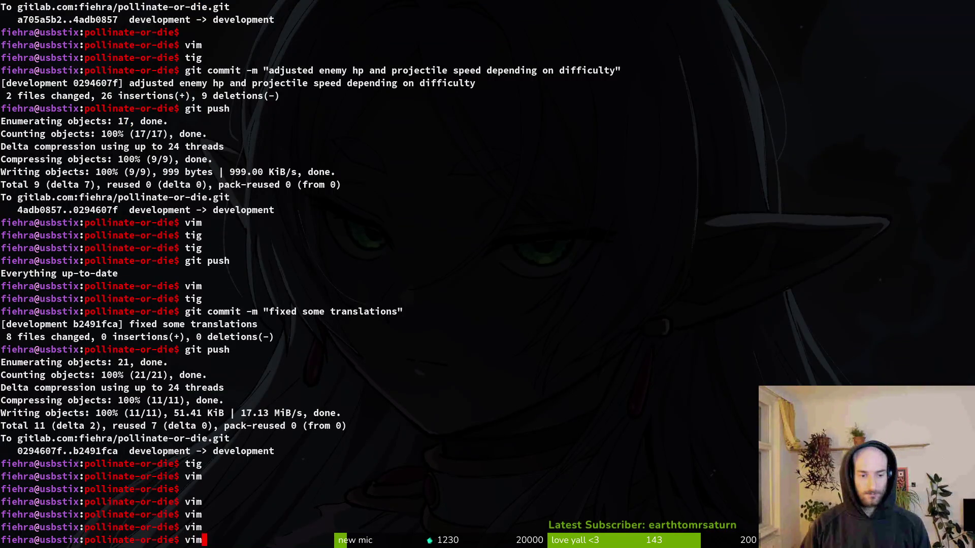
key("Return")
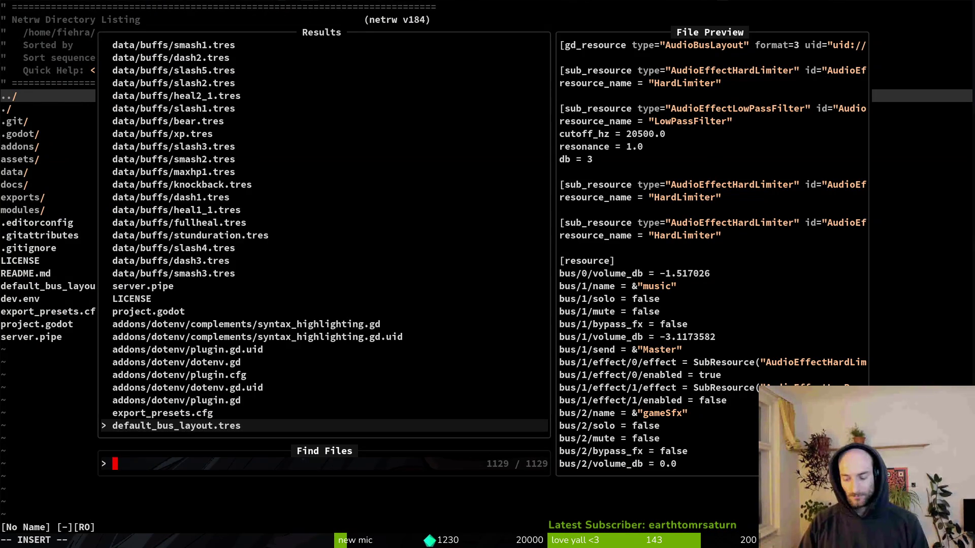
Open arena_hornet.gd and change the queued idle animation to alert
type("arenahor")
key("Return")
key("j")
key("j")
key("j")
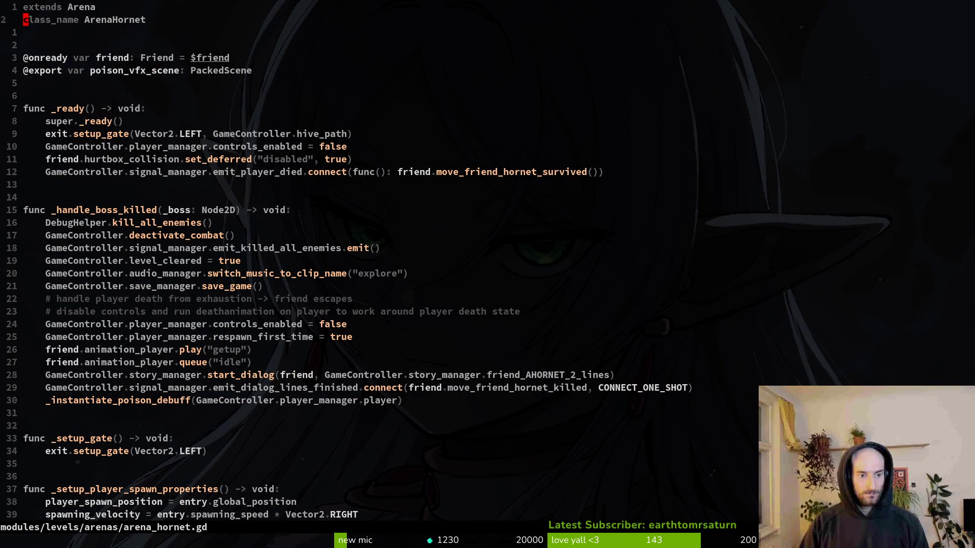
key("k")
key("w")
key("w")
key("w")
type("wciwalert")
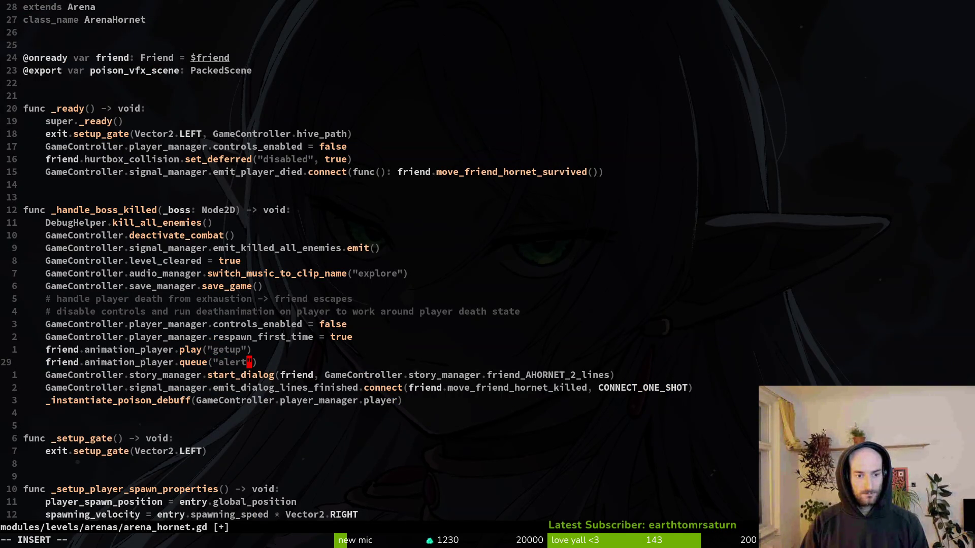
key("Escape")
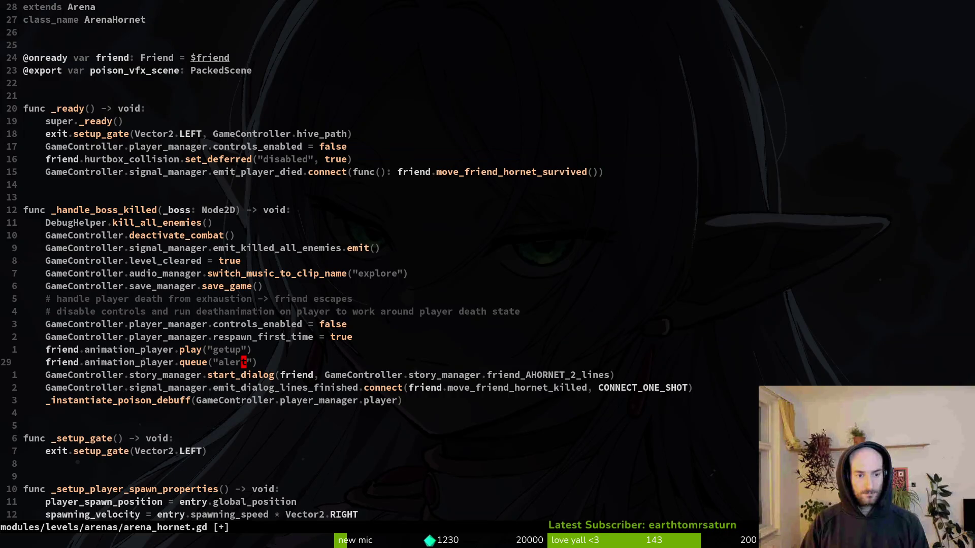
Copy the dialog-finished connect line and move it above the dialog start
key("k")
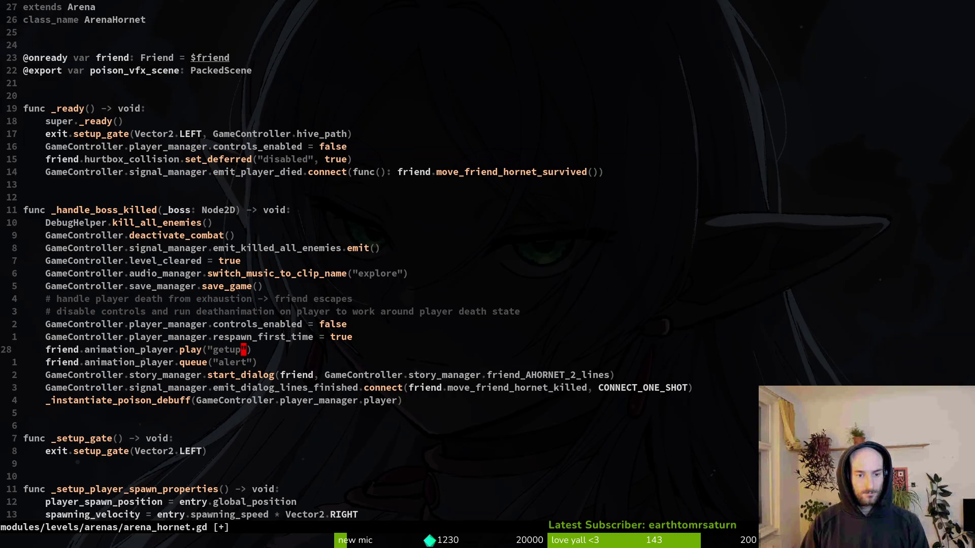
key("j")
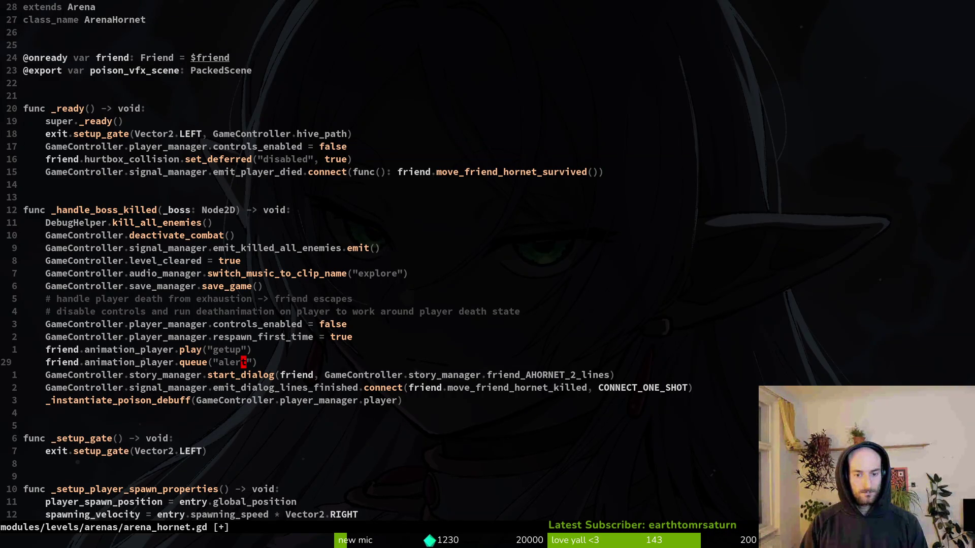
key("j")
key("k")
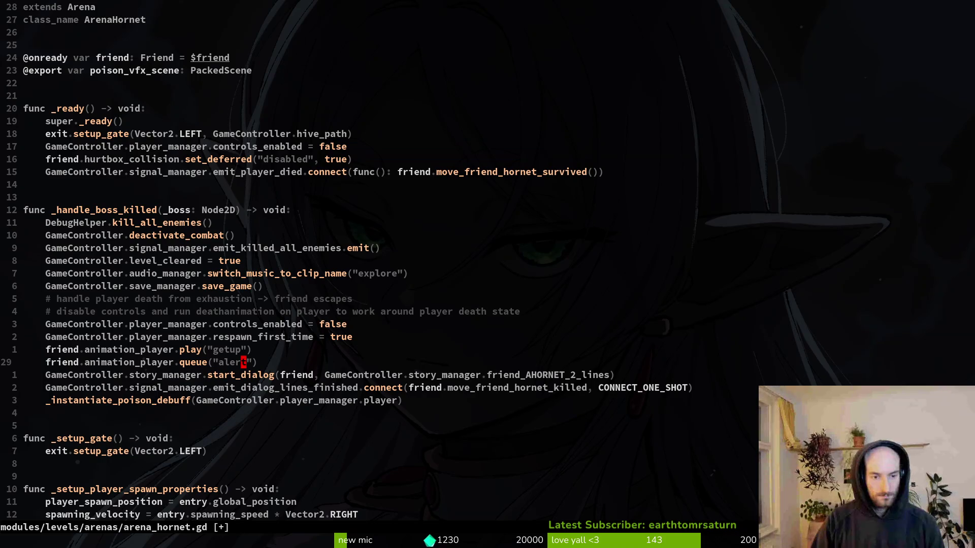
key("j")
key("j")
key("y")
key("y")
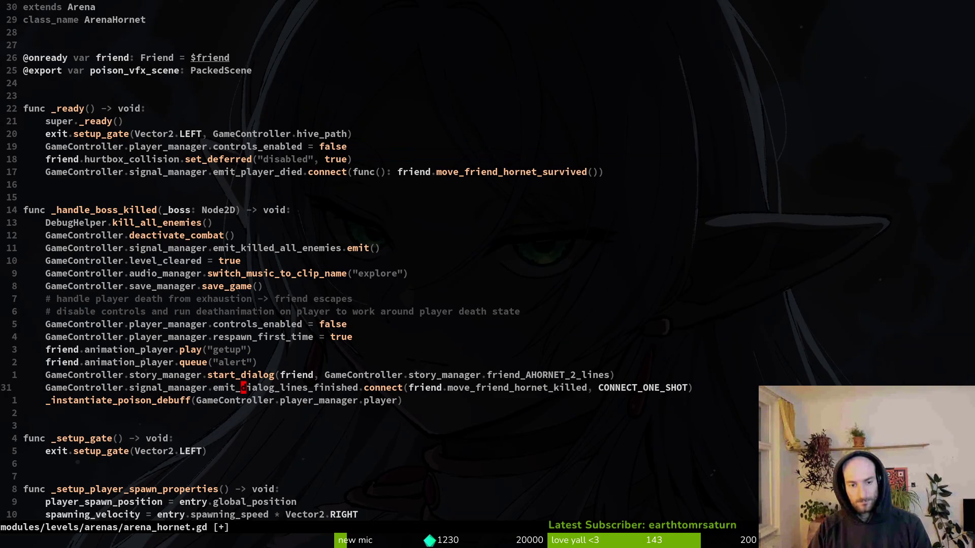
key("shift+v")
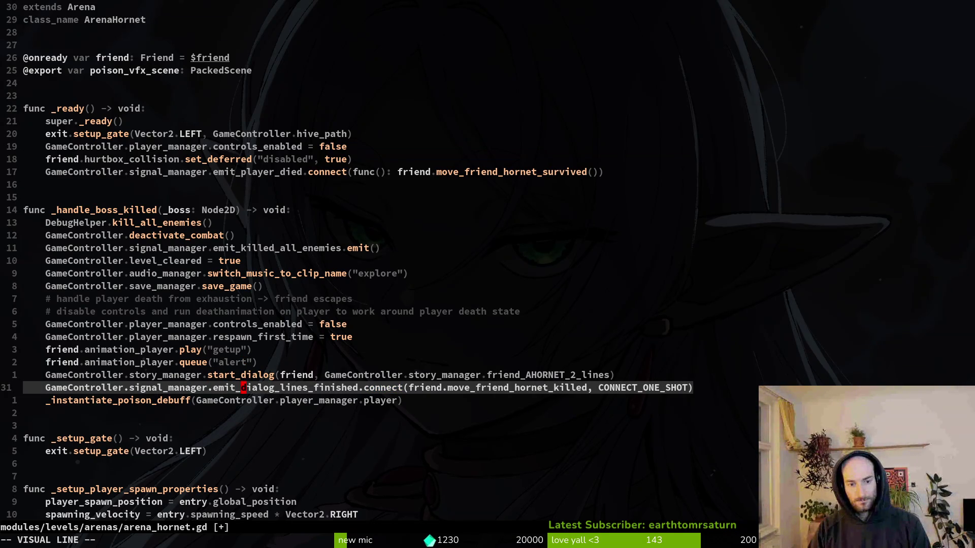
key("K")
key("Escape")
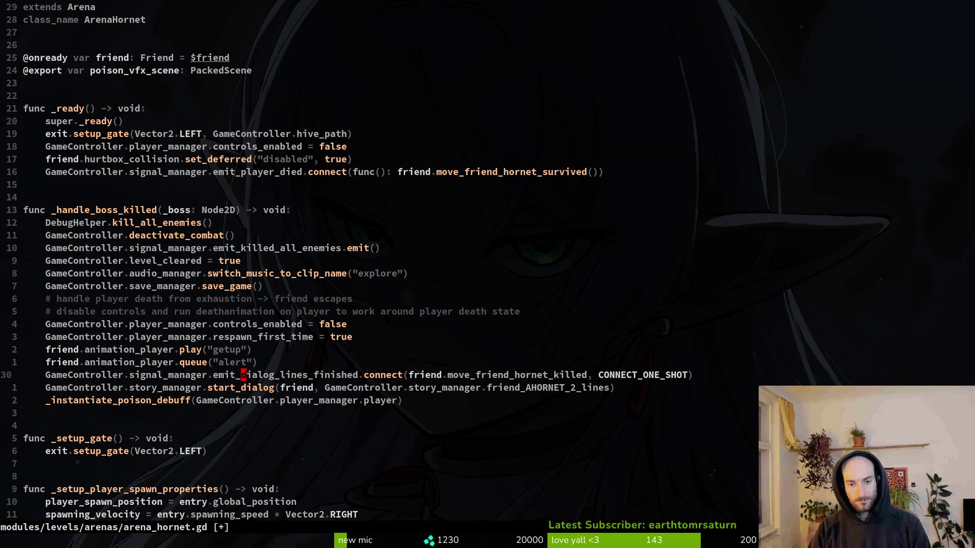
Insert a friend.move_friend_hornet_killed() call in the boss-killed handler
type("Ofriend.")
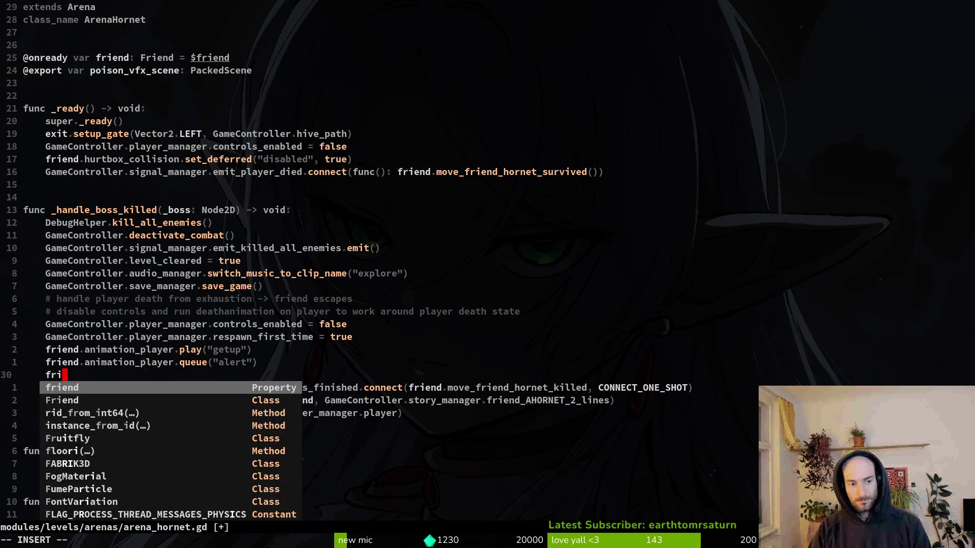
type("movefr")
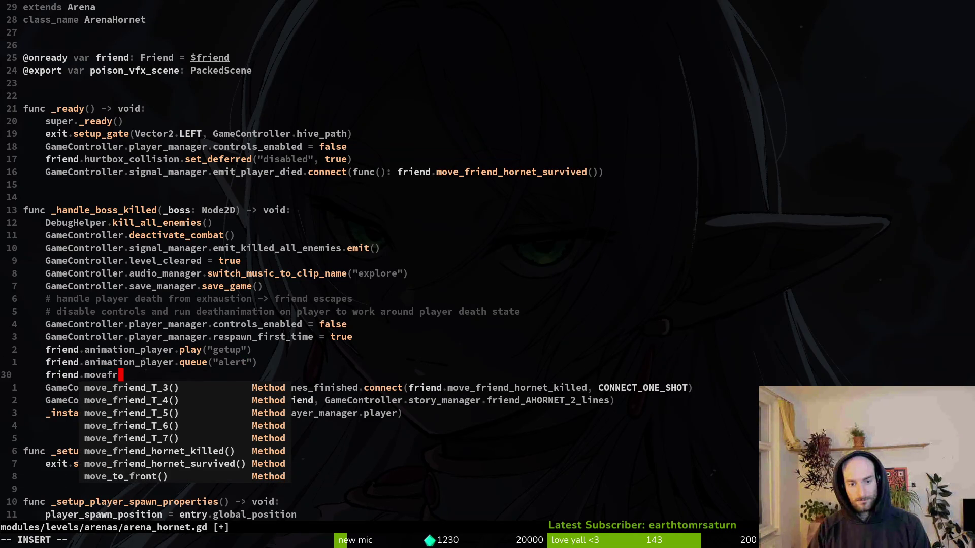
key("ctrl+n")
key("ctrl+n")
key("ctrl+n")
key("Return")
key("Escape")
key("k")
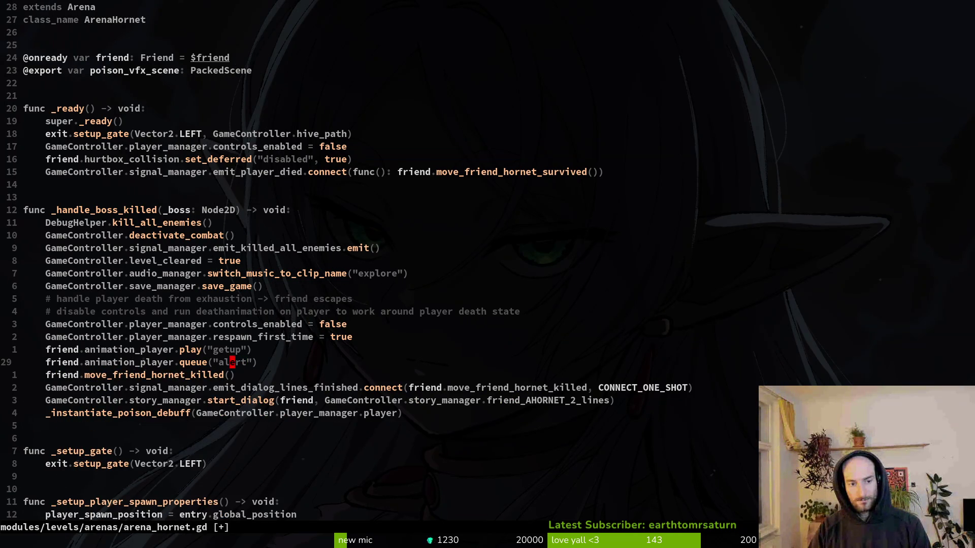
key("d")
key("d")
key("k")
key("u")
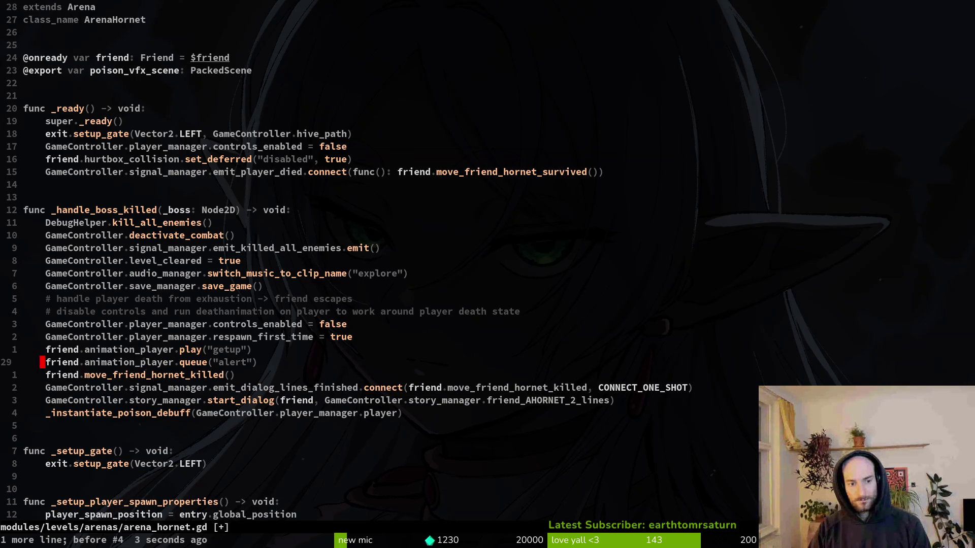
Delete the getup and alert animation lines and the connect line, then save arena_hornet.gd
key("k")
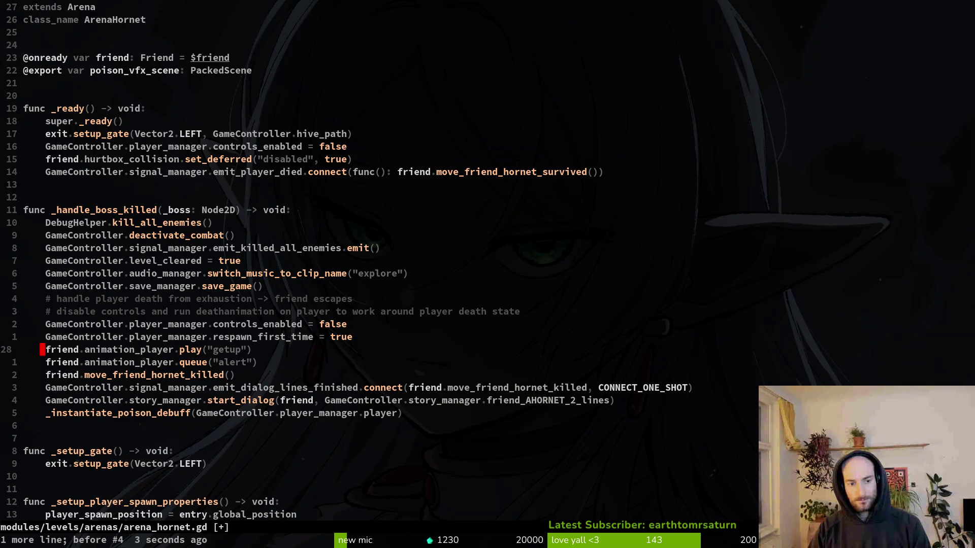
key("d")
key("d")
key("d")
key("d")
key("j")
key("j")
key("k")
key("k")
key("d")
key("d")
key("ctrl+s")
key("space")
Open friend.gd in a side split and paste the connect line into move_friend_hornet_killed
key("f")
key("f")
type("friend")
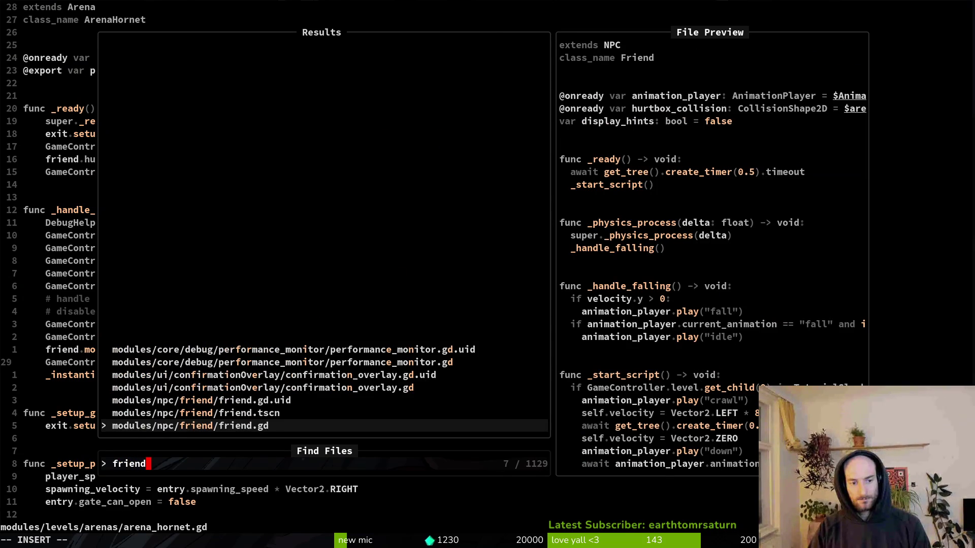
key("ctrl+v")
key("ctrl+d")
key("ctrl+d")
key("ctrl+d")
key("j")
key("j")
key("j")
key("o")
key("Escape")
key("p")
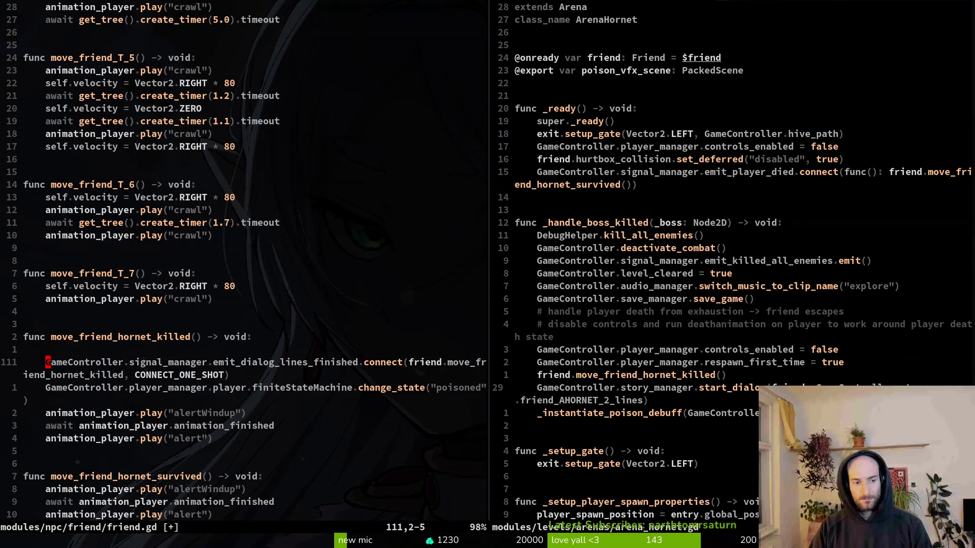
Save and close the arena_hornet.gd split
type(":wq")
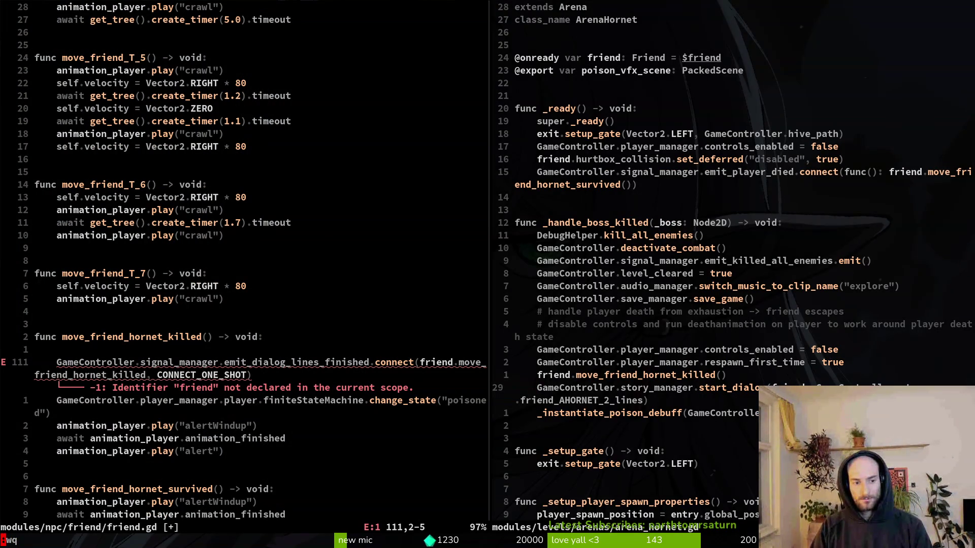
key("ctrl+shift+v")
key("Return")
key("Up")
key("Up")
key("Down")
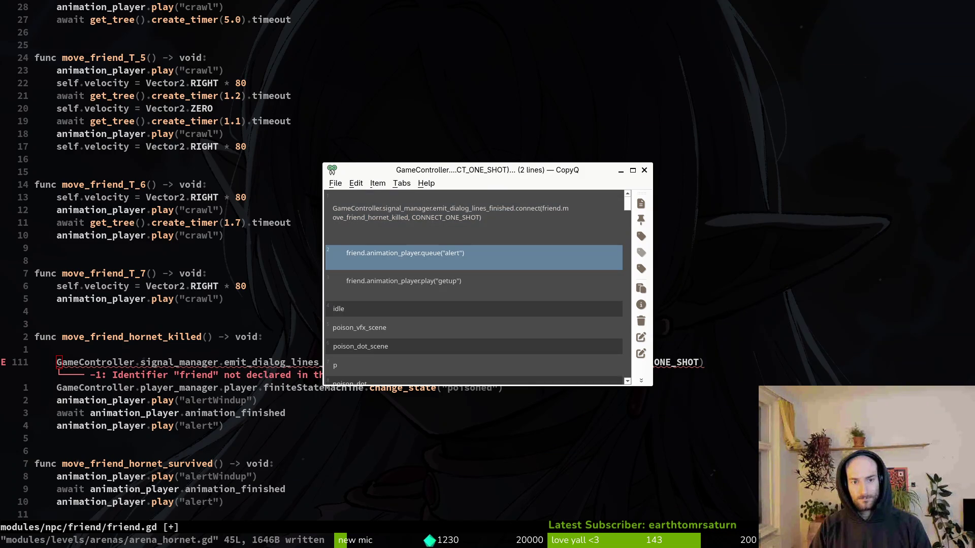
key("Escape")
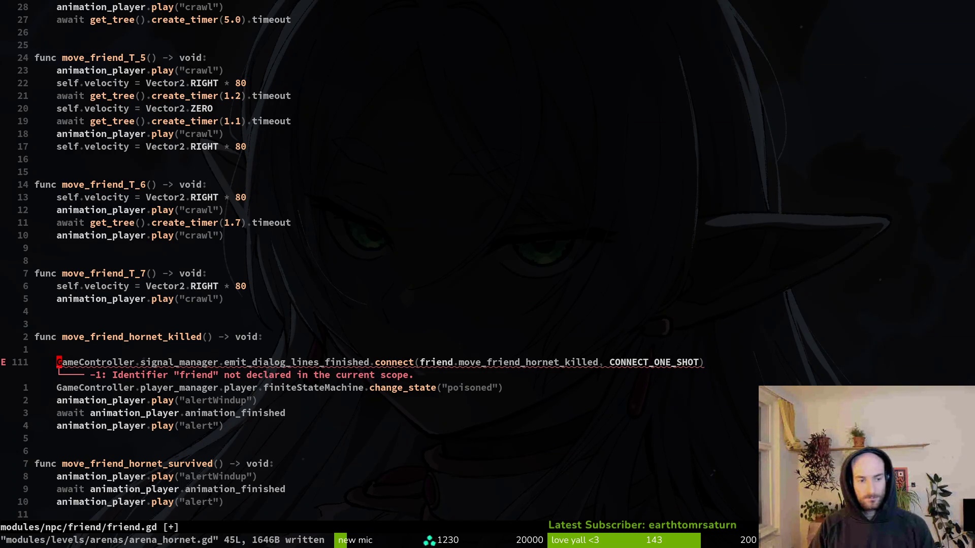
Add a blank line below the connect call and undo an accidental alertWindup edit
key("o")
key("Escape")
key("j")
key("j")
key("w")
key("w")
key("w")
key("c")
key("i")
key("w")
key("Escape")
key("u")
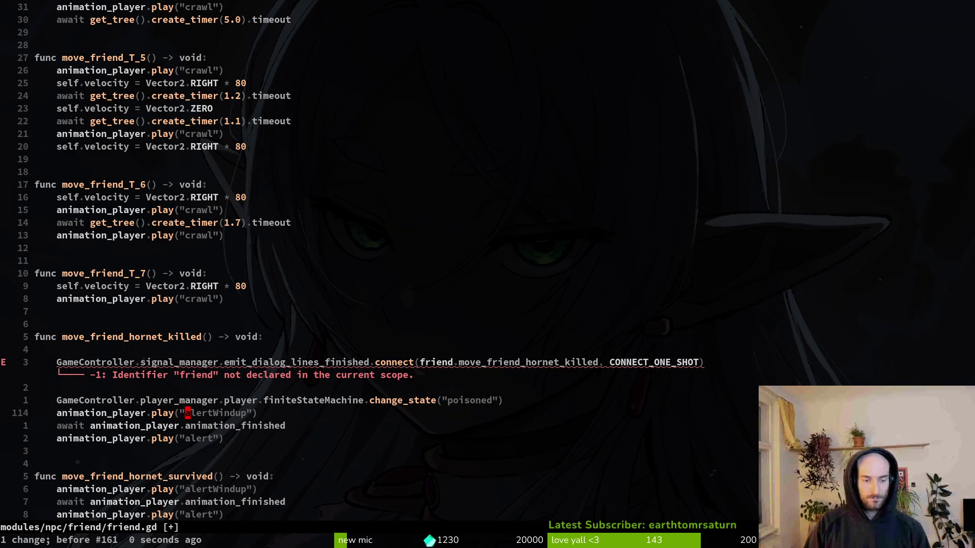
Duplicate the alertWindup line and rename the copy's animation to getup
key("V")
key("y")
key("p")
key("w")
key("w")
key("w")
type("ciwgetup")
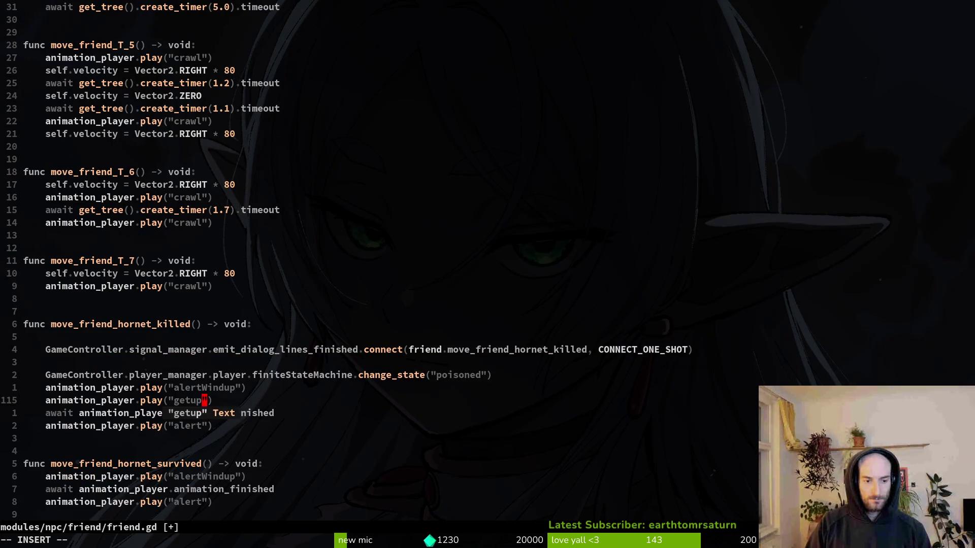
key("Escape")
Copy the await animation_finished line so getup and its wait precede alertWindup
key("j")
key("0")
key("y")
key("y")
key("k")
key("P")
type("kVjdjp:w")
key("Return")
Delete the pasted connect line and leftover blank line, then save friend.gd
key("k")
key("k")
key("k")
key("d")
key("d")
key("d")
key("d")
key("k")
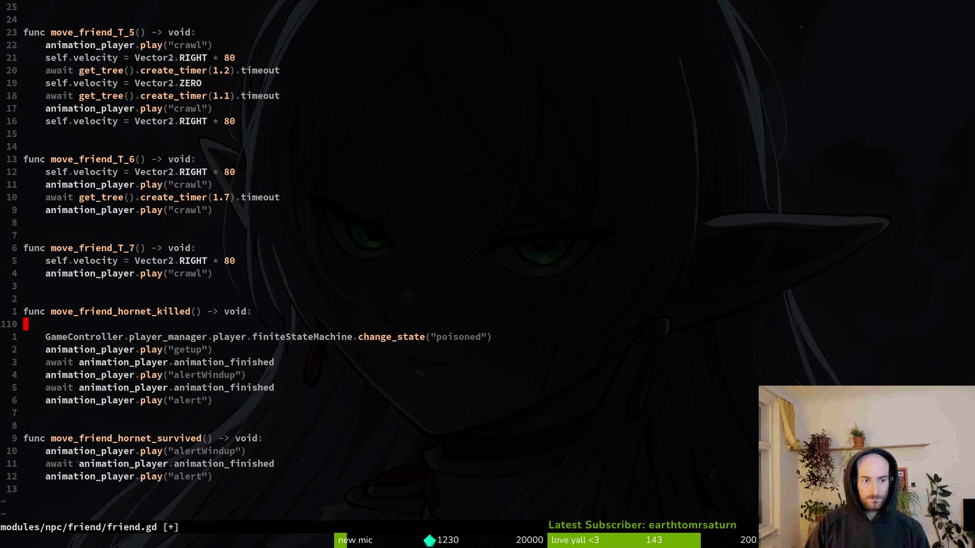
key("d")
key("d")
type(":w")
key("Return")
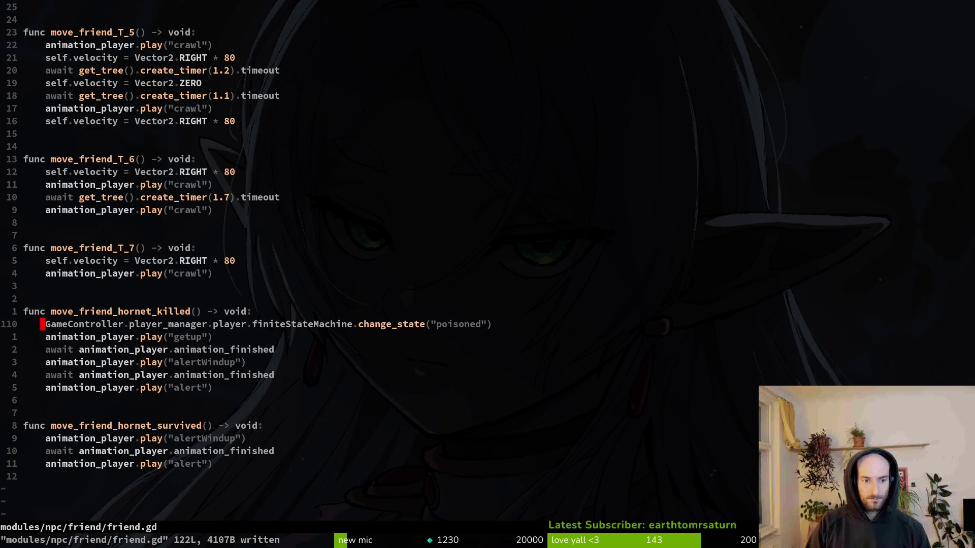
Delete the change_state("poisoned") line from friend.gd and save
key("k")
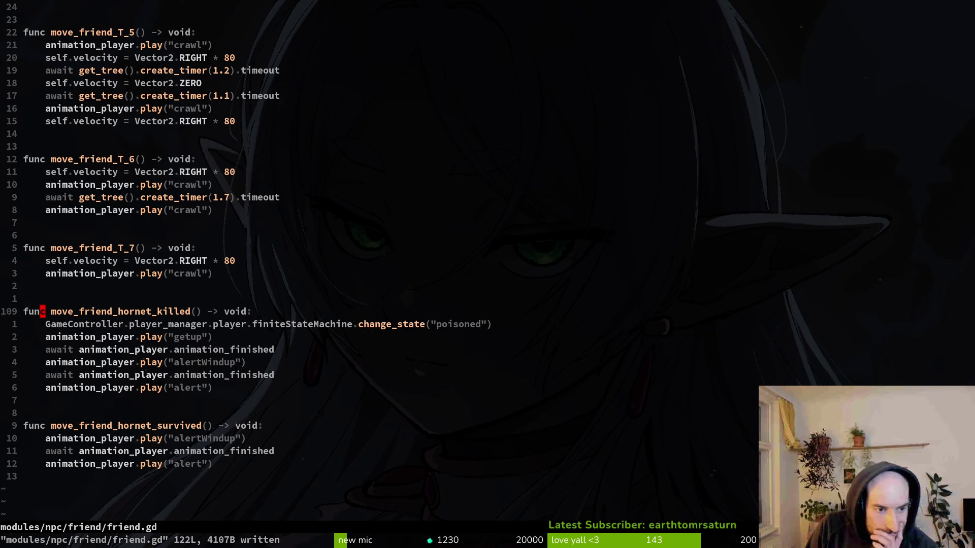
key("j")
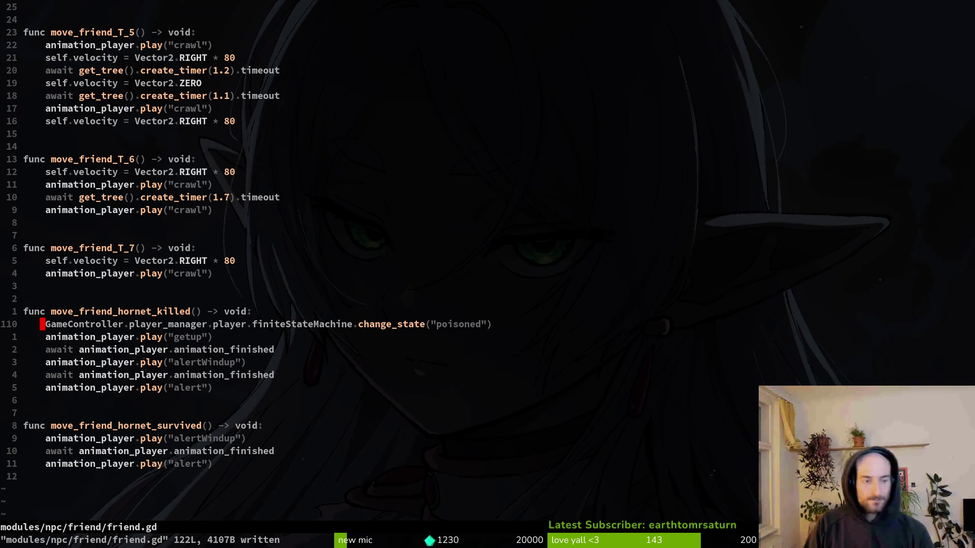
key("shift+v")
type("d:write")
key("Return")
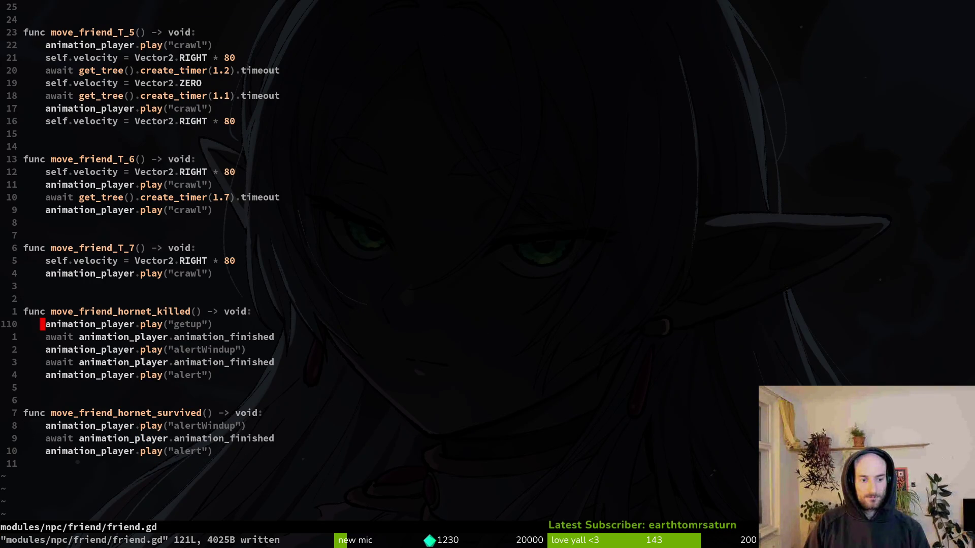
Reopen arena_hornet.gd from the file finder
key("space")
key("f")
key("f")
type("arehor")
key("Return")
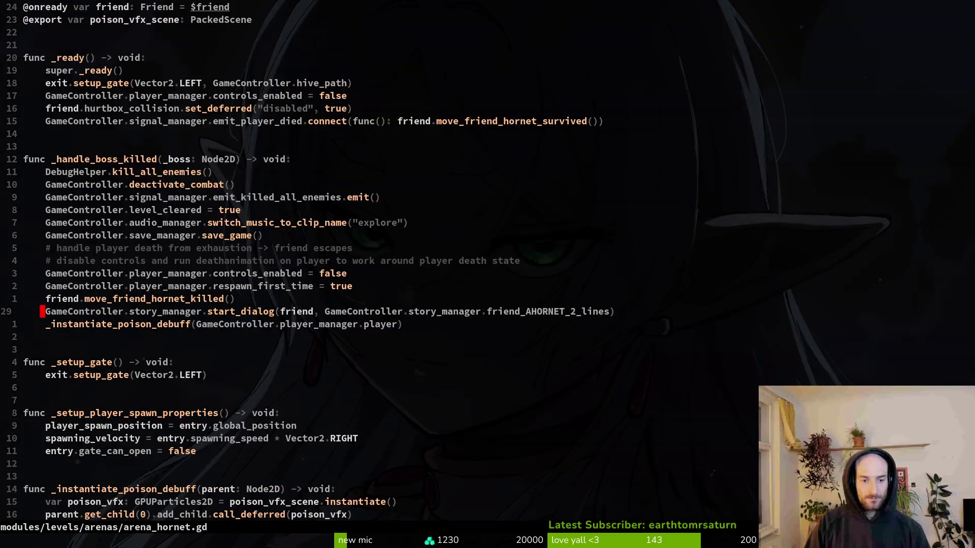
Paste the change_state("poisoned") line above start_dialog in arena_hornet.gd and save
key("u")
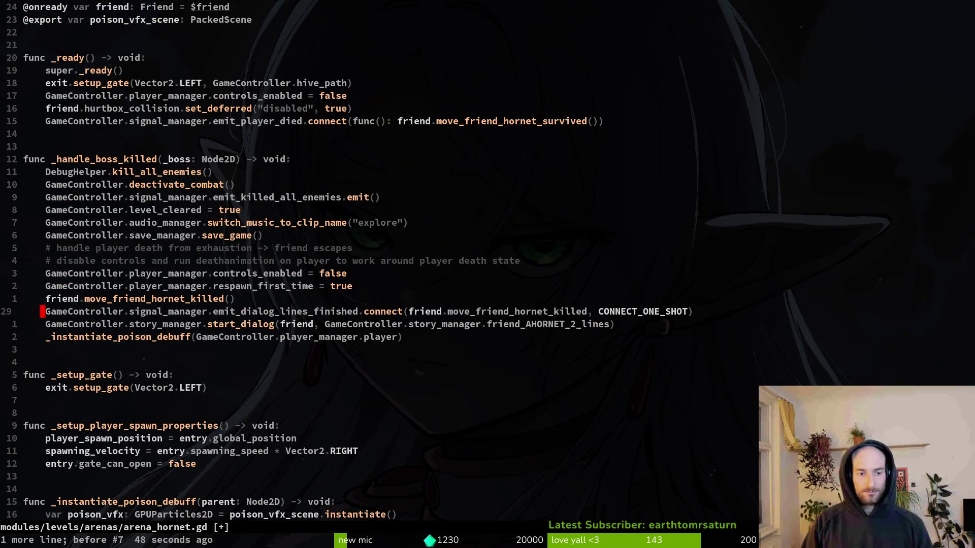
key("ctrl+r")
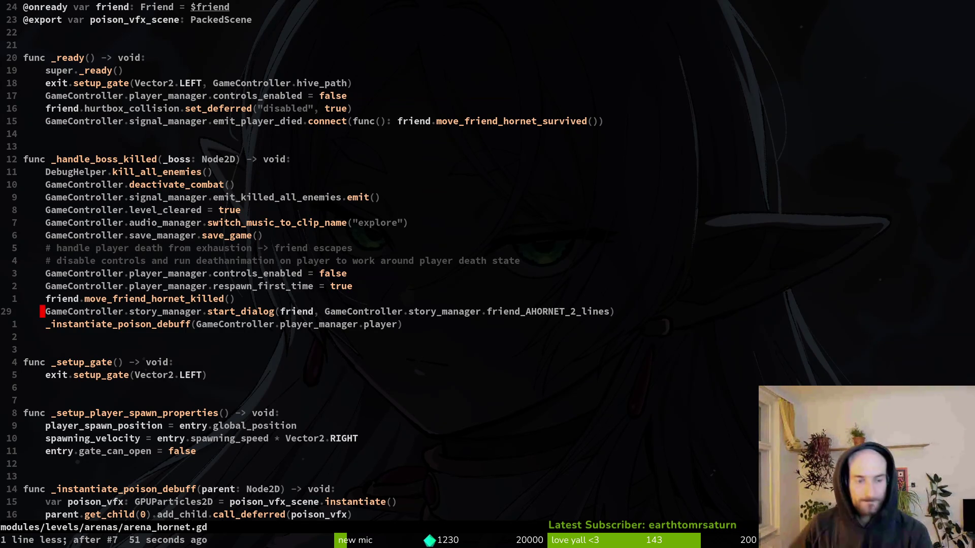
key("p")
key("k")
key("d")
key("d")
type("p:w")
key("Return")
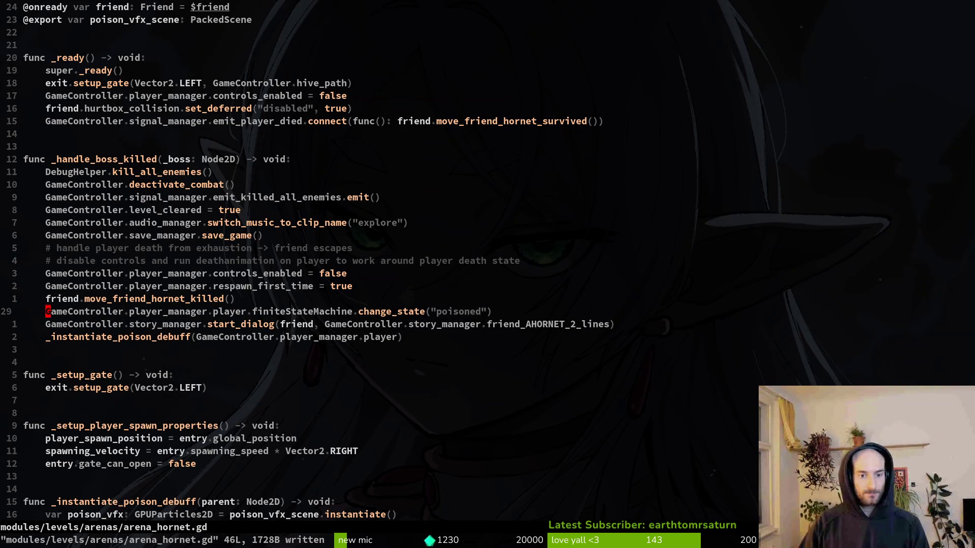
type("jVdkP:w")
Move the _instantiate_poison_debuff call above start_dialog
key("Return")
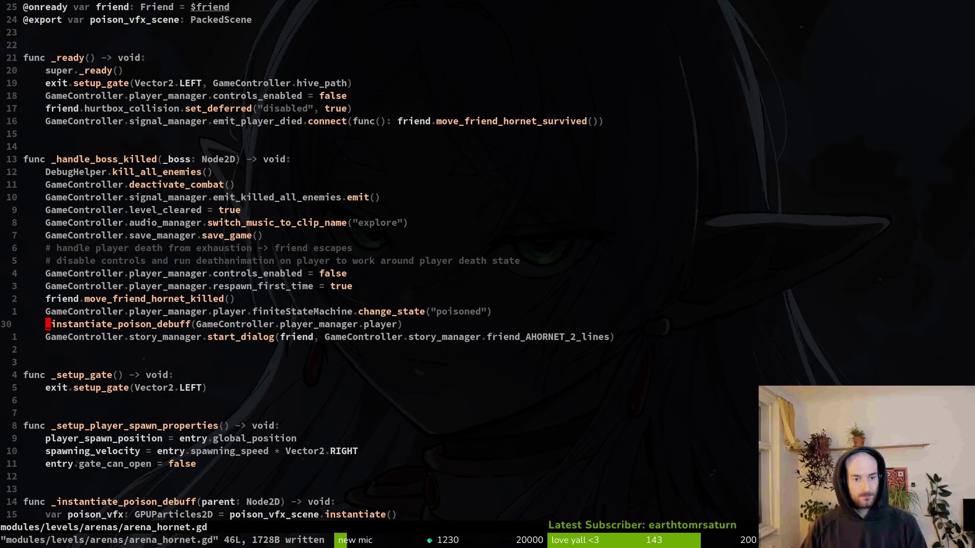
key("k")
key("space")
Search the project files for 'poison', then close the finder without opening anything
key("f")
key("f")
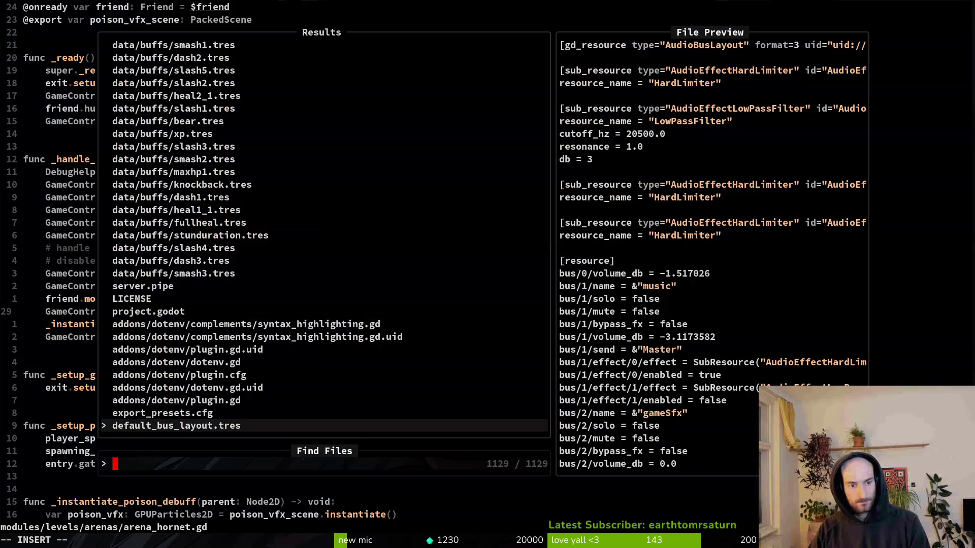
type("poison")
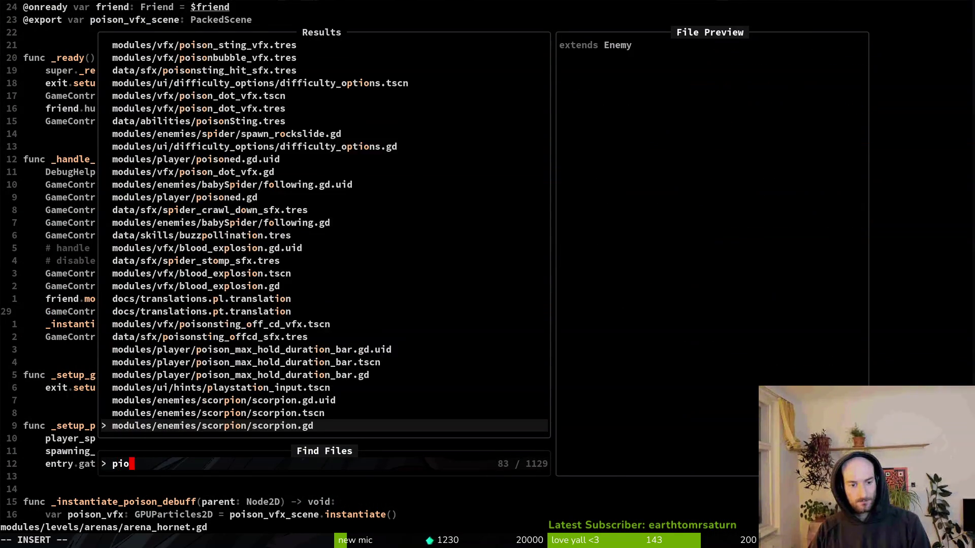
key("BackSpace")
key("BackSpace")
key("BackSpace")
type("oison")
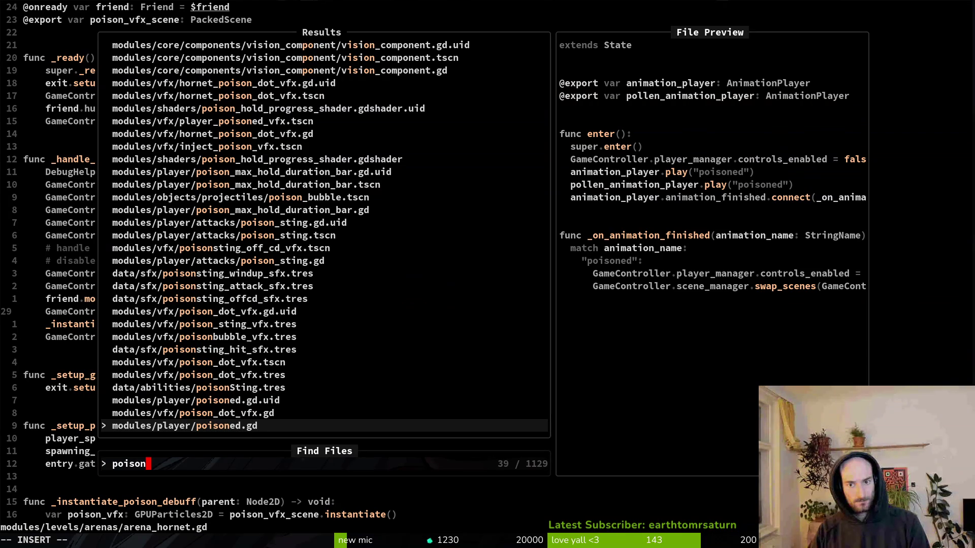
key("Escape")
Undo in friend.gd to restore change_state("poisoned") and save
key("ctrl+6")
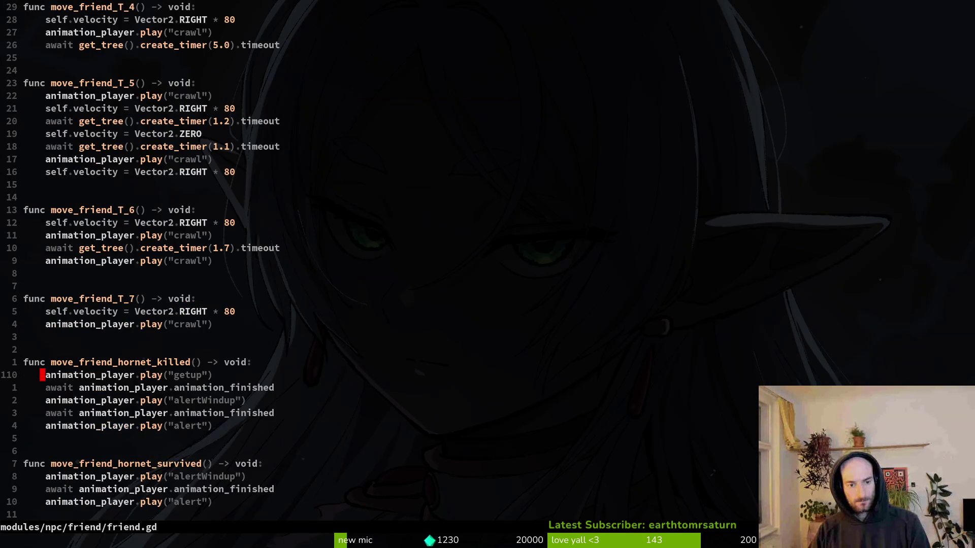
type("u")
type(":write")
key("Return")
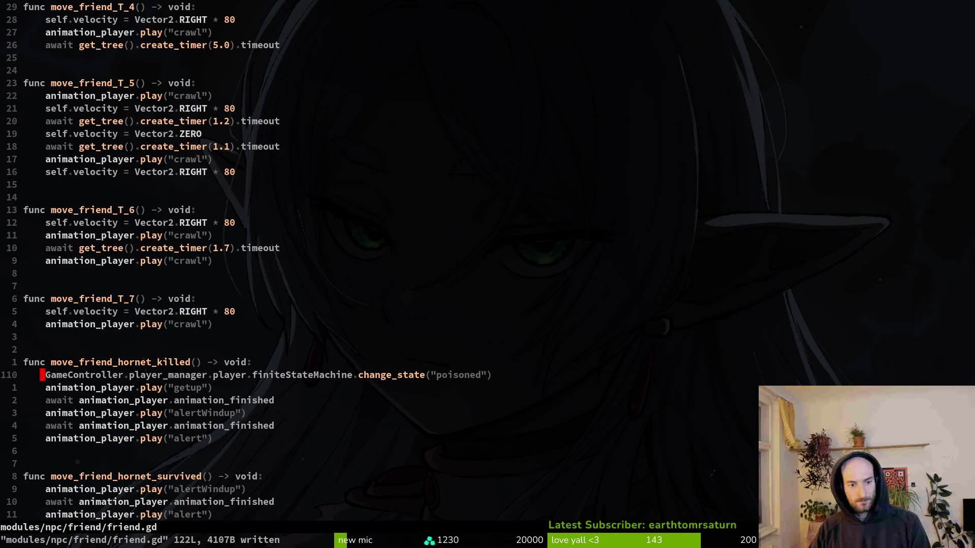
Undo in arena_hornet.gd to restore the dialog-finished connect line
key("ctrl+6")
key("u")
key("u")
key("u")
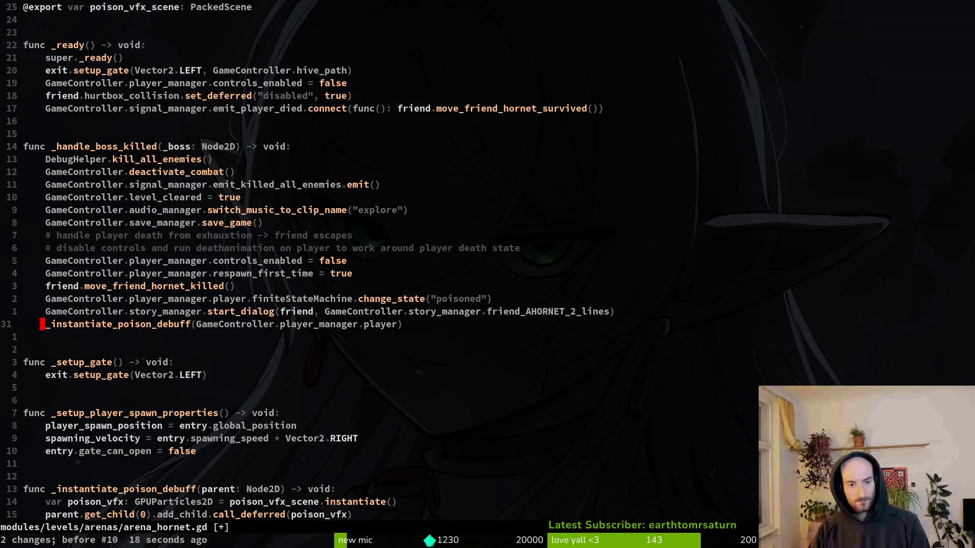
key("u")
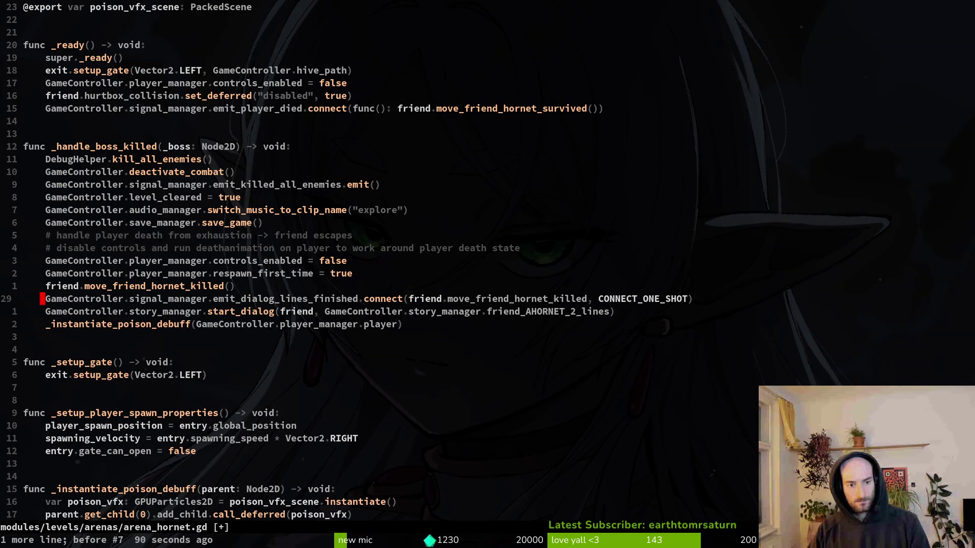
key("ctrl+6")
Cut the five getup/alertWindup/alert animation lines from friend.gd and save
key("j")
key("ctrl+6")
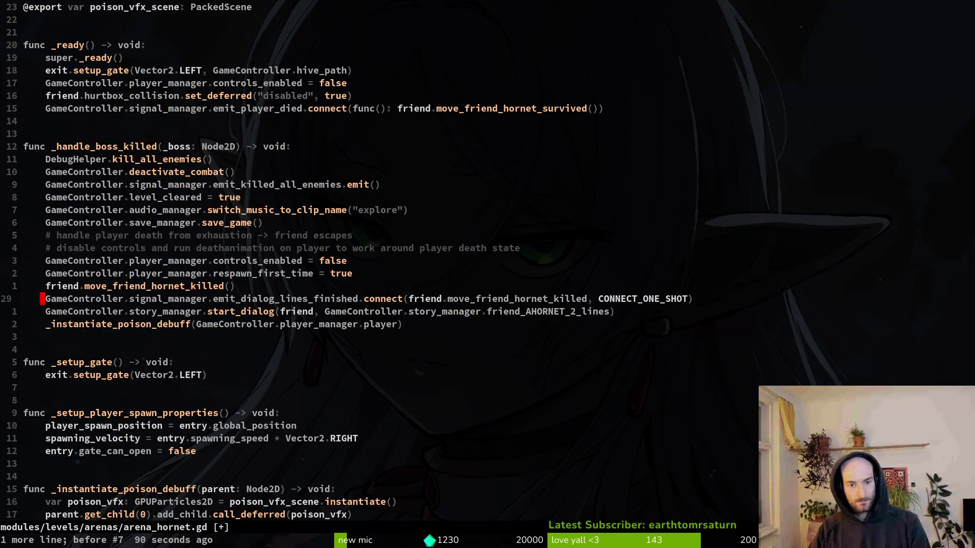
key("ctrl+6")
key("j")
key("k")
key("k")
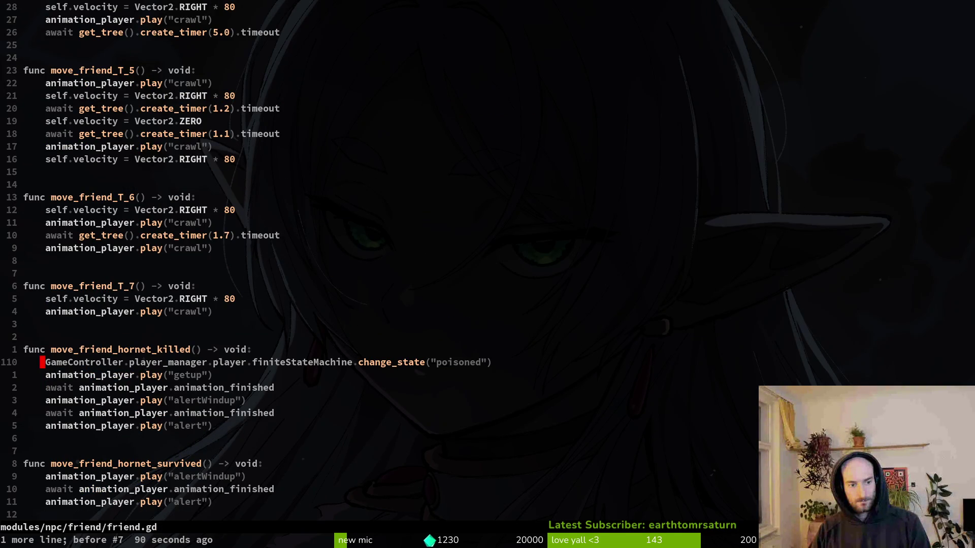
key("j")
key("shift+v")
key("j")
key("j")
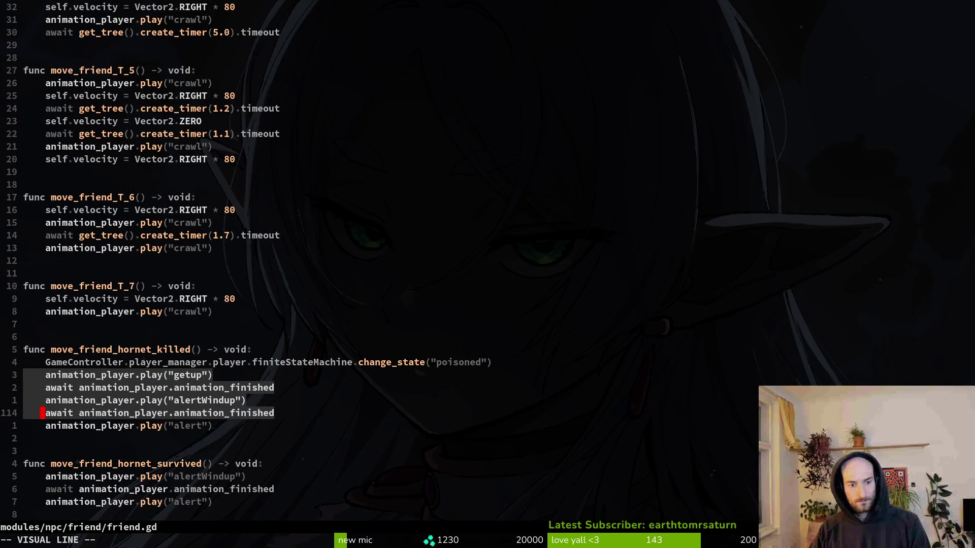
key("j")
key("j")
type("d:w")
key("Return")
Paste the animation lines below _instantiate_poison_debuff in arena_hornet.gd and save
key("ctrl+6")
type("jjp:w")
key("Return")
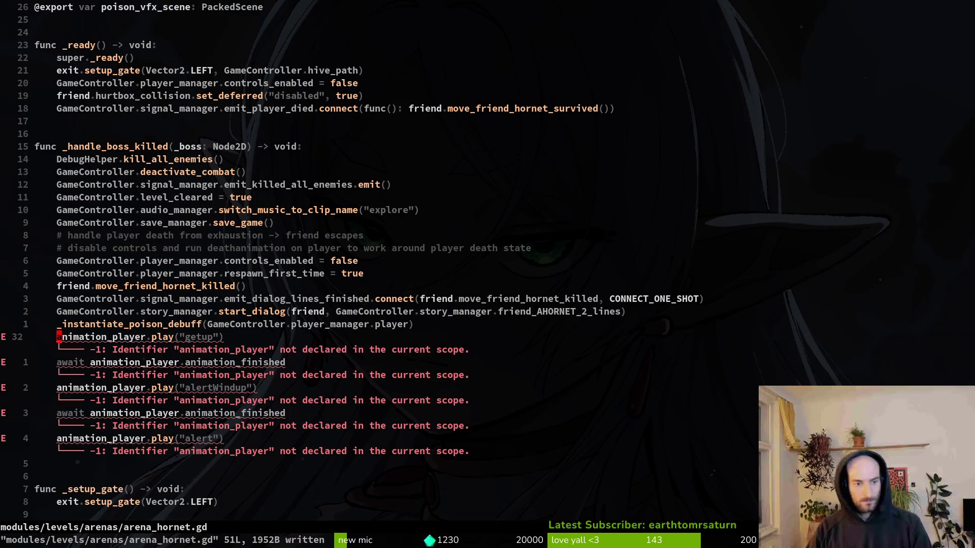
Prefix the getup, first await, alertWindup and second await lines with friend
type("ifiiend.")
key("Escape")
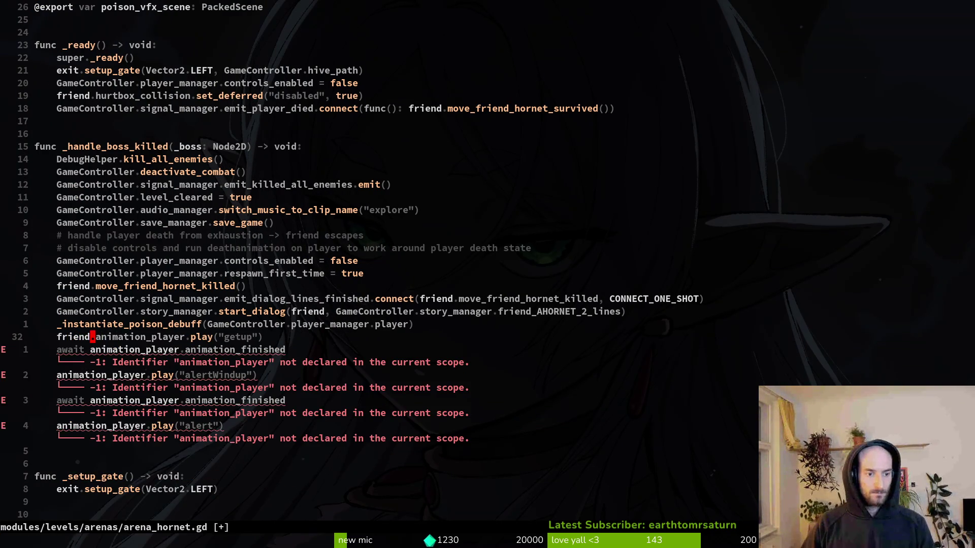
type("jifriend.")
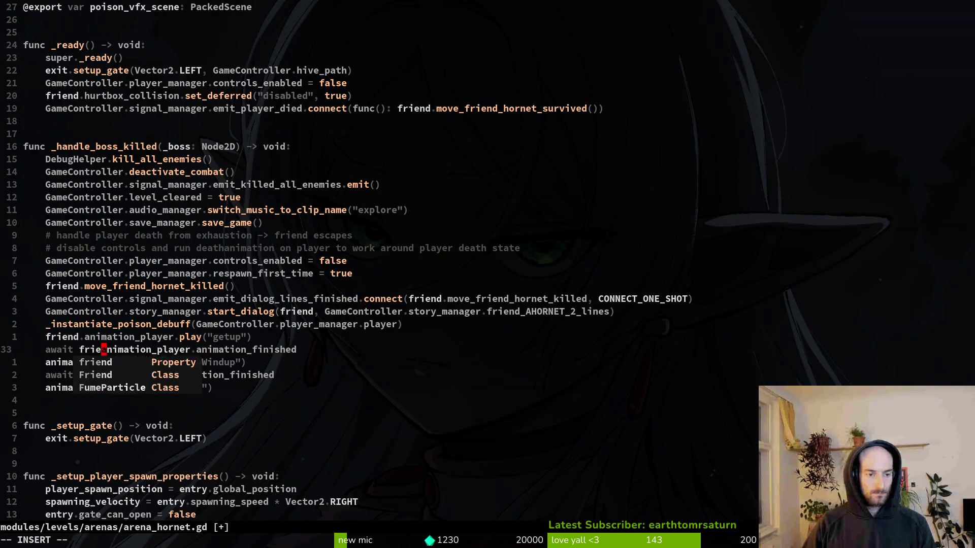
key("Escape")
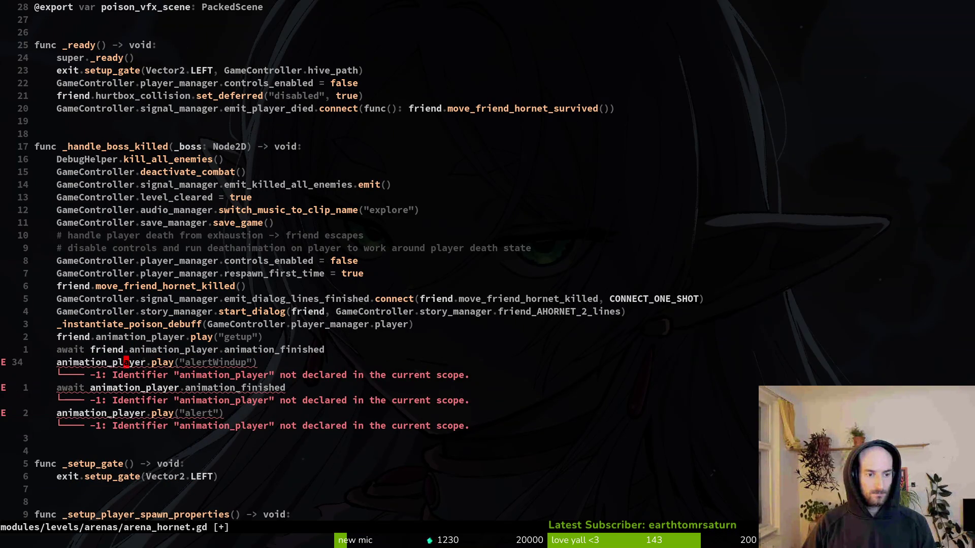
type("j0ifirend.")
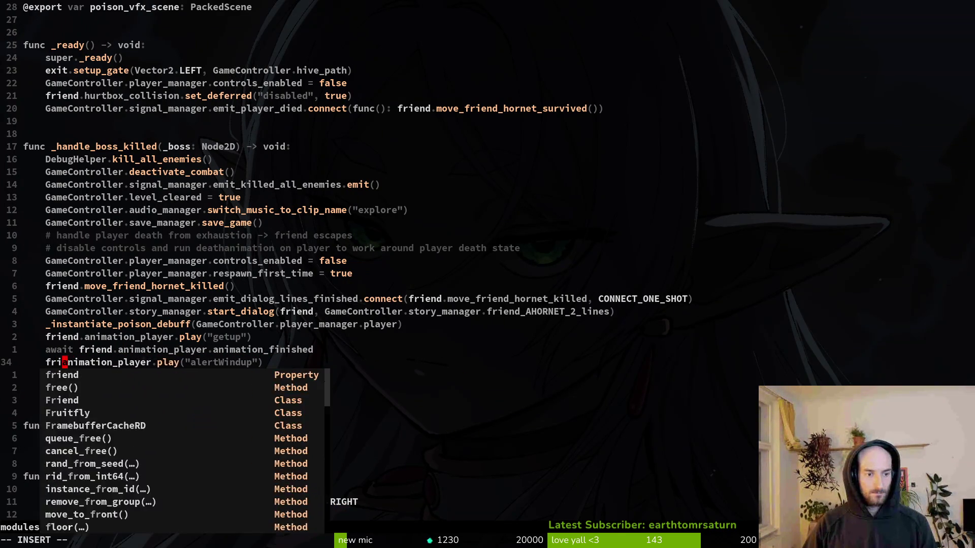
key("Escape")
type("jwi")
type("friend.")
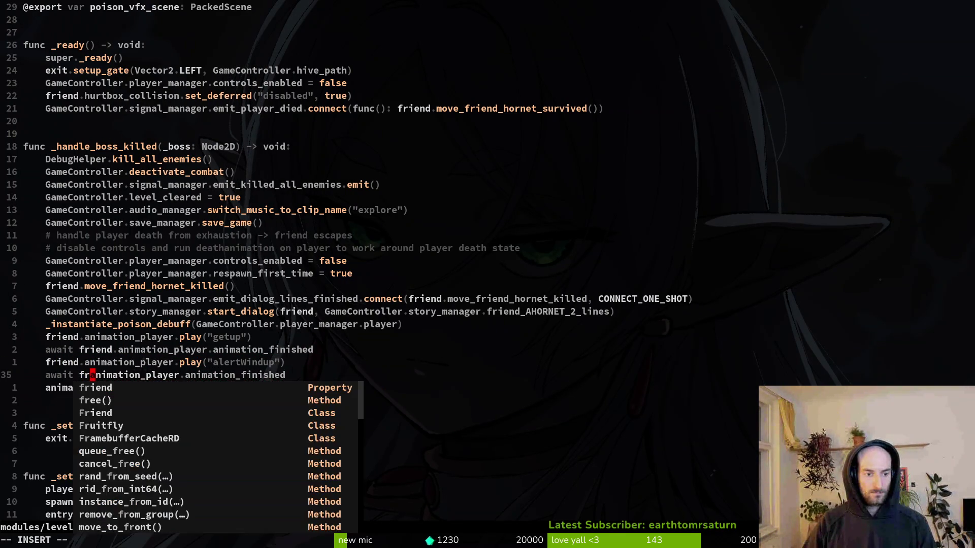
key("Escape")
Prefix the alert animation line with friend. and save arena_hornet.gd
key("j")
key("0")
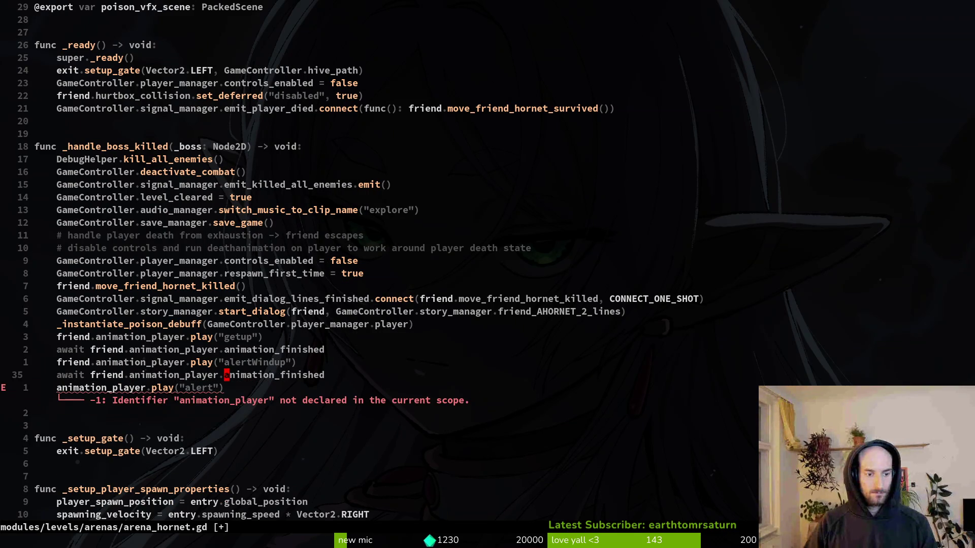
type("ifriend.")
key("Escape")
type(":w")
key("Return")
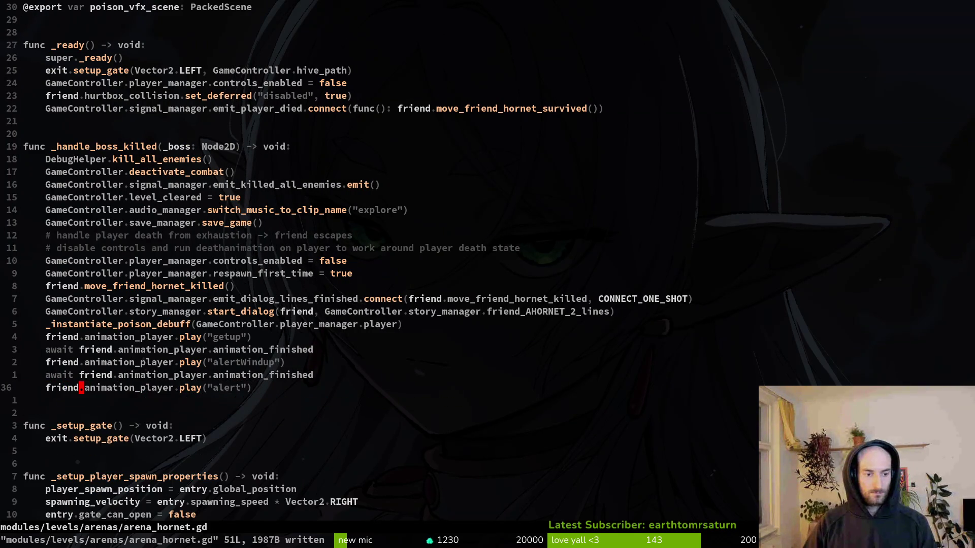
key("k")
key("k")
key("k")
key("k")
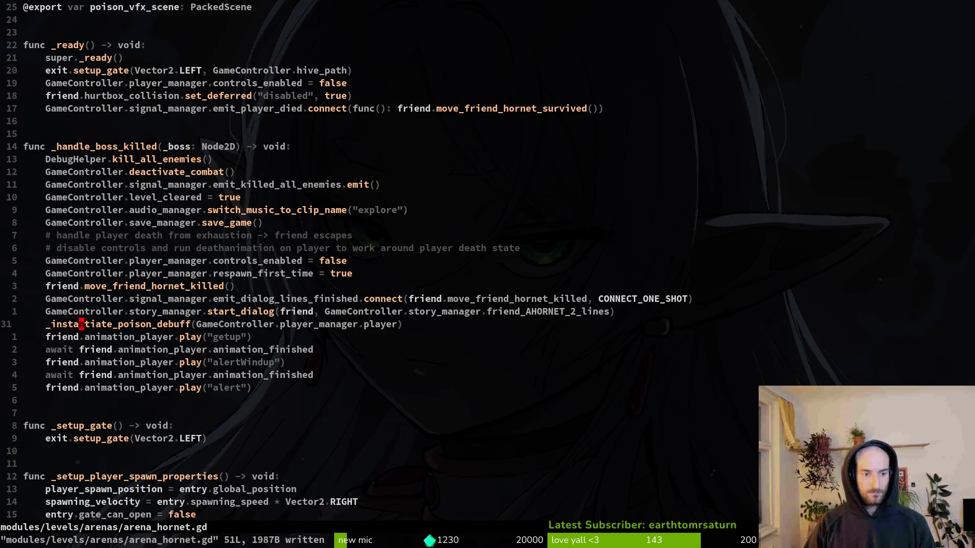
Move the move_friend_hornet_killed call down below the poison debuff line in arena_hornet.gd
key("shift+v")
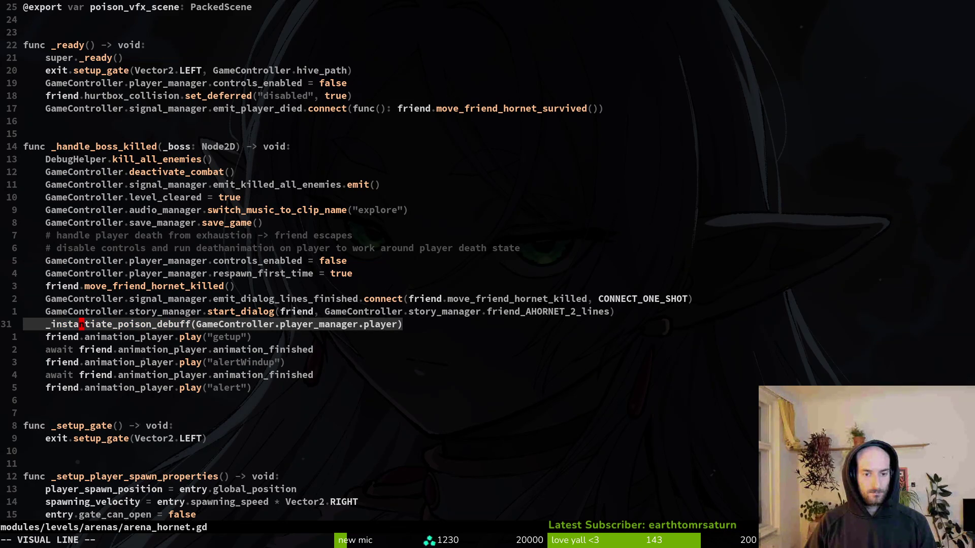
key("y")
key("k")
key("k")
key("k")
key("J")
key("J")
key("Escape")
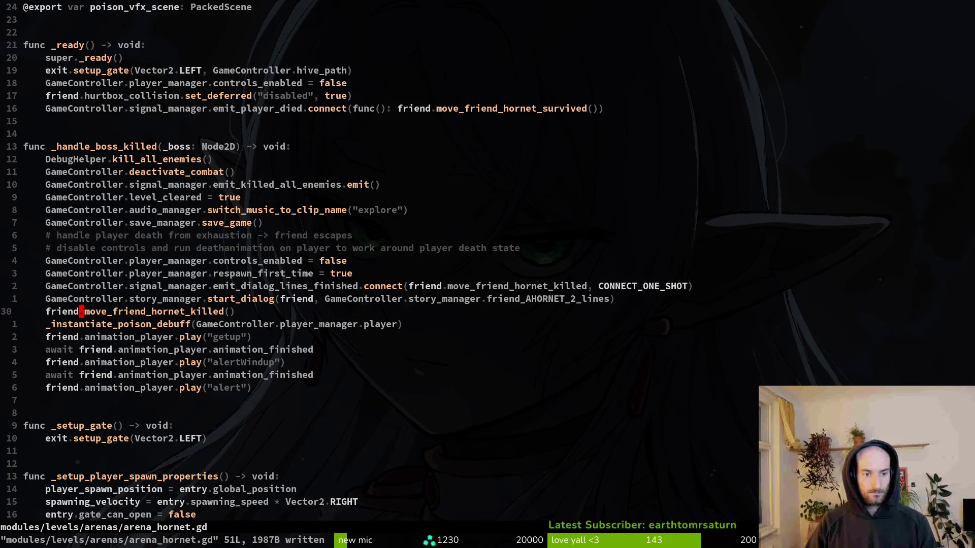
Delete the move_friend_hornet_killed line, save arena_hornet.gd, and run the game with F5
key("shift+v")
key("Escape")
key("j")
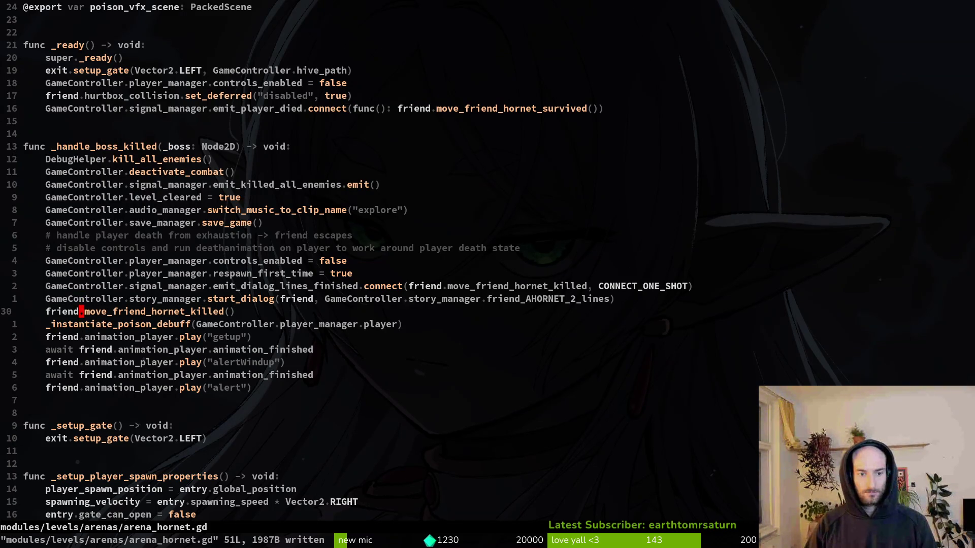
key("d")
key("d")
key("colon")
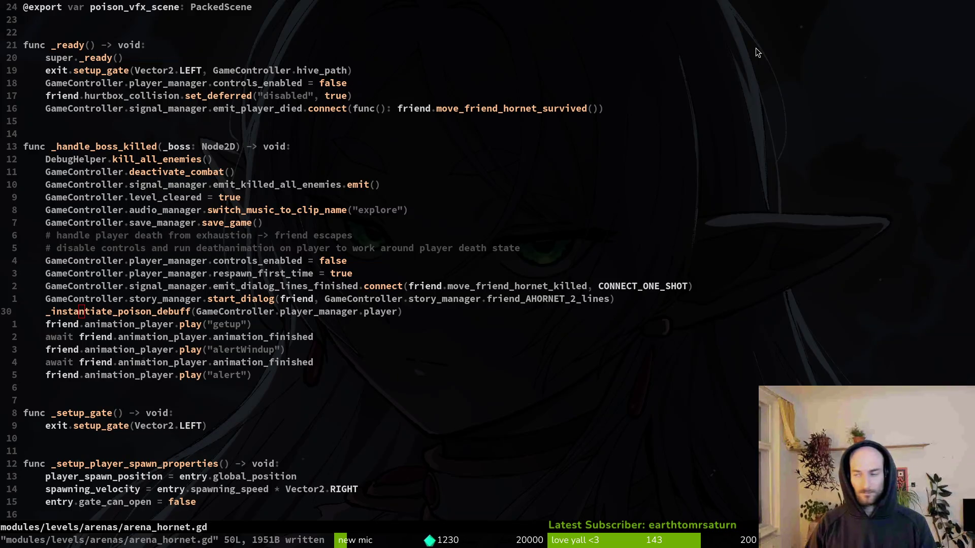
key("alt+Tab")
key("F5")
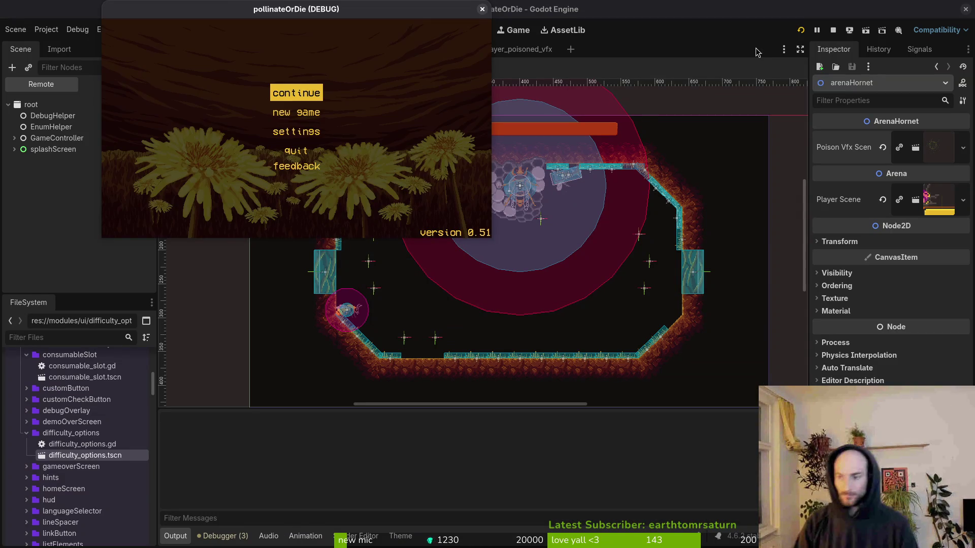
Playtest the hornet arena from the debug level select, dismiss the help dialog, and close the game
key("Return")
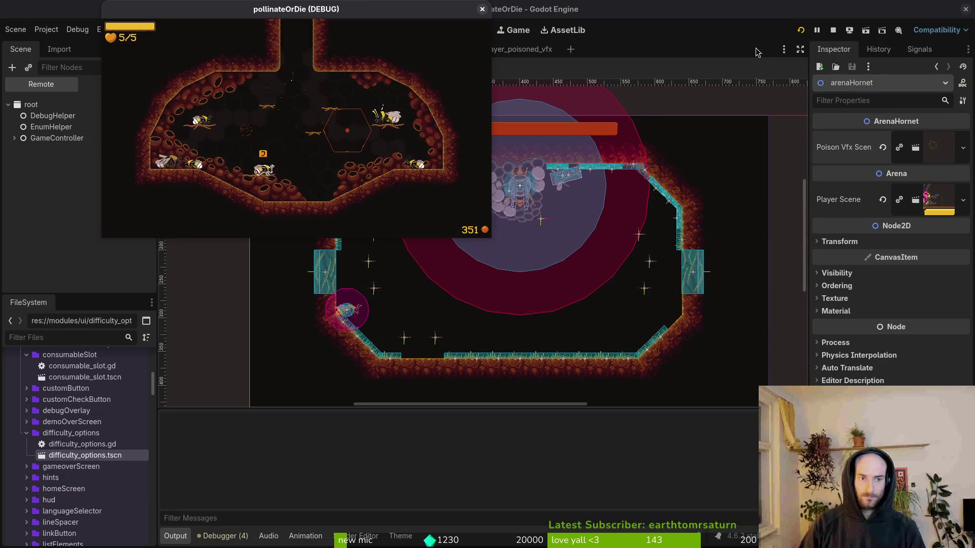
key("Escape")
key("Return")
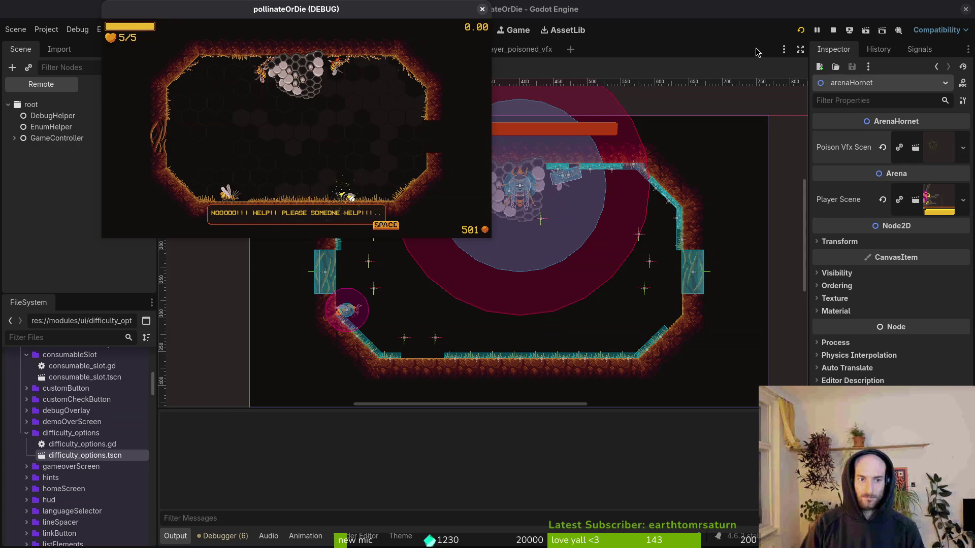
key("space")
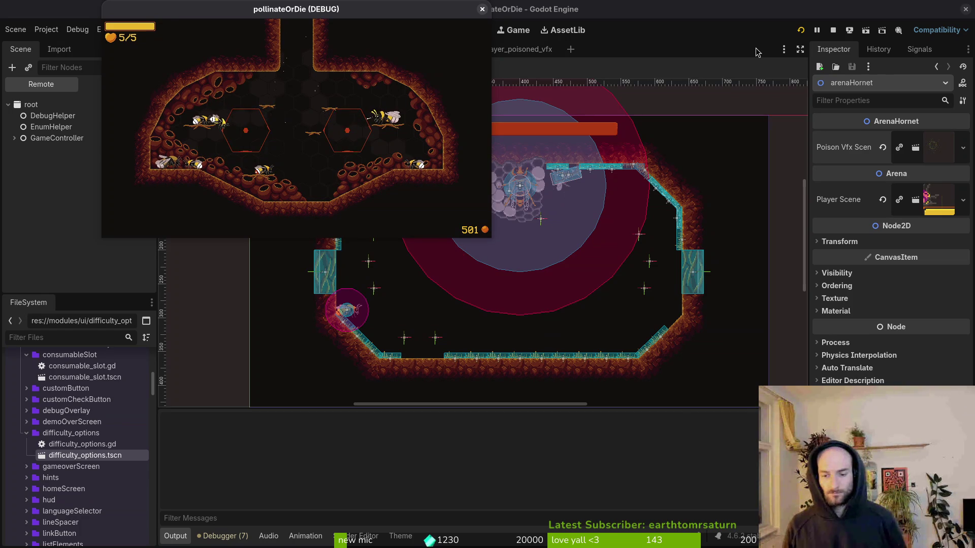
left_click(482, 9)
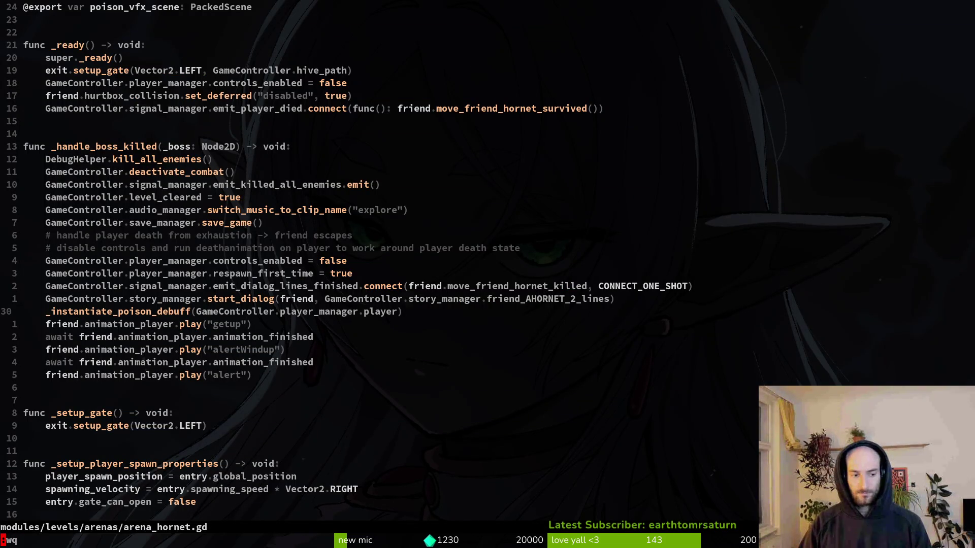
In tig, revert hornet.tscn and stage arena_hornet.gd and the poisoned VFX files
key("Return")
key("Down")
key("Down")
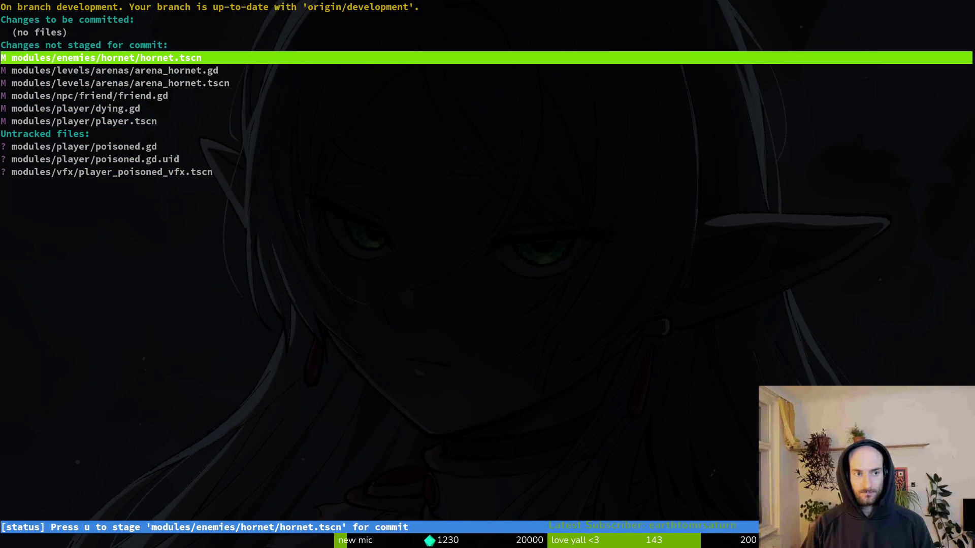
key("Return")
key("Up")
key("Down")
key("y")
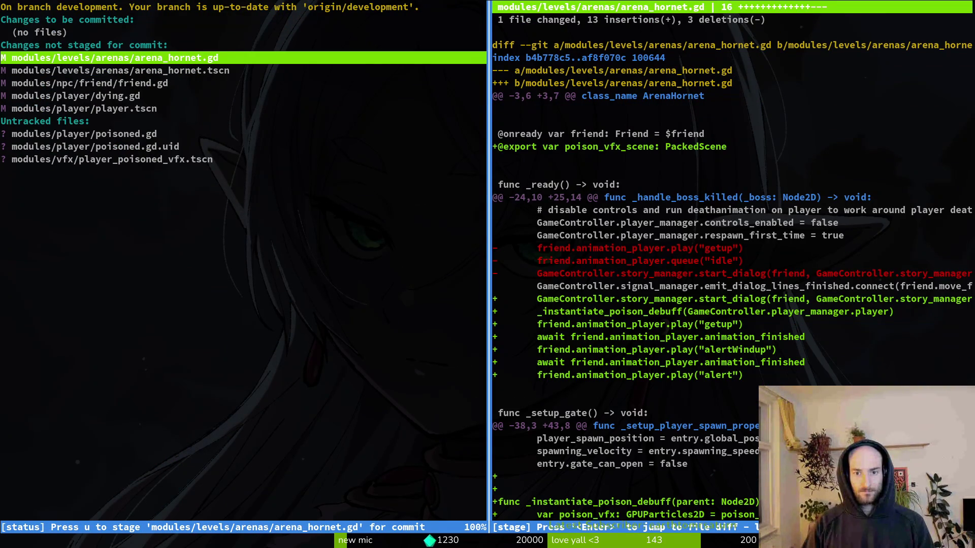
key("u")
key("u")
key("u")
key("u")
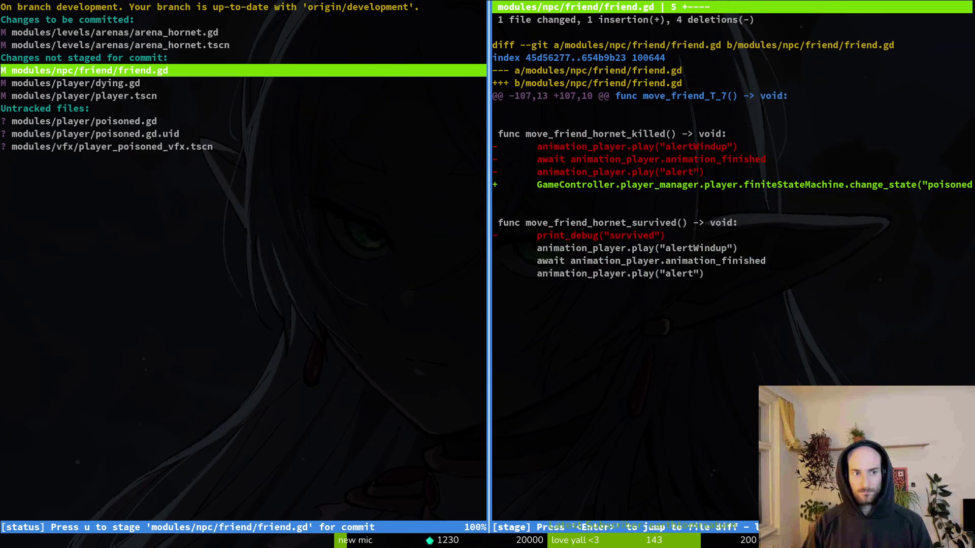
key("u")
key("q")
key("q")
Commit the poisoned VFX work as 'added poisoned vfx...' and push it to development
type("git pu")
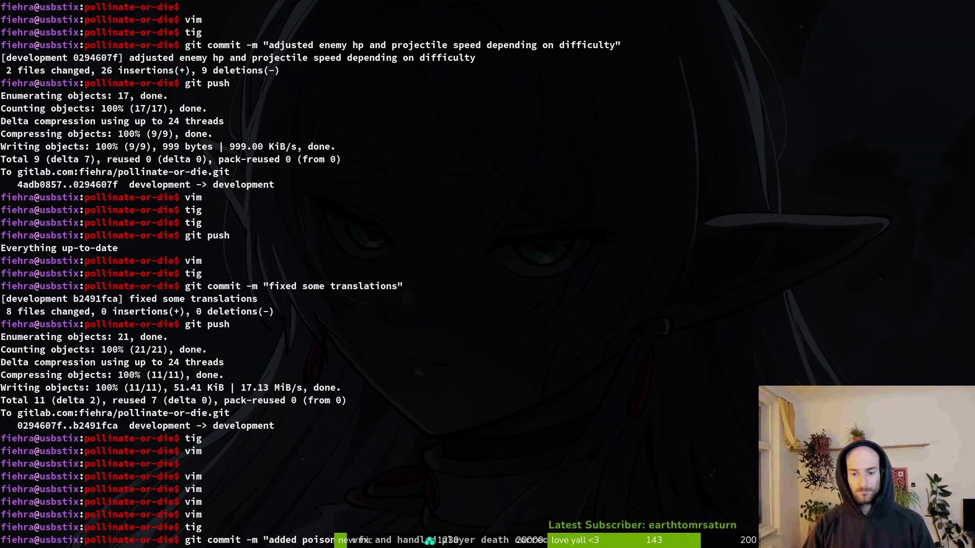
key("Return")
type("sh")
key("Return")
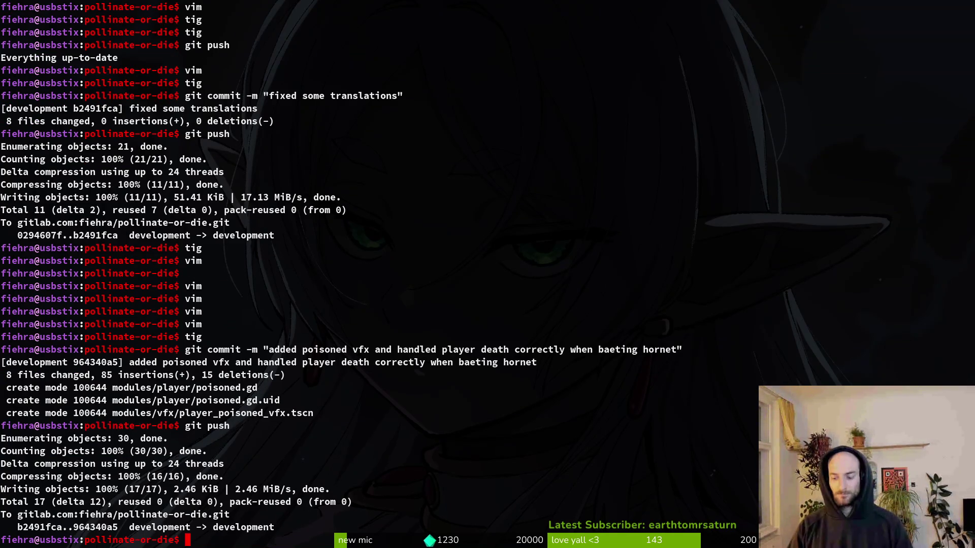
Launch Neovim and open debug.helper.gd through the Telescope file finder
type("vim")
key("Return")
key("space")
key("f")
key("f")
type("debu")
key("Return")
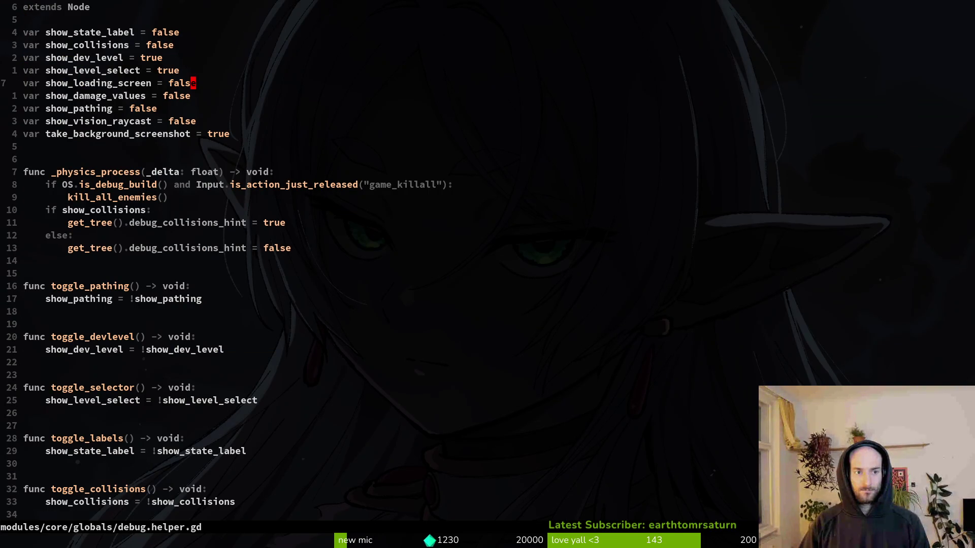
Change show_loading_screen to true in debug.helper.gd, save it, and return to Godot
type("ue")
key("Escape")
key("Return")
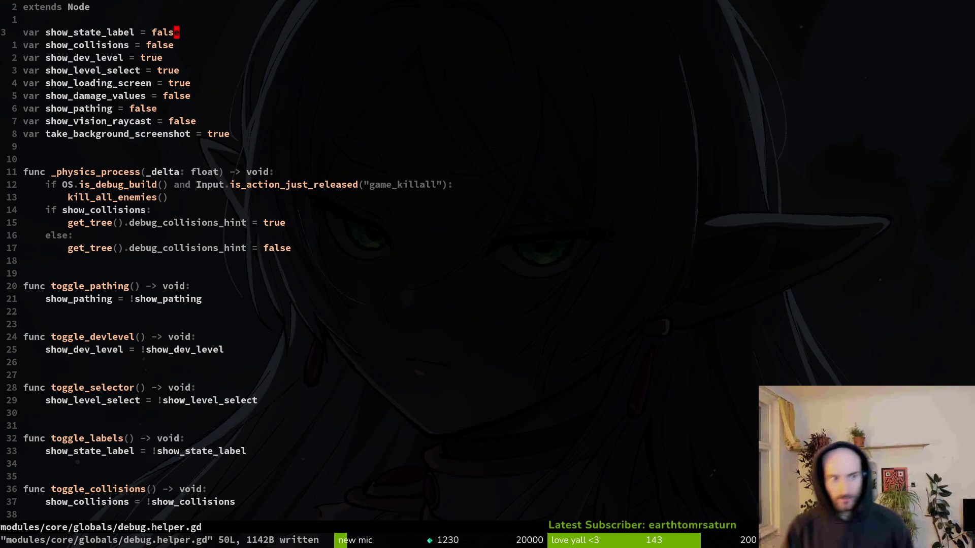
key("space")
key("f")
key("f")
key("alt+Tab")
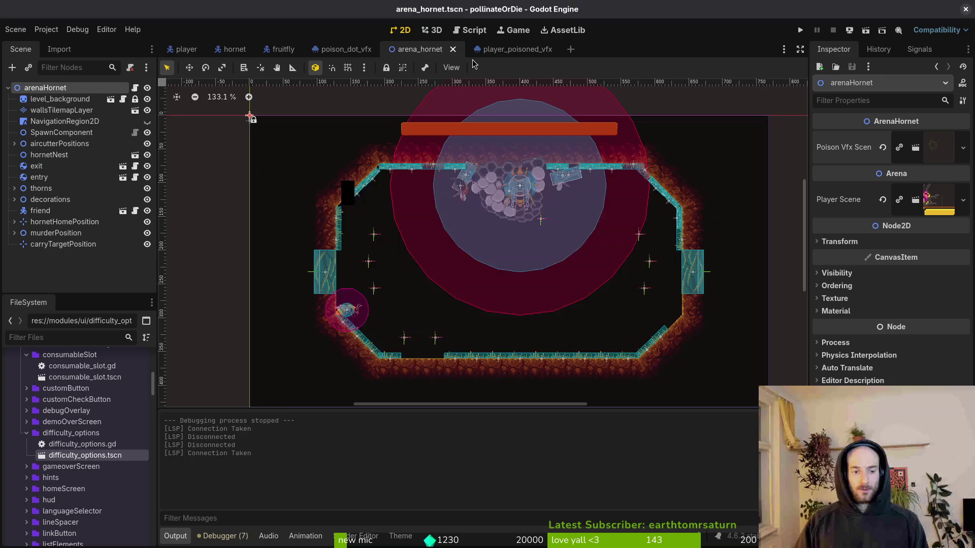
Reload the changed scripts, run the project in a maximized window, and start a New Game
left_click(468, 344)
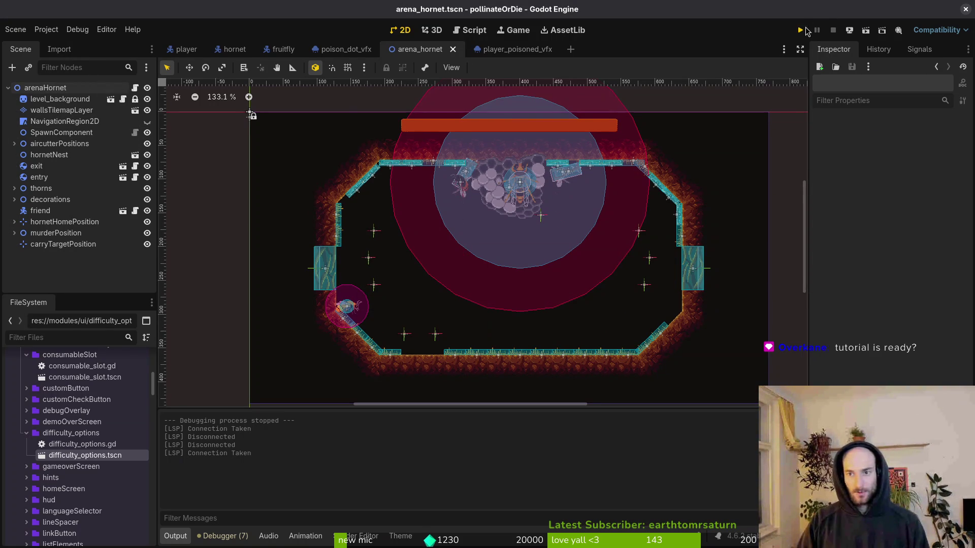
left_click(804, 30)
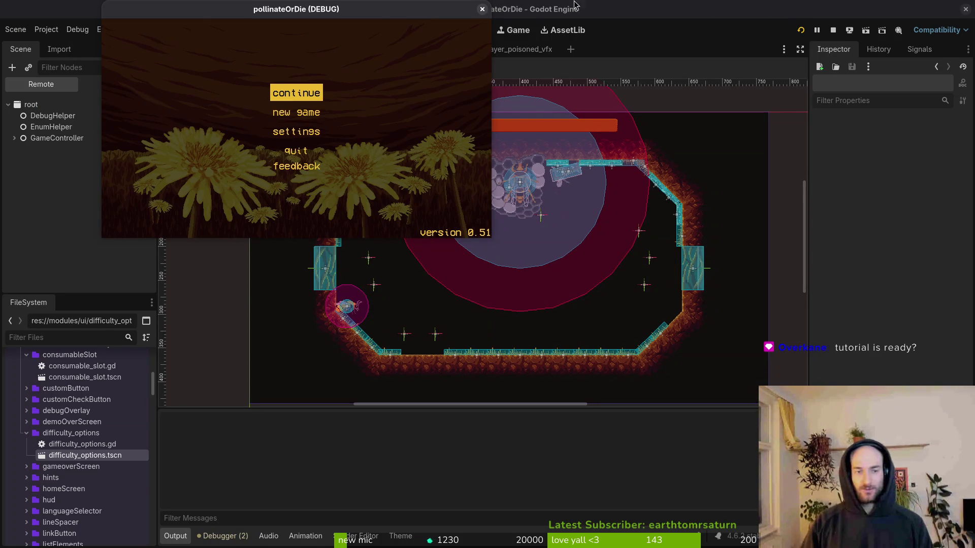
left_click_drag(376, 16, 544, 119)
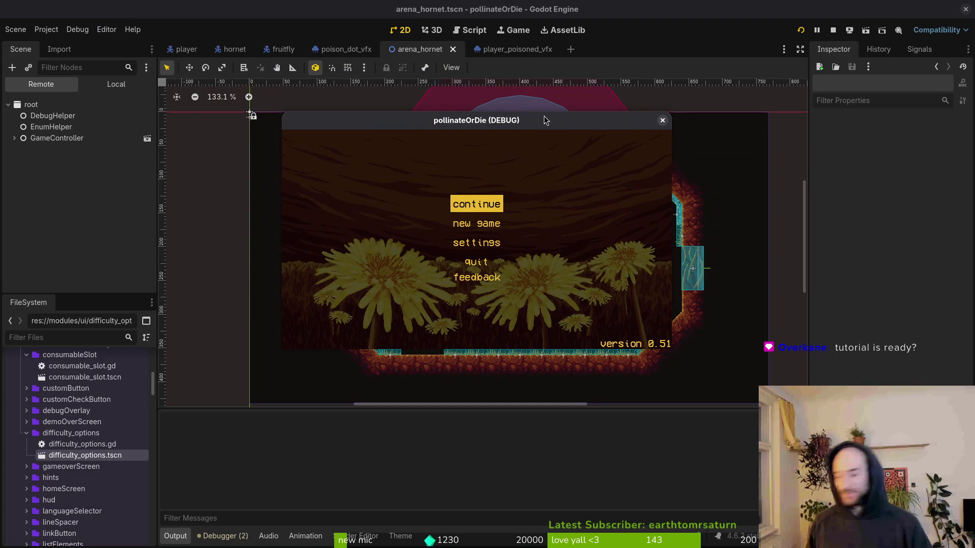
key("Return")
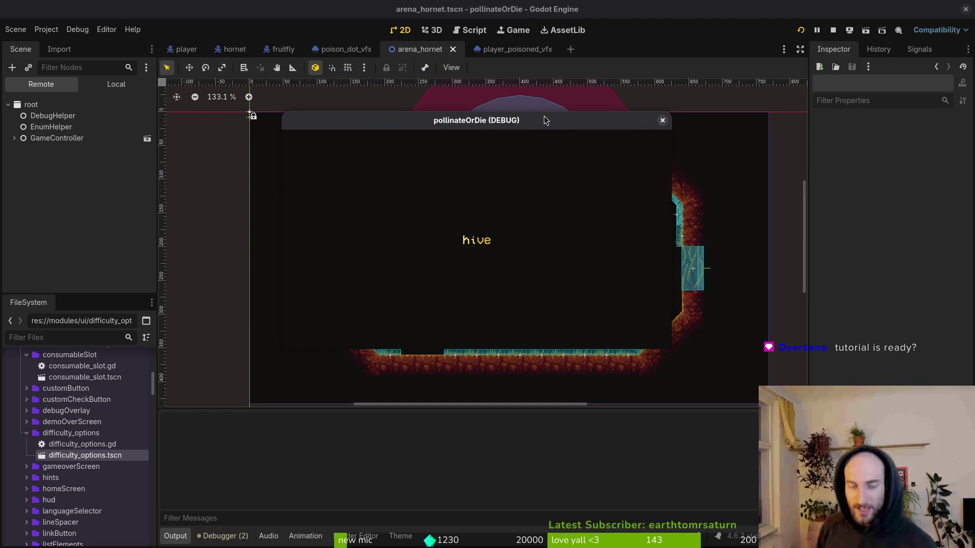
key("Escape")
key("Down")
key("Down")
key("Down")
key("Return")
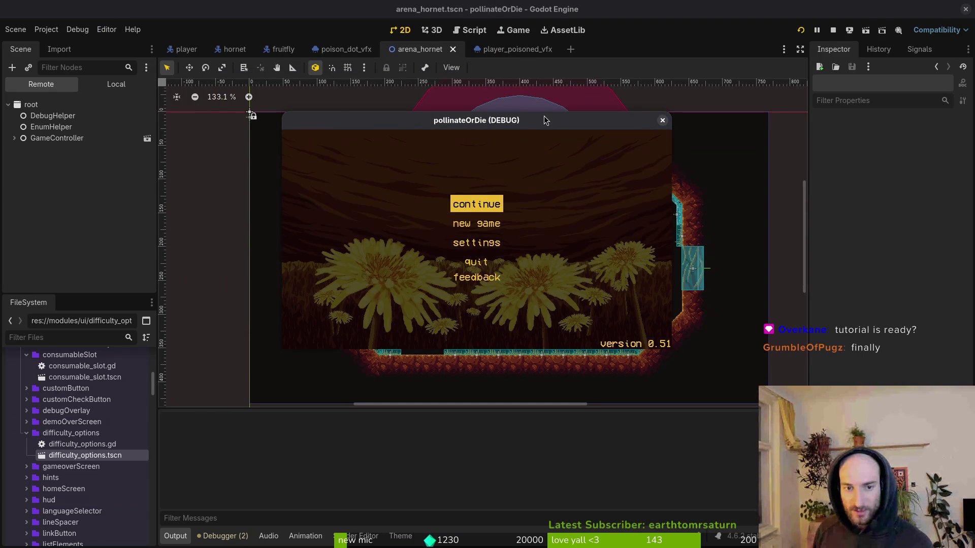
double_click(543, 122)
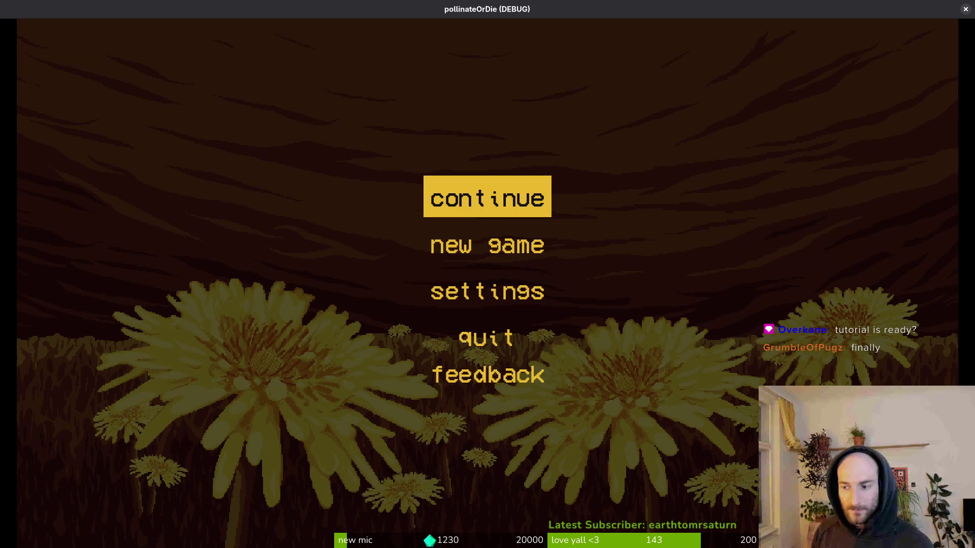
key("Down")
key("Return")
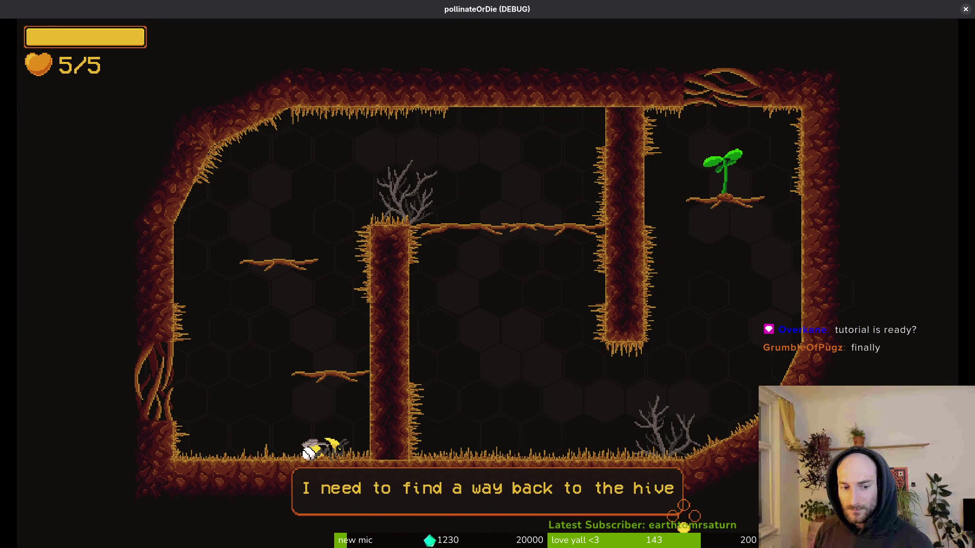
Climb the tutorial pillar and fly the bee up onto the sprout branch
key("w")
key("d")
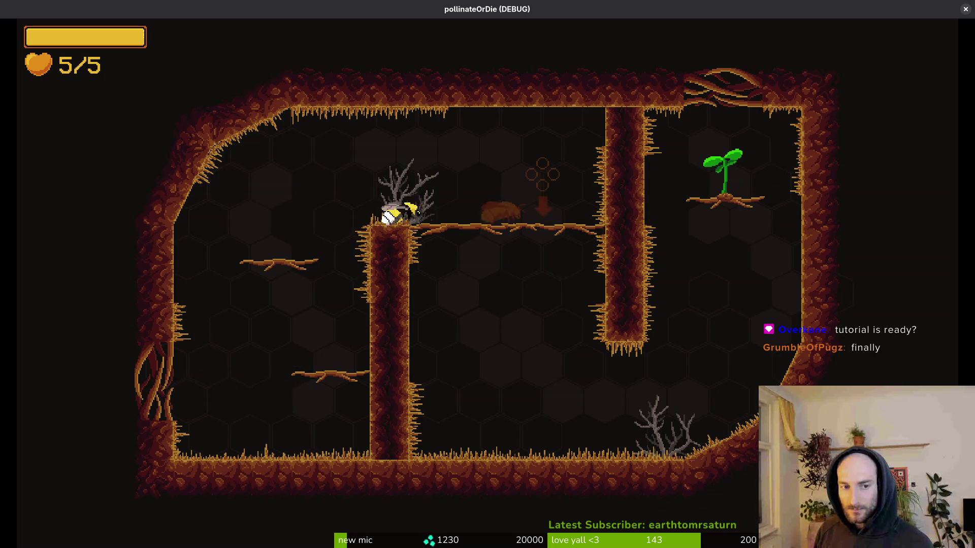
key("d")
key("w")
key("d")
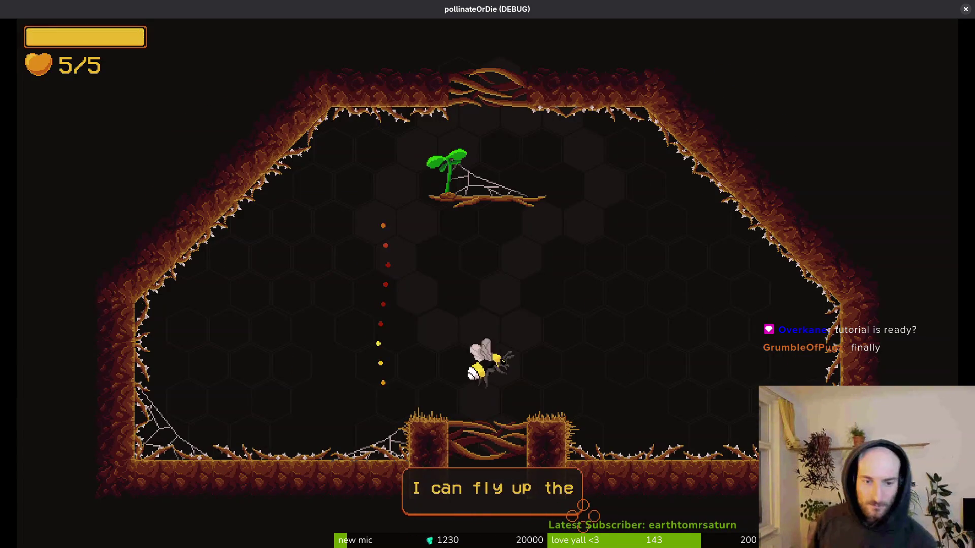
key("w")
key("w")
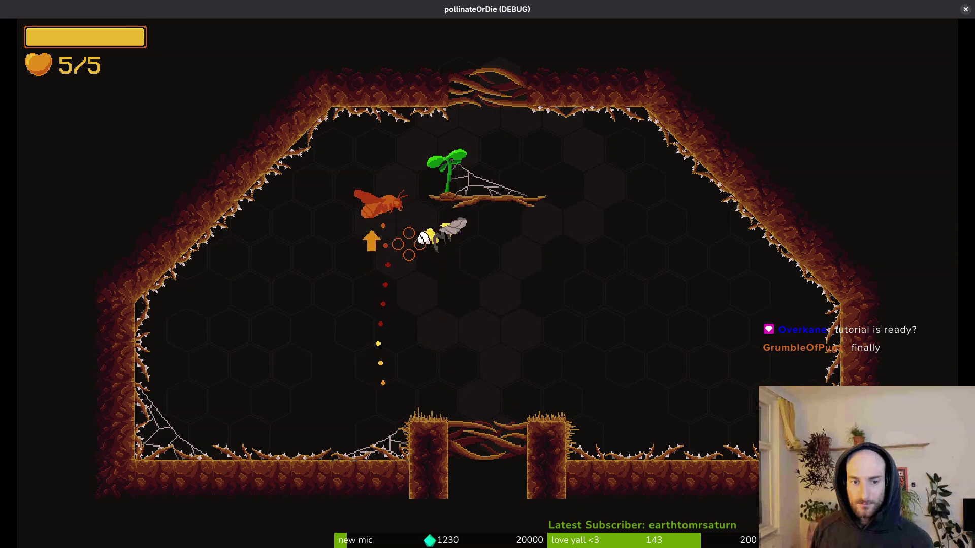
key("d")
key("w")
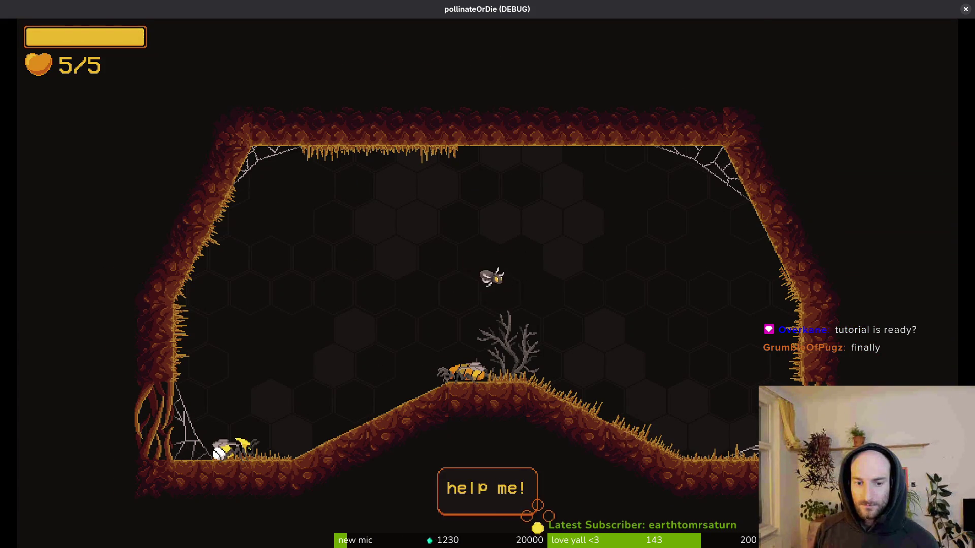
Fly to the trapped friend, slash the enemy flies, and land beside the rescued bee
key("w")
key("d")
key("w")
key("d")
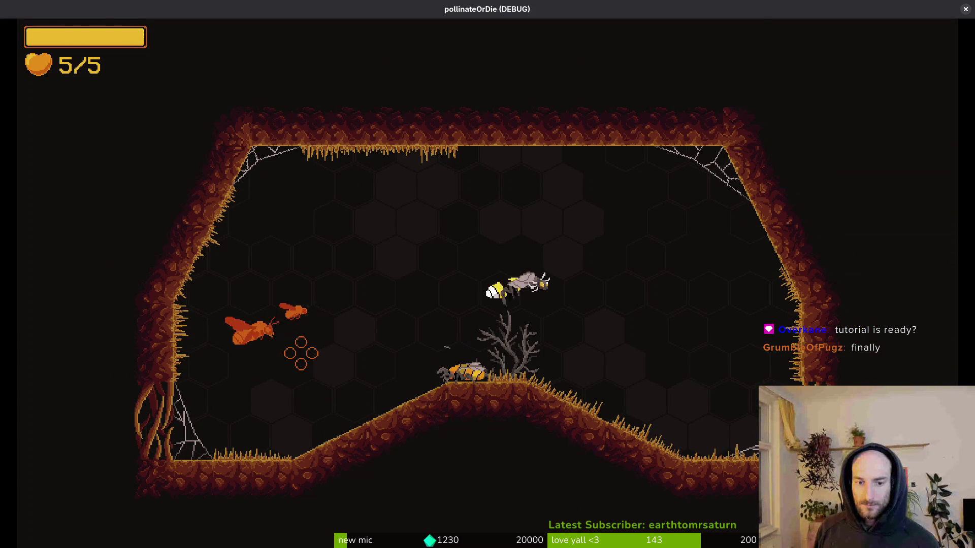
key("d")
key("a")
key("s")
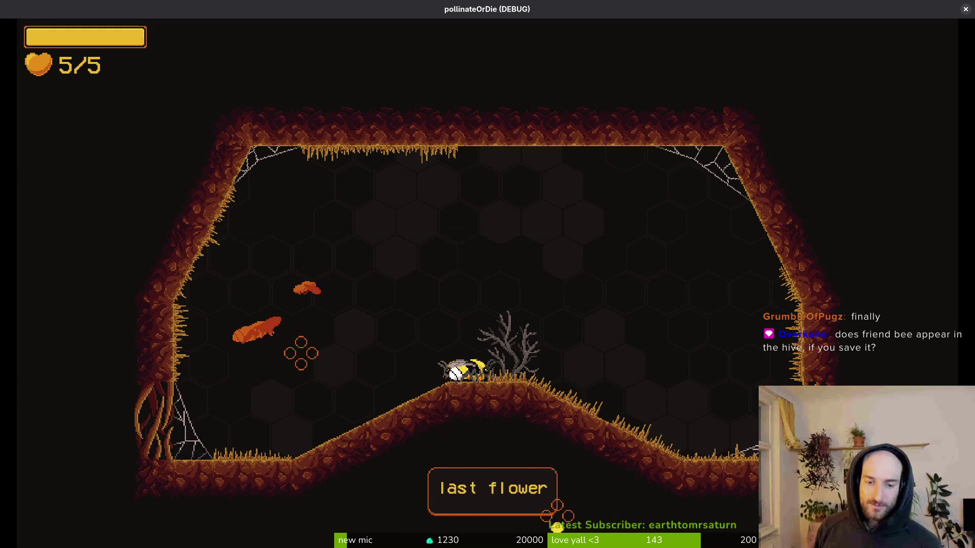
key("w")
Head down the slope, slash the enemy bees, and dive onto the snail to destroy it
key("d")
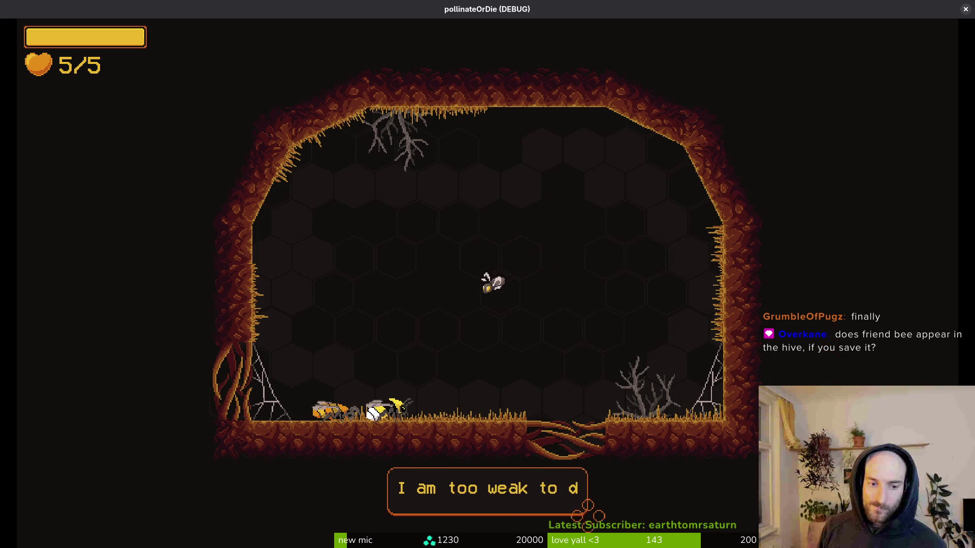
key("w")
key("d")
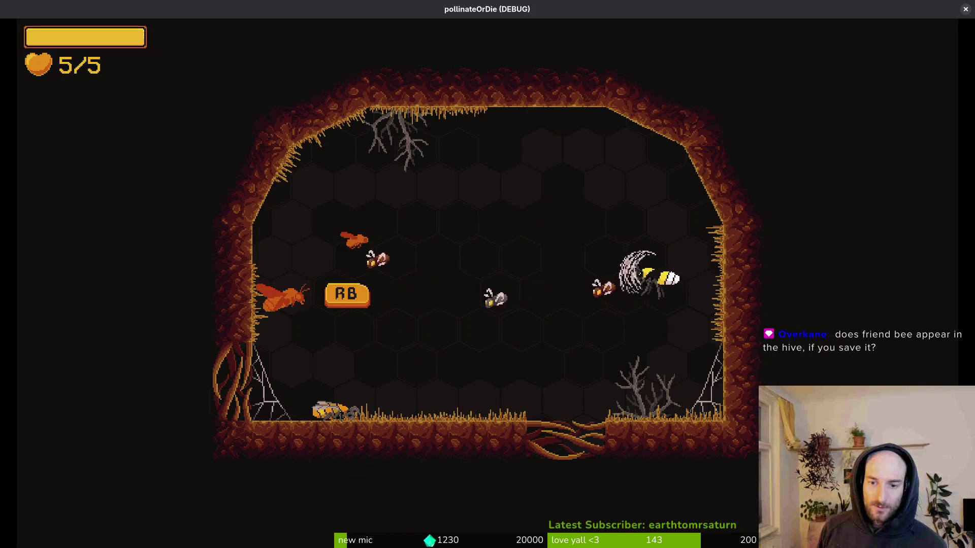
key("space")
key("space")
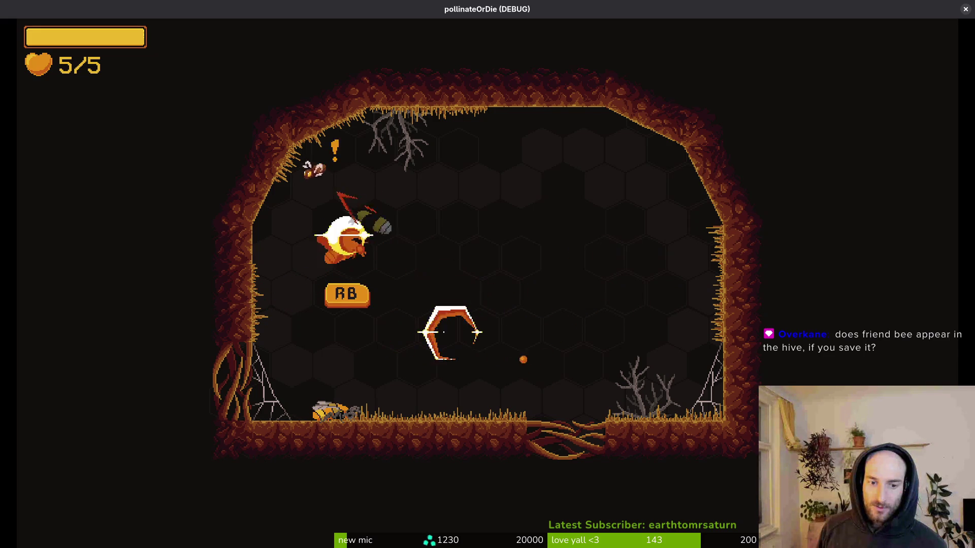
key("s")
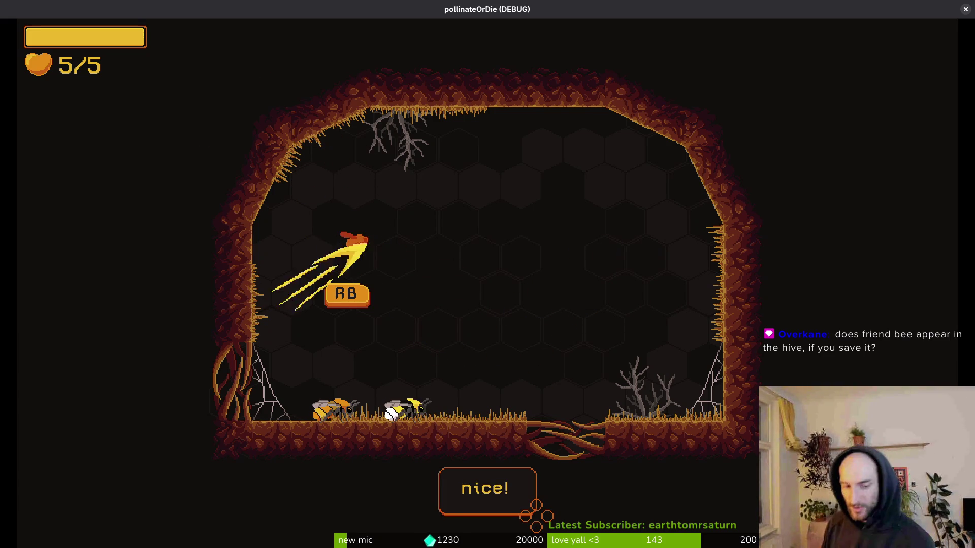
key("d")
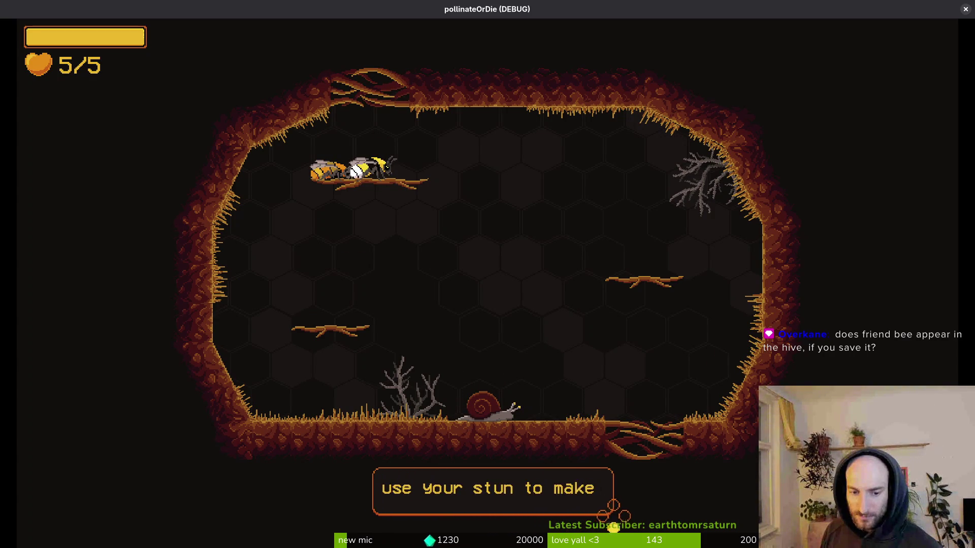
key("space")
key("s")
key("d")
Slash through the branches and snail, then dive down the floor gap into the next room
left_click(527, 219)
key("a")
key("a")
left_click(527, 218)
key("w")
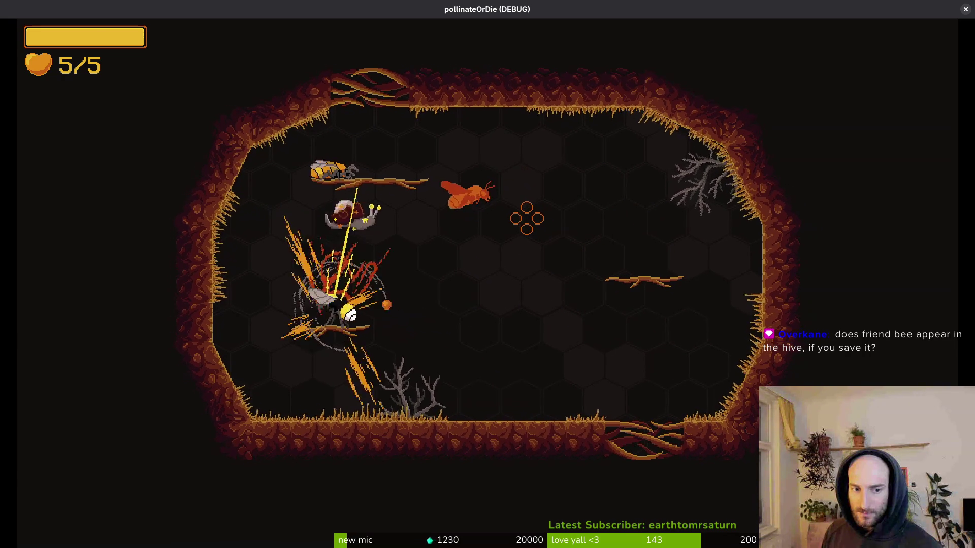
left_click(526, 218)
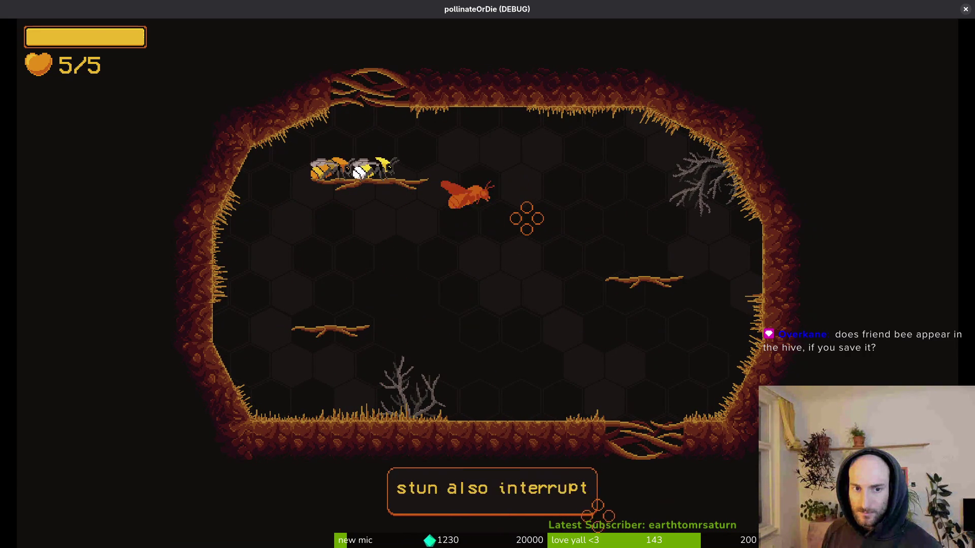
key("w")
key("d")
key("d")
key("s")
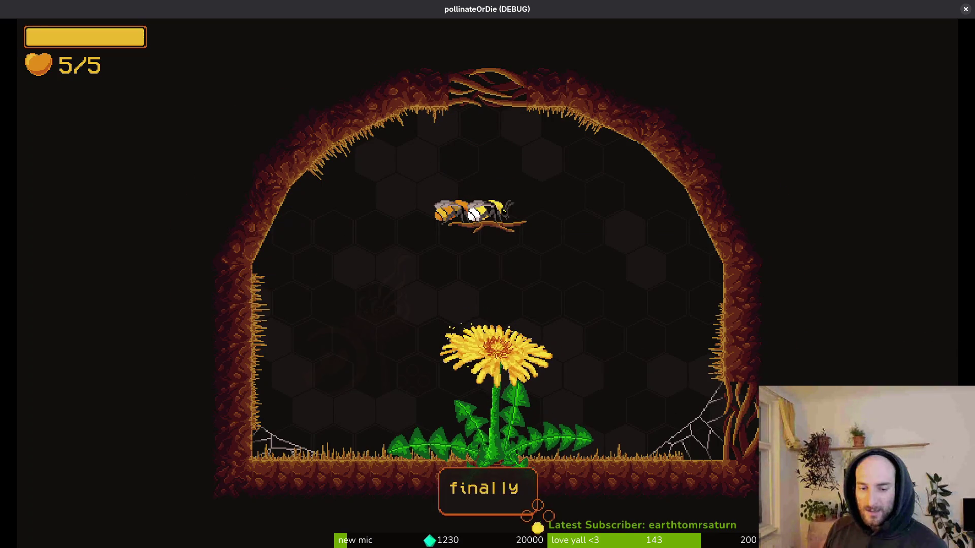
Drop to the dandelion and collect the slash damage upgrade at the red flower
key("s")
key("space")
key("a")
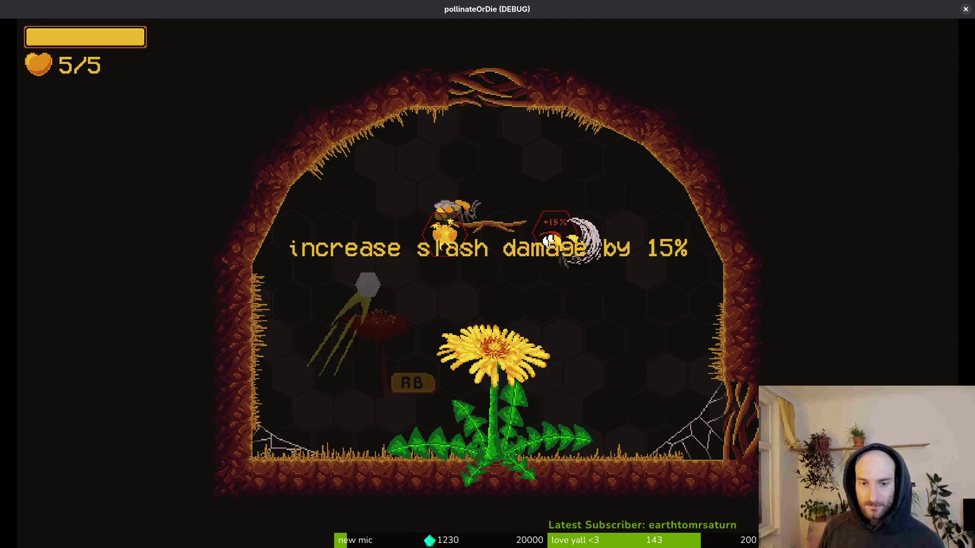
key("space")
key("d")
key("space")
key("w")
key("space")
key("s")
Leave for the next area, closing the dialogue and attacking the snail
key("w")
key("s")
key("a")
key("space")
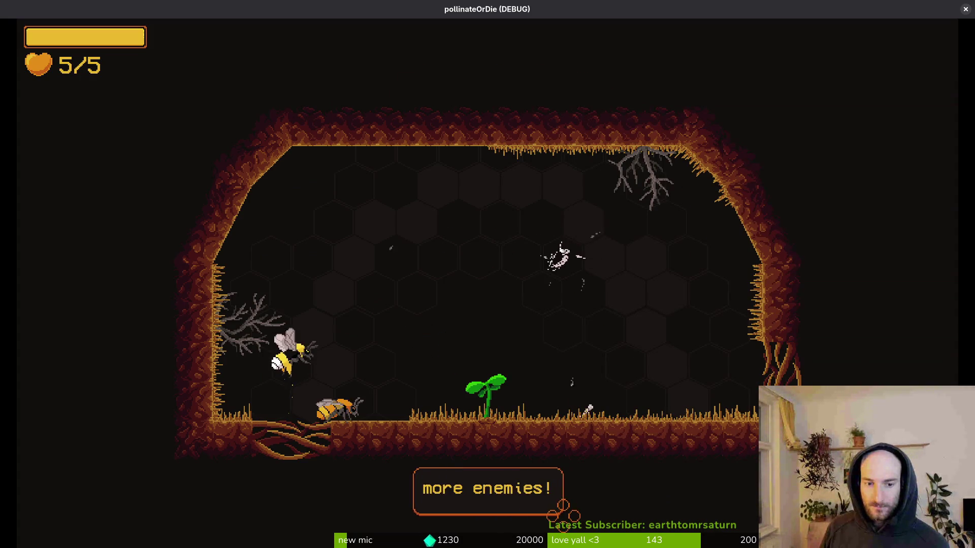
key("w")
key("d")
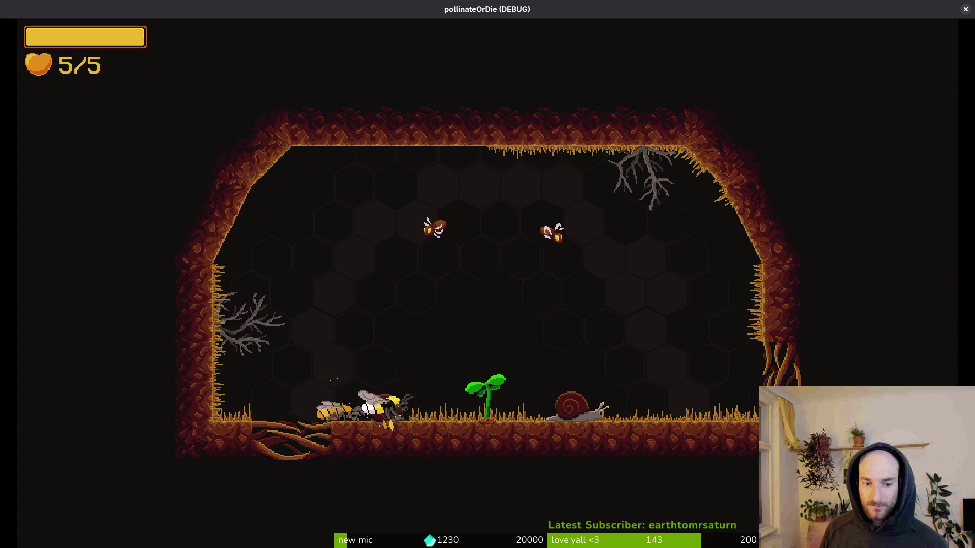
key("w")
key("space")
Dash at the flying enemy and slash the snail on the ground until it dies
key("d")
key("space")
key("s")
key("space")
key("w")
key("space")
key("a")
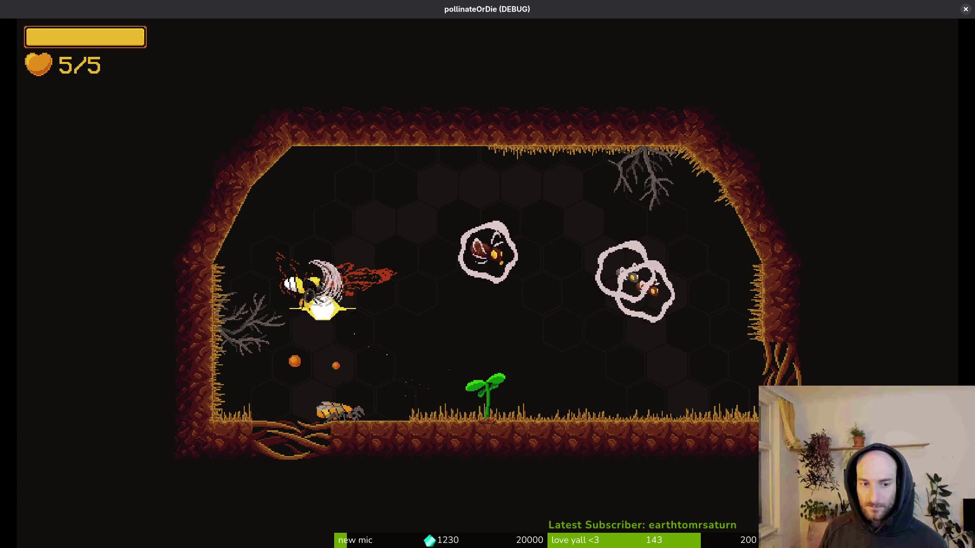
Clear the cave enemies, grab the damage upgrade hexagon, exit right, and close the game window
left_click(544, 249)
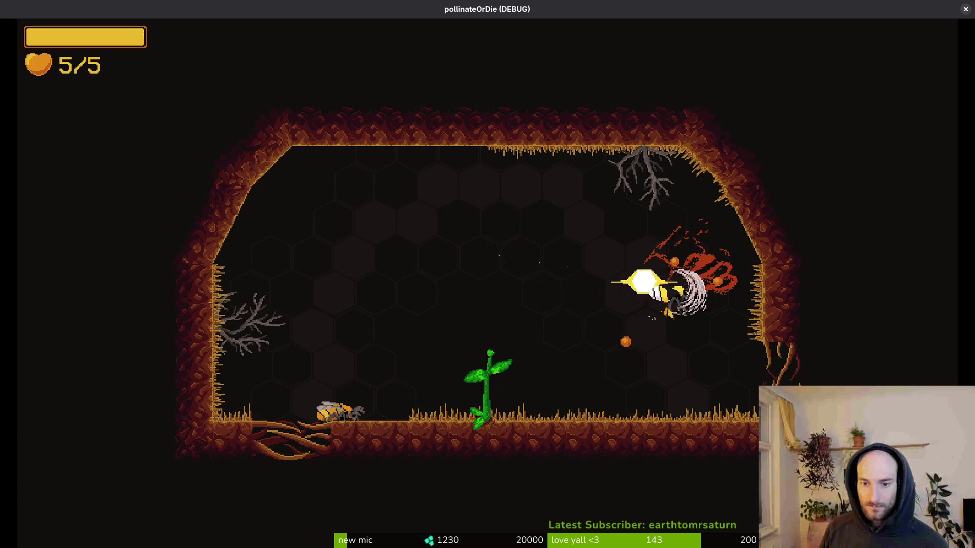
key("space")
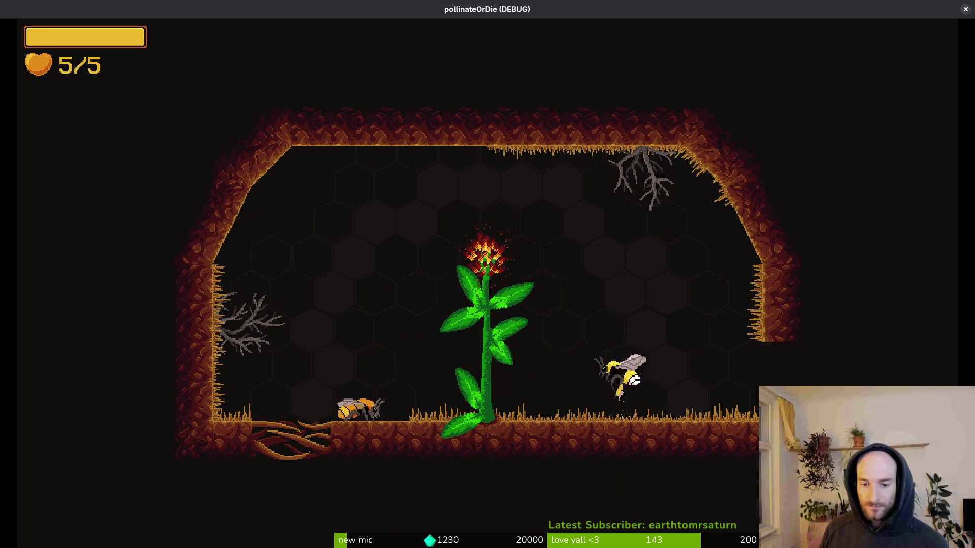
key("d")
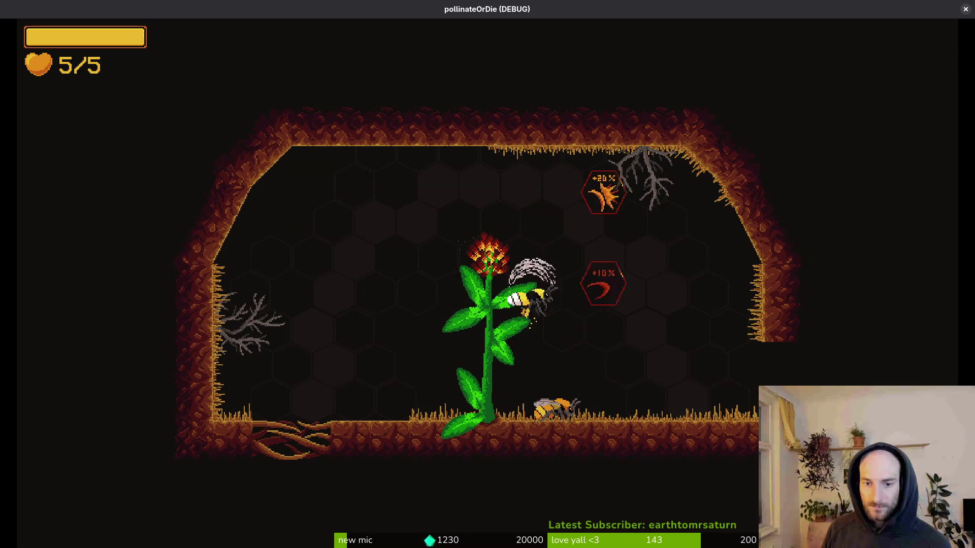
key("d")
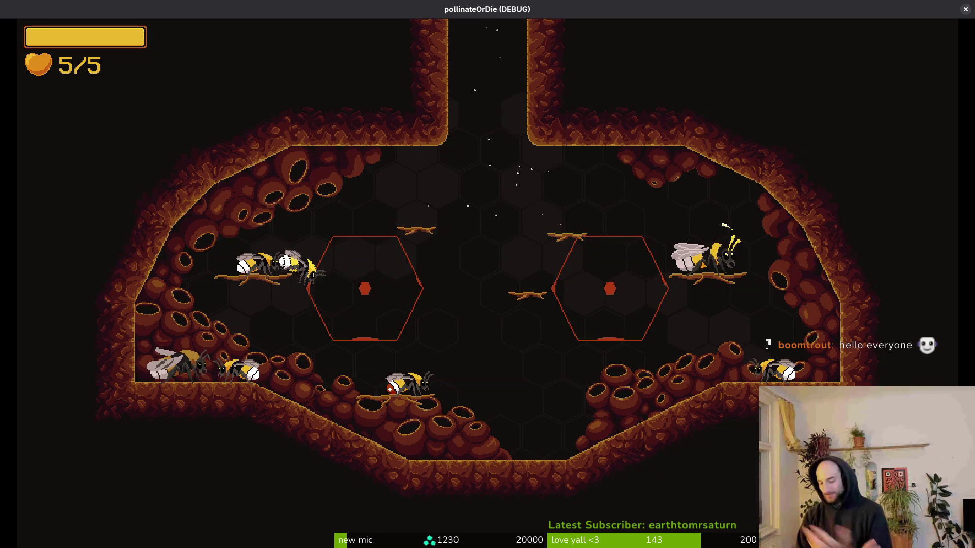
left_click(965, 8)
key("alt+Tab")
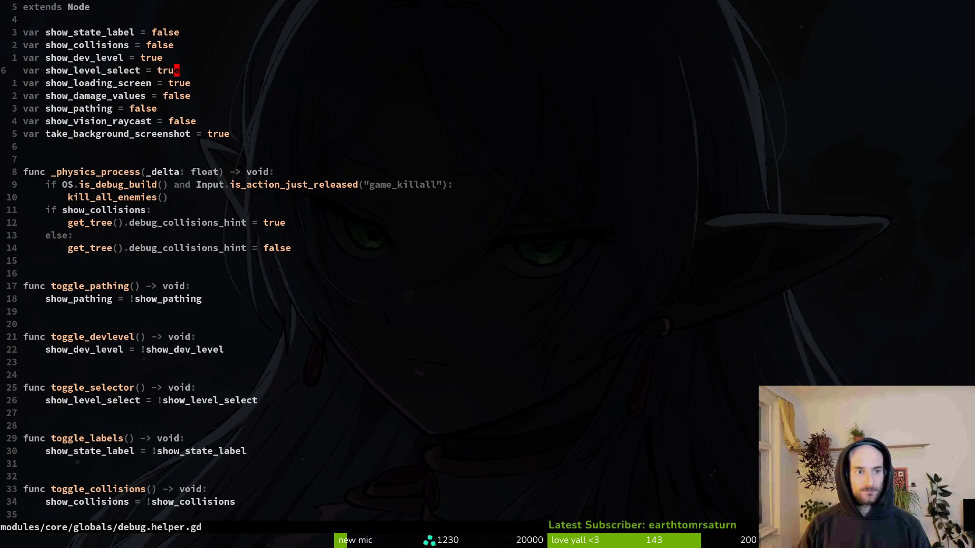
Set show_level_select and show_dev_level to false in debug.helper.gd and save
type("e")
key("Escape")
key("k")
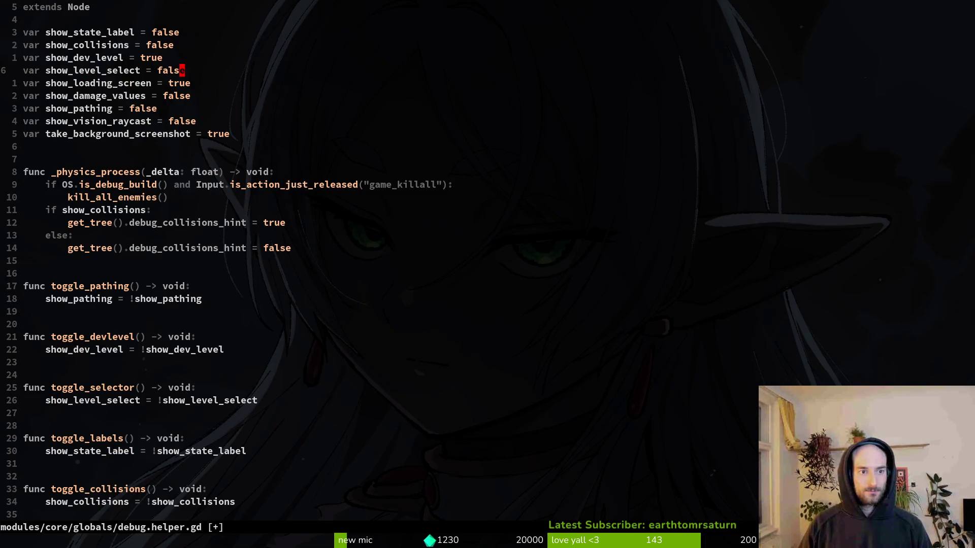
key("Tab")
type("false")
key("Escape")
type(":w")
key("Return")
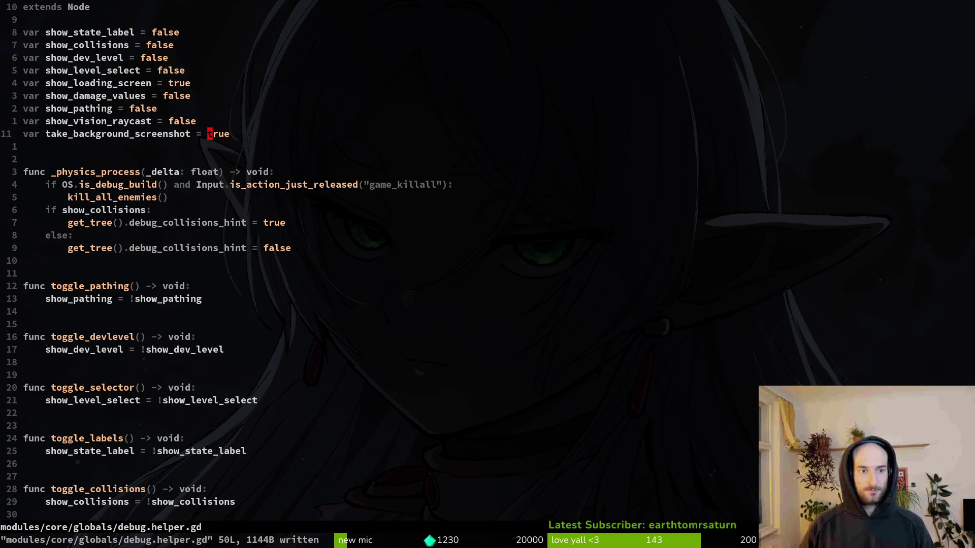
Rewrite another value as false, save and quit Neovim, check tig's status, and return to Godot
type("cwfalse")
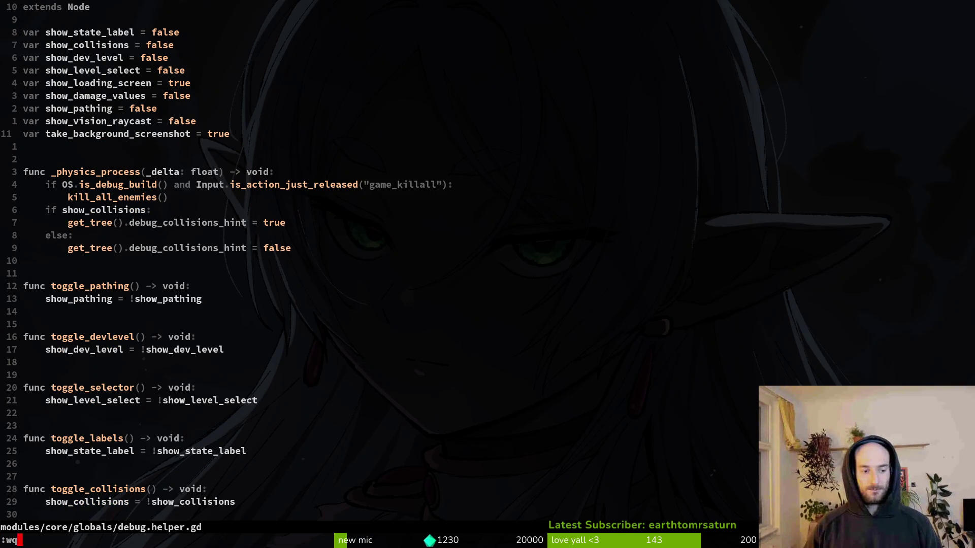
key("Return")
type("g")
key("Return")
type("ig")
key("Return")
key("Down")
key("alt+Tab")
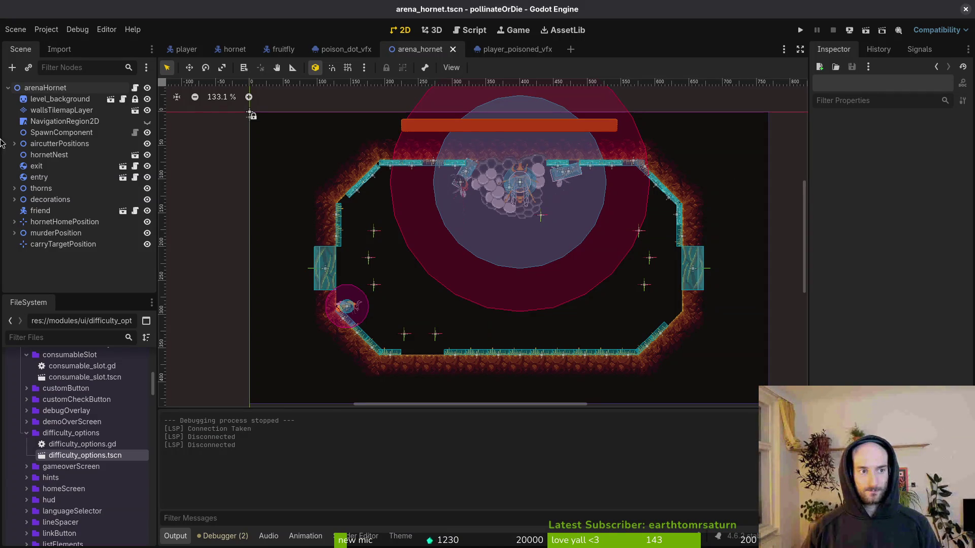
Open Project Settings at the Display > Window section
left_click(50, 29)
left_click(59, 48)
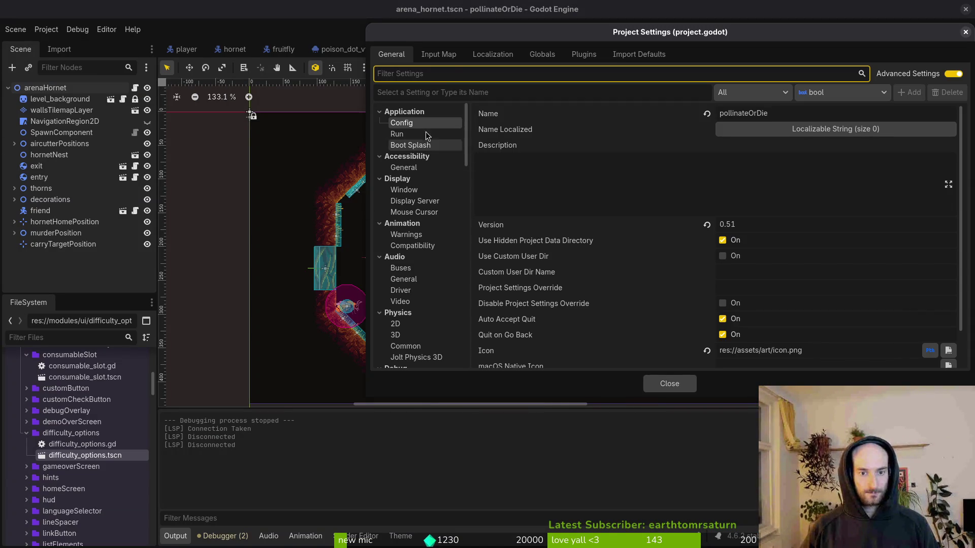
left_click_drag(637, 39, 550, 33)
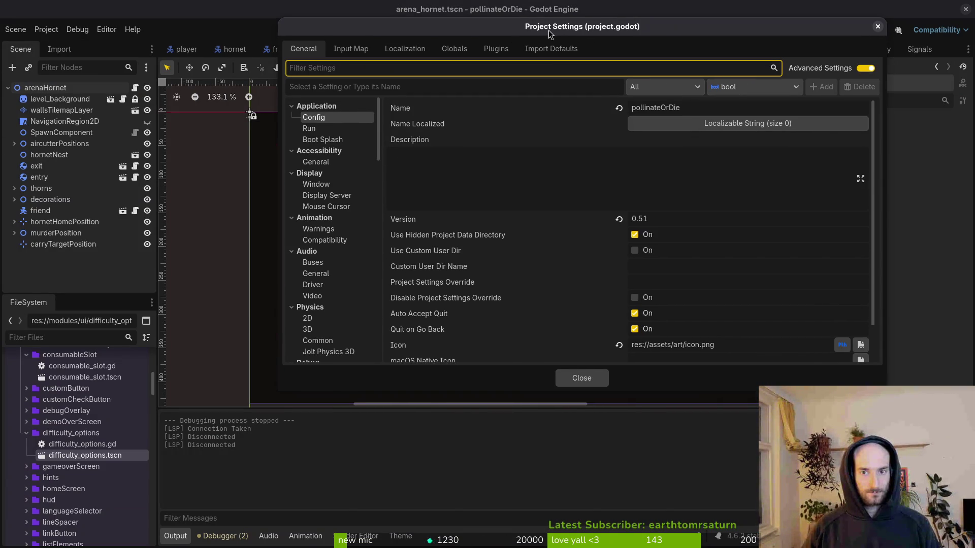
scroll(312, 204, "down", 3)
scroll(312, 204, "up", 3)
left_click(316, 184)
scroll(702, 236, "down", 2)
scroll(710, 232, "up", 2)
scroll(711, 233, "down", 6)
scroll(697, 235, "up", 3)
Set Window Width Override to 768*2 (1536) and close Project Settings
left_click(666, 180)
type("768*")
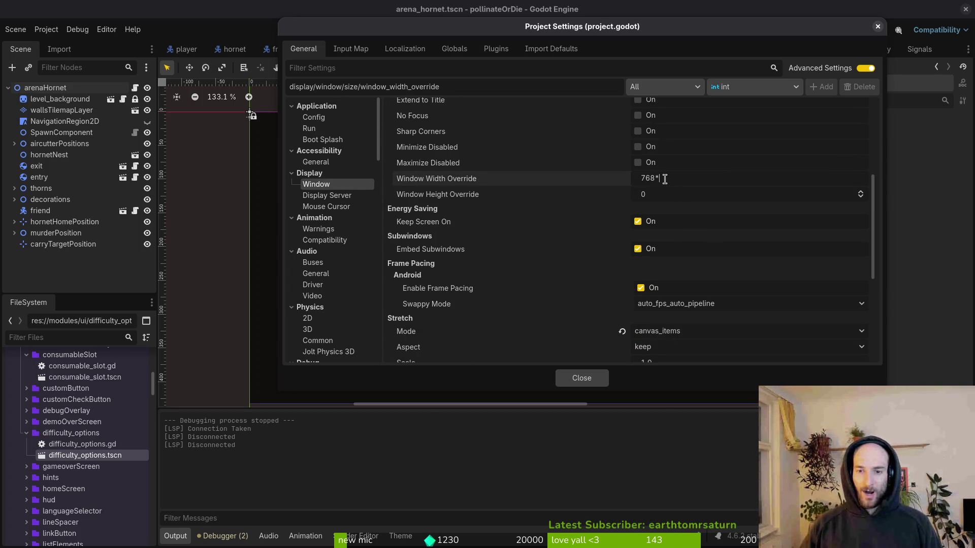
type("2")
key("Tab")
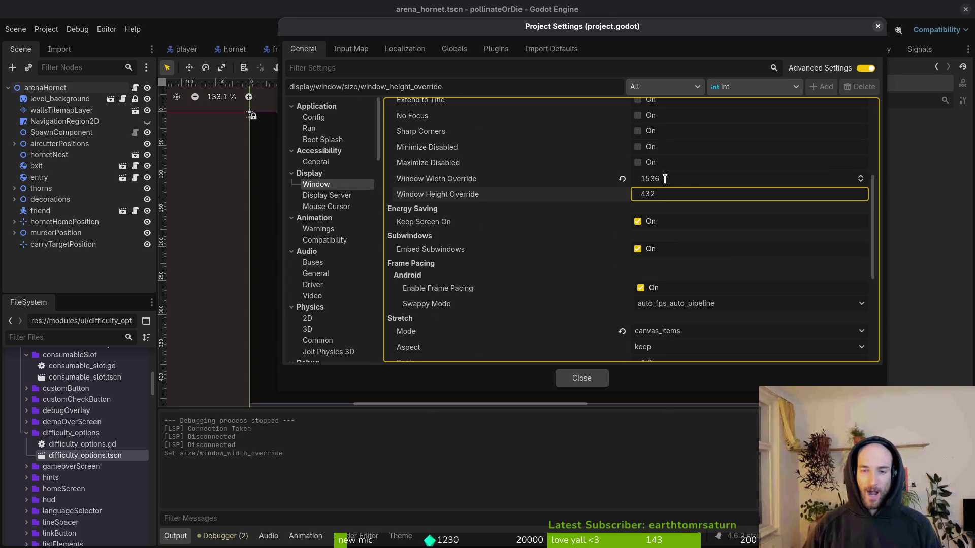
left_click(576, 384)
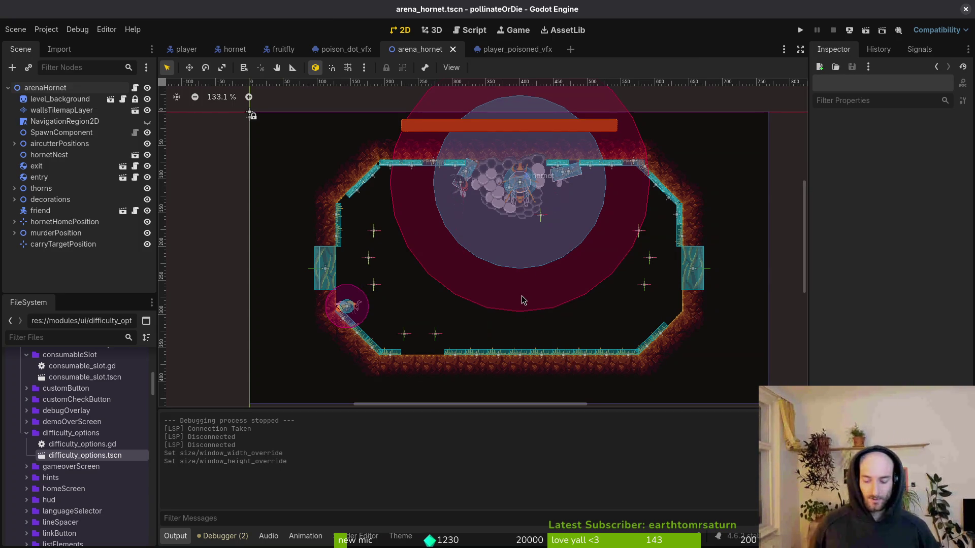
left_click(40, 31)
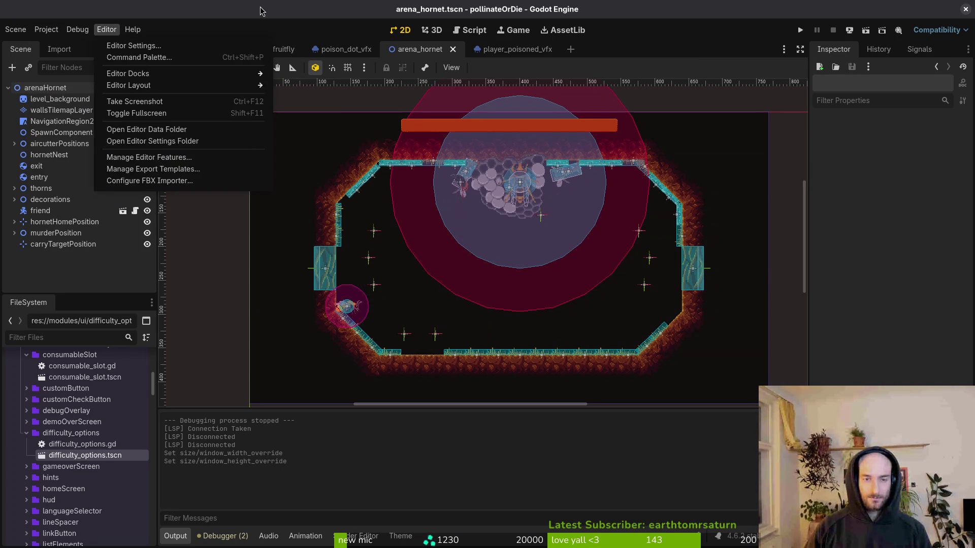
Run the game to test the new window size, then close it
left_click(107, 29)
left_click(800, 31)
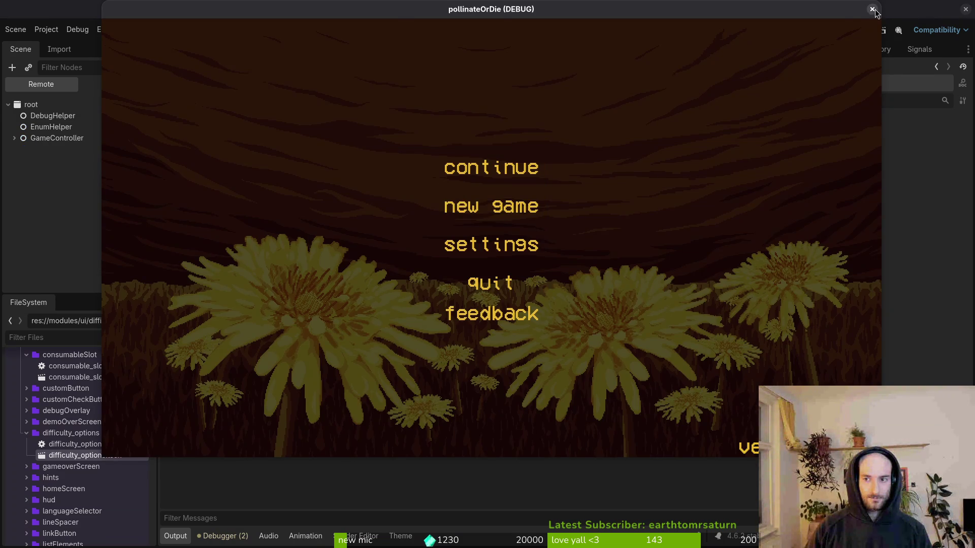
left_click(872, 9)
Delete all files in the game's user data folder, then reopen Project Settings
left_click(47, 30)
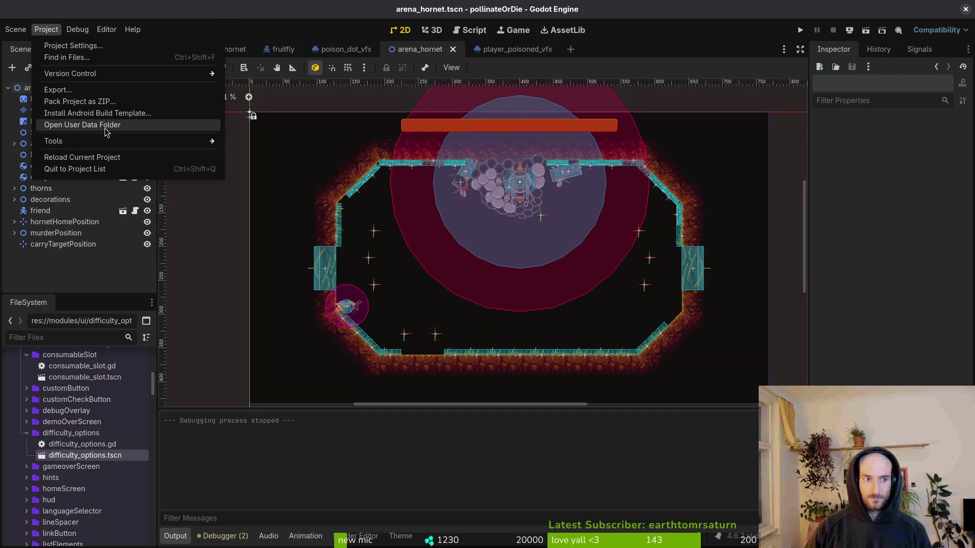
left_click(106, 132)
key("ctrl+a")
key("Delete")
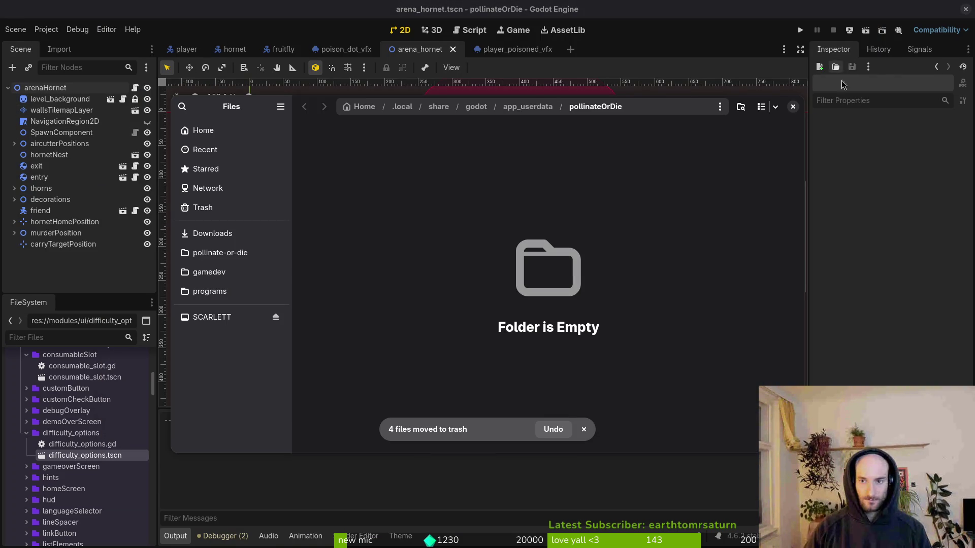
left_click(792, 107)
left_click(46, 30)
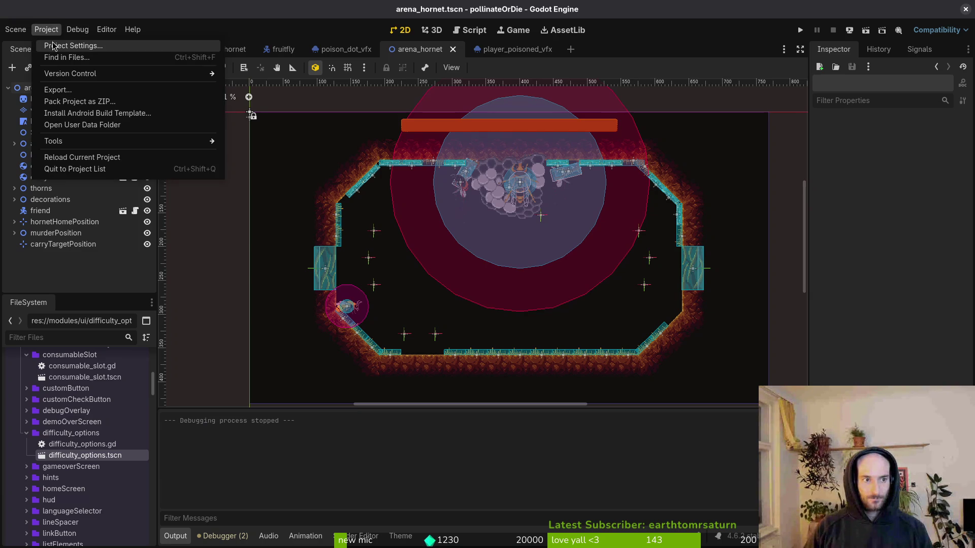
left_click(53, 46)
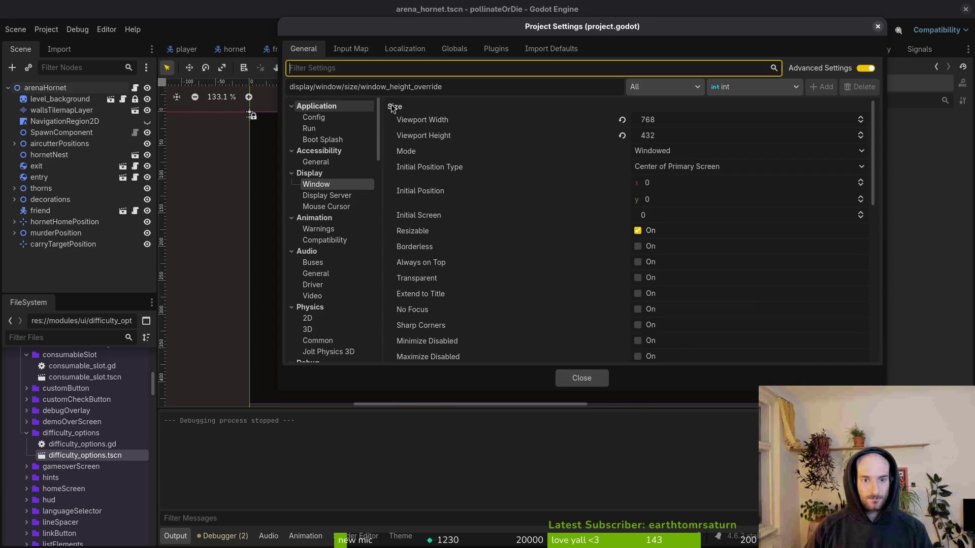
Edit the Application > Config Version from 0.51, then close Project Settings and the Godot editor
scroll(716, 131, "down", 5)
scroll(716, 131, "up", 5)
left_click(317, 118)
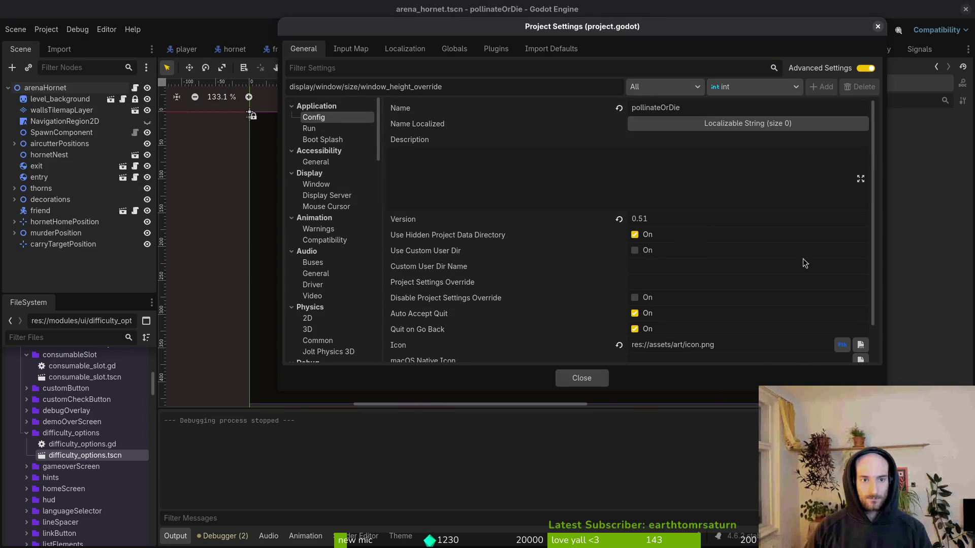
left_click(690, 222)
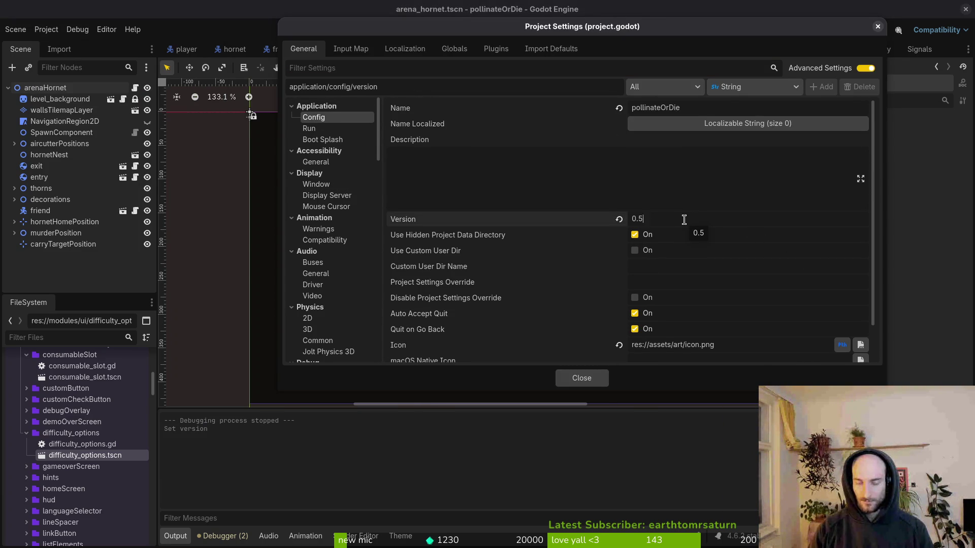
type("2")
left_click(584, 380)
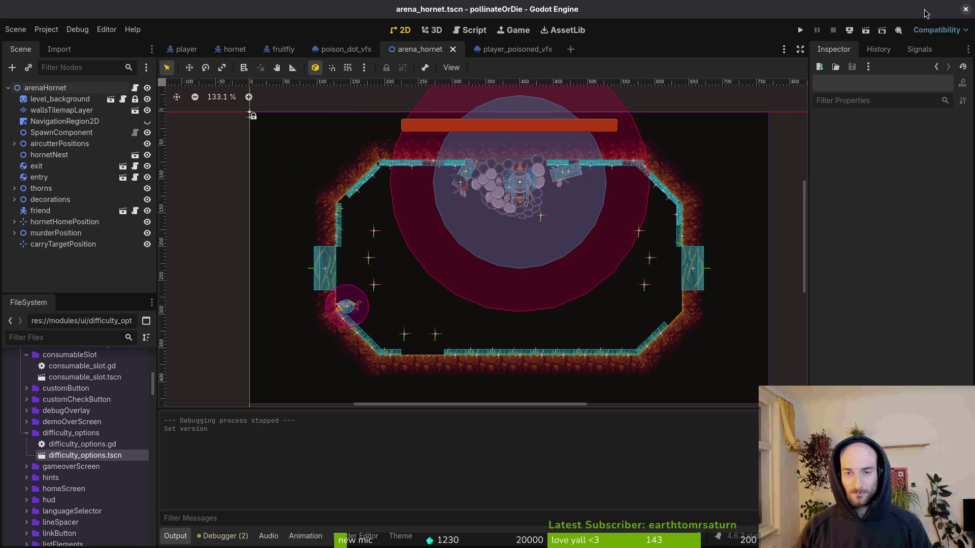
left_click(965, 10)
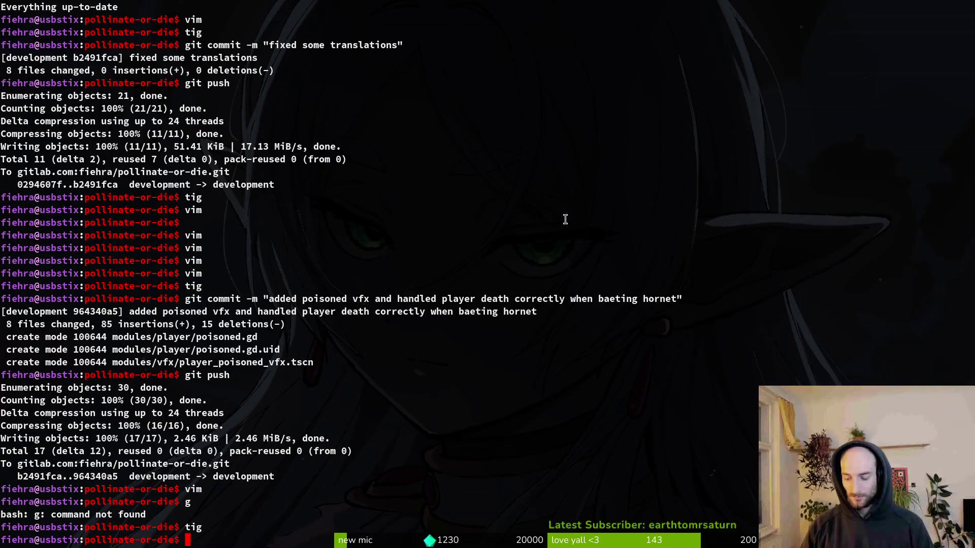
Review the changed files in tig's status view
type("tig")
key("Return")
key("Down")
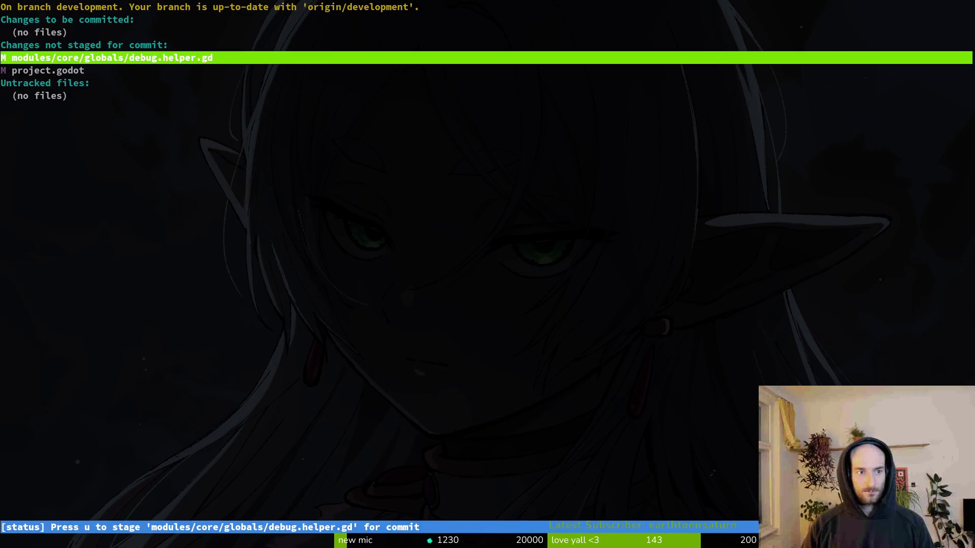
key("q")
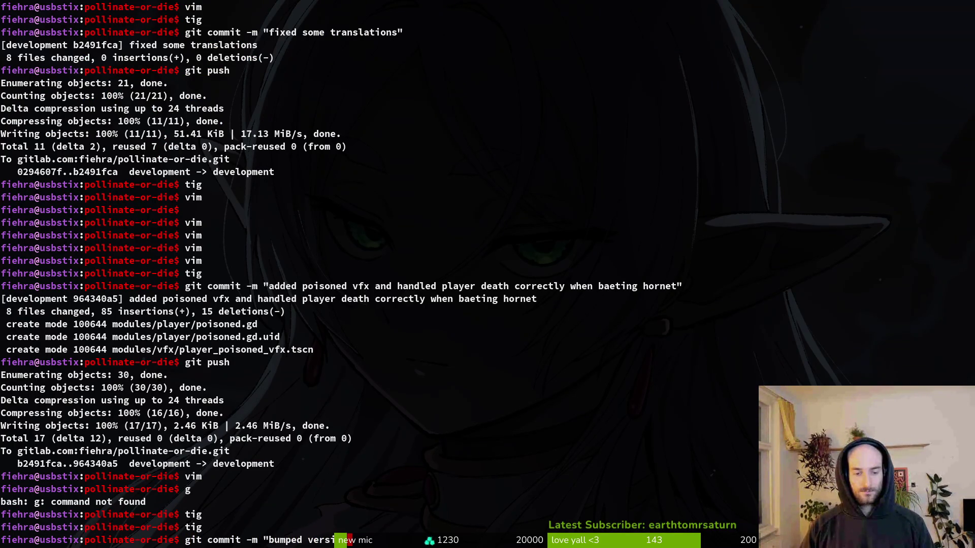
type("git commit -m \"bumped version to 0.52")
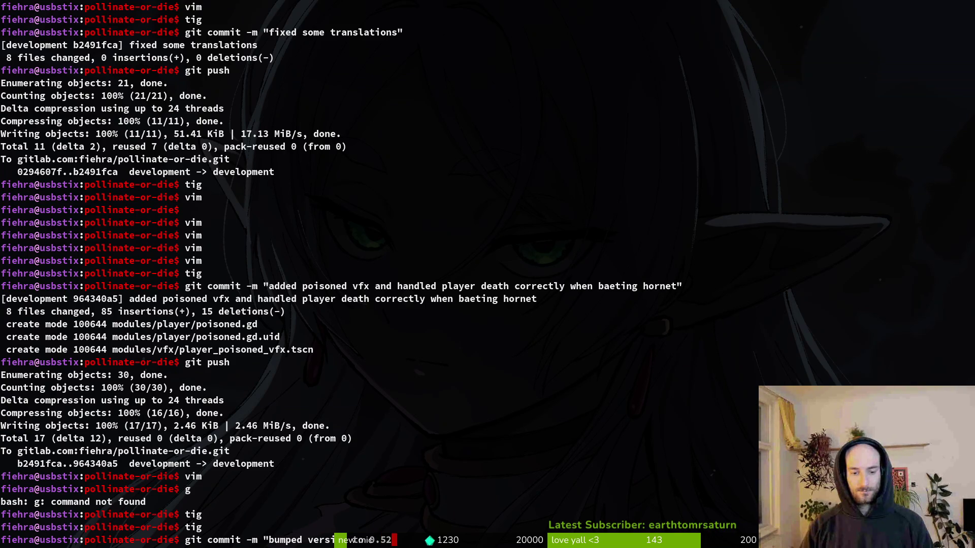
Commit the change as 'bumped version to 0.52' and push it to GitLab
type("\"")
key("Return")
type("git push")
key("Return")
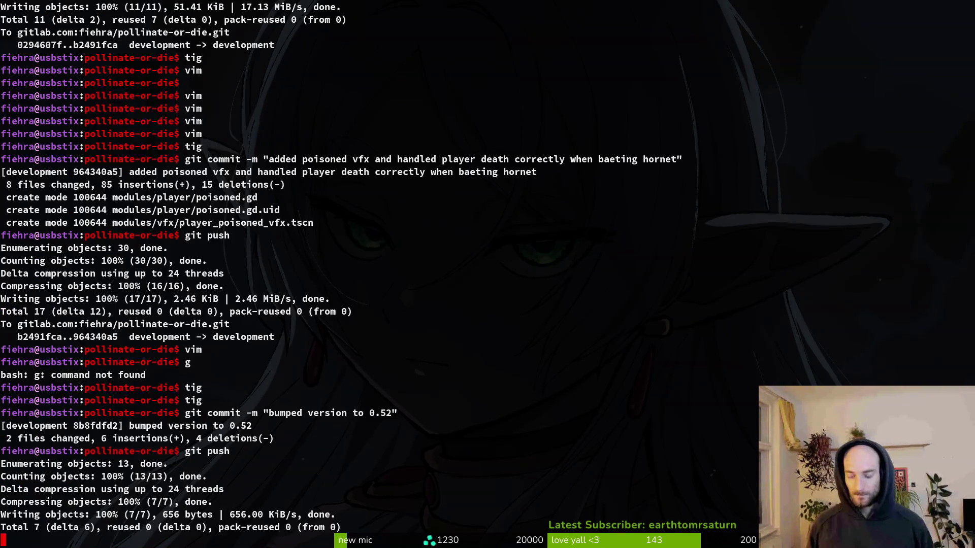
Launch vim and open docs/changelog.md through Telescope
type("vim")
key("Return")
type("hangel")
key("Return")
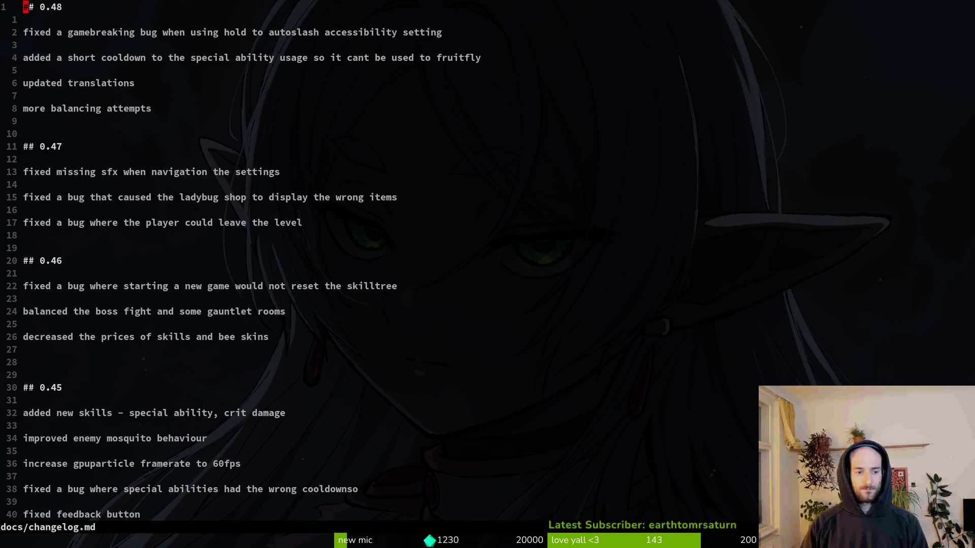
Skim down the changelog and back to the top, then bring the GitLab browser forward
key("ctrl+d")
key("ctrl+d")
key("ctrl+d")
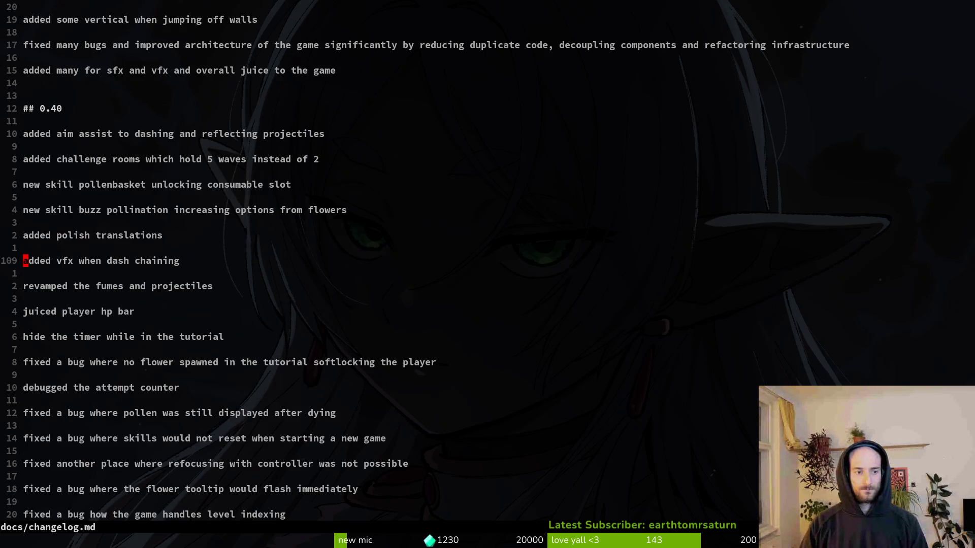
key("ctrl+u")
key("ctrl+u")
key("ctrl+u")
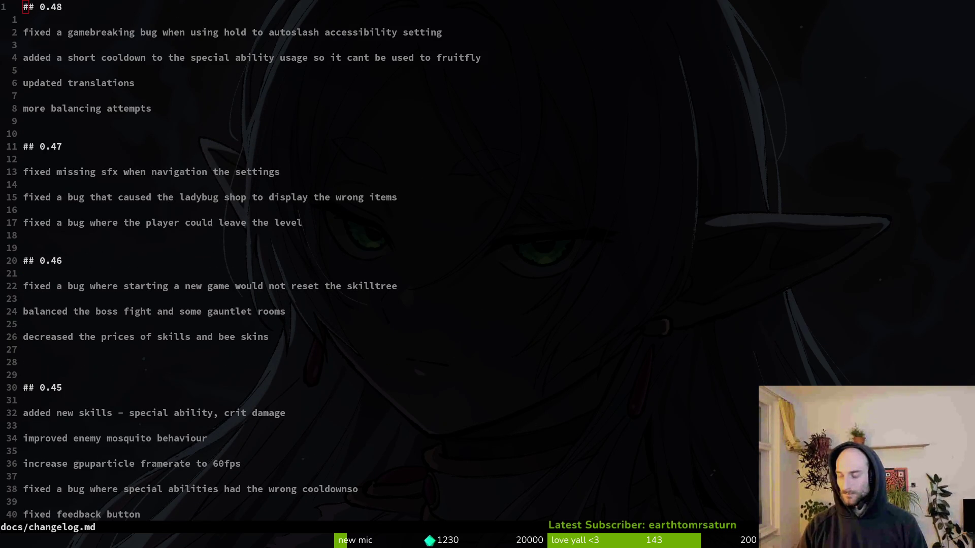
key("super+b")
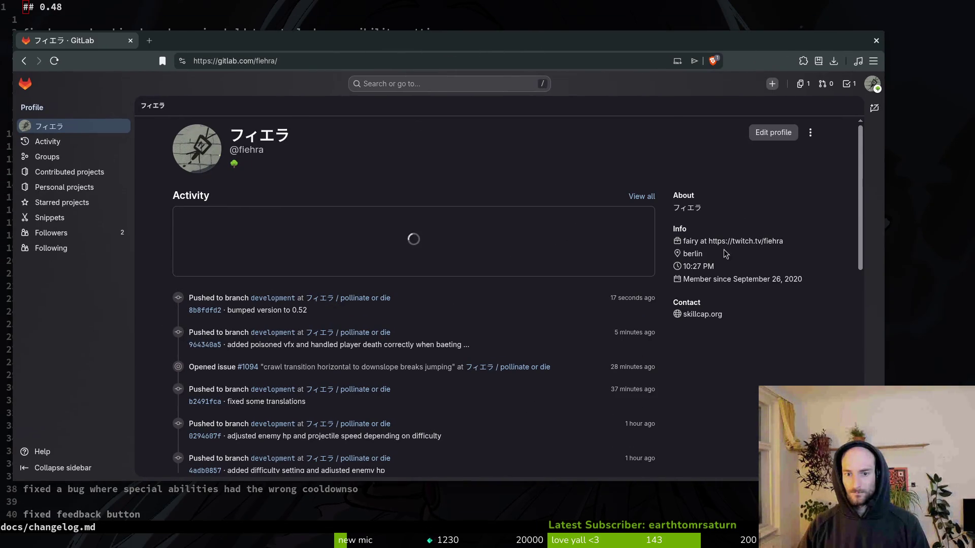
Open the pollinate-or-die commit history and maximize the browser window
left_click(368, 303)
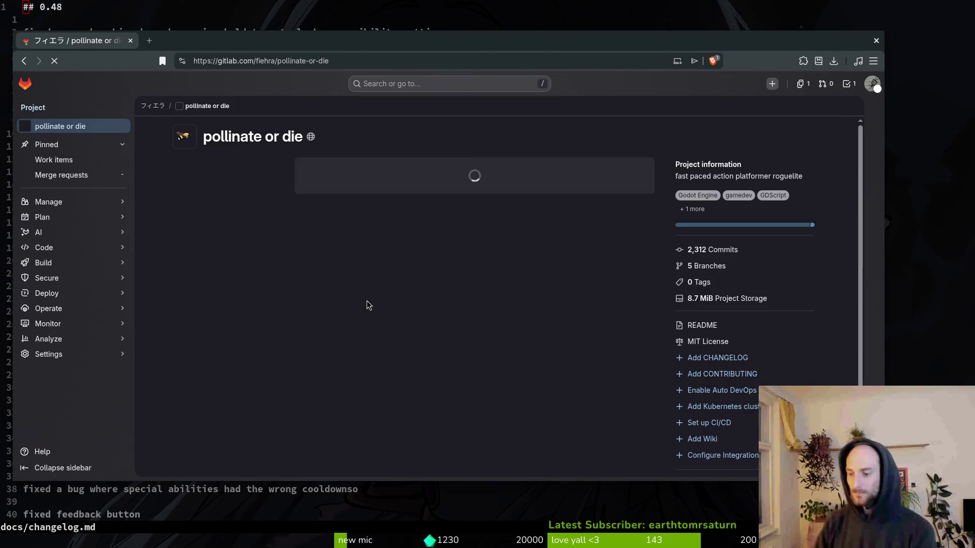
left_click(713, 250)
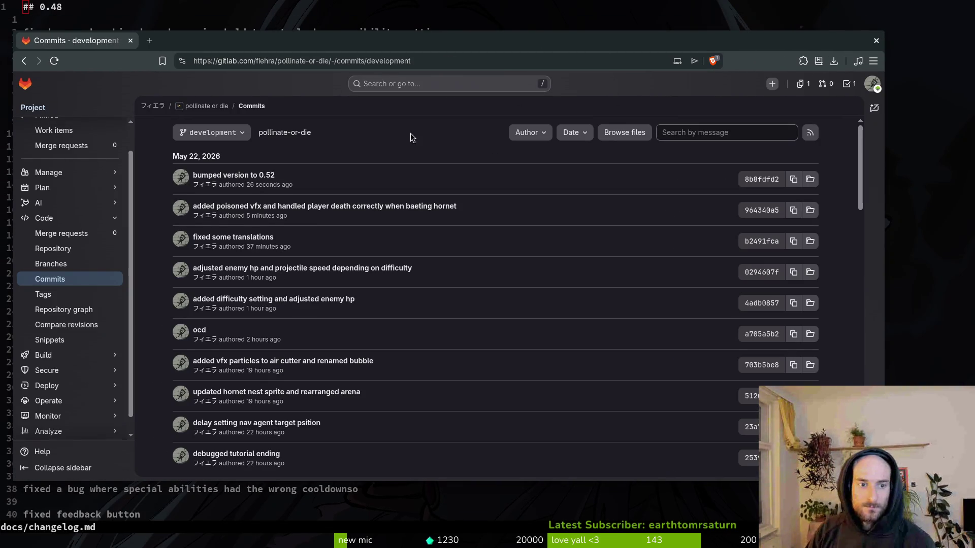
double_click(479, 44)
Scroll the development commit history back to the late-April mantis and orb animation commits
scroll(457, 325, "down", 8)
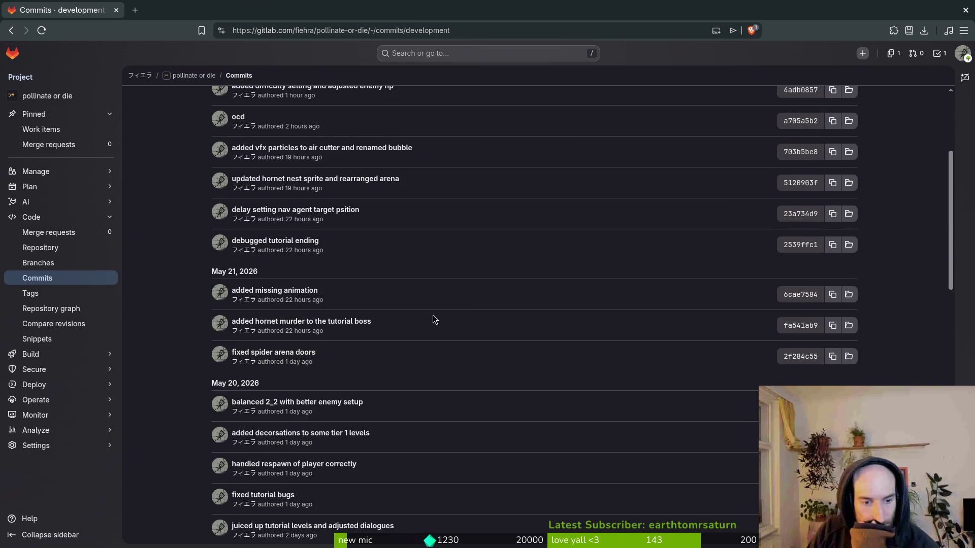
scroll(386, 317, "down", 5)
scroll(450, 299, "down", 6)
scroll(574, 371, "down", 8)
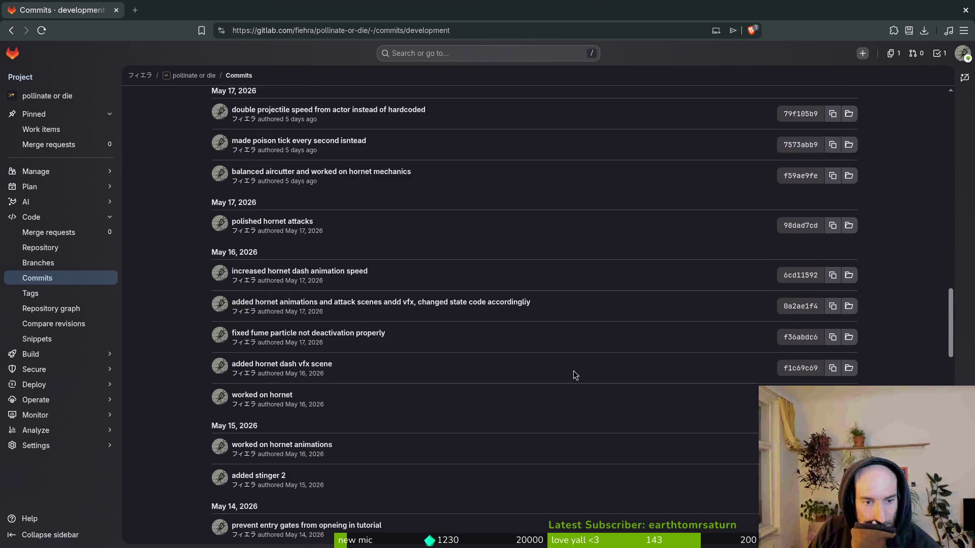
scroll(573, 374, "down", 5)
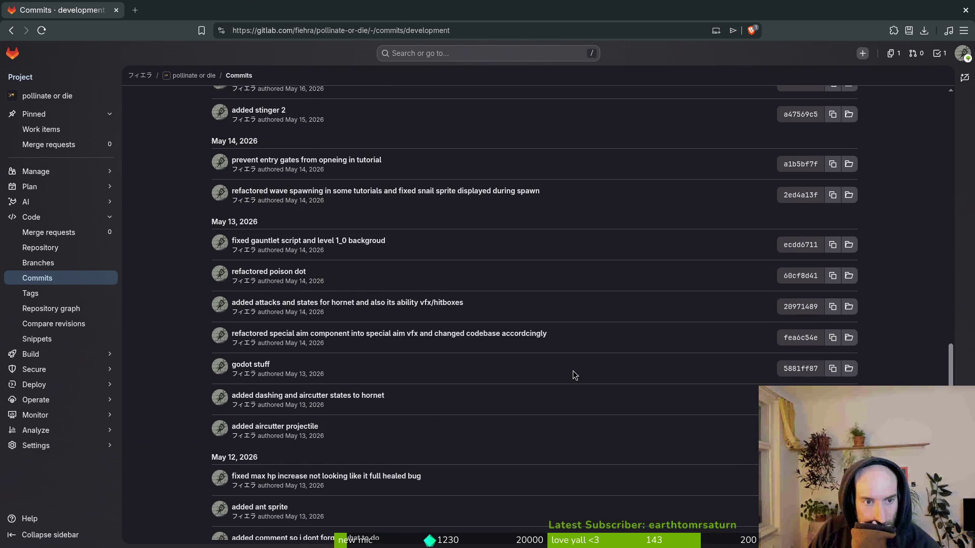
scroll(575, 375, "down", 5)
scroll(596, 370, "down", 6)
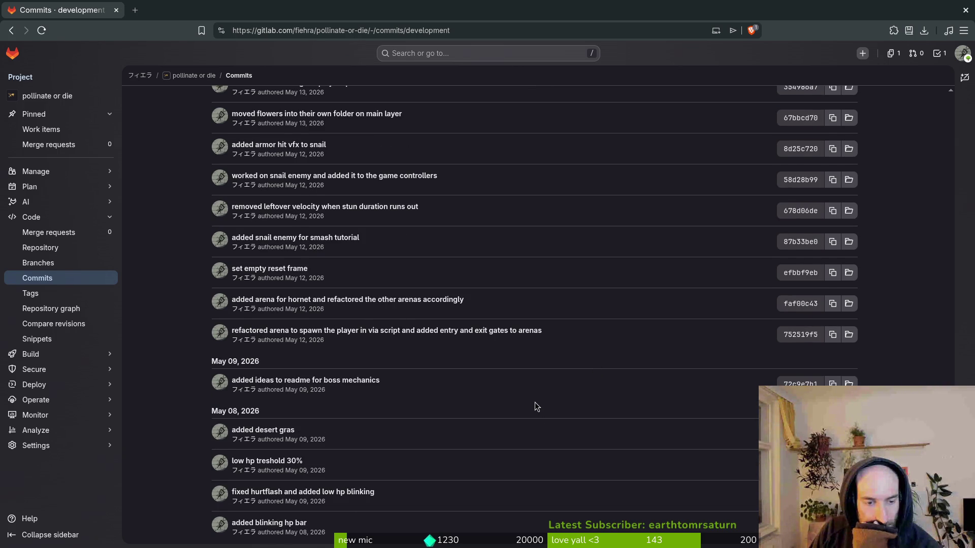
scroll(535, 402, "down", 4)
scroll(536, 401, "down", 1)
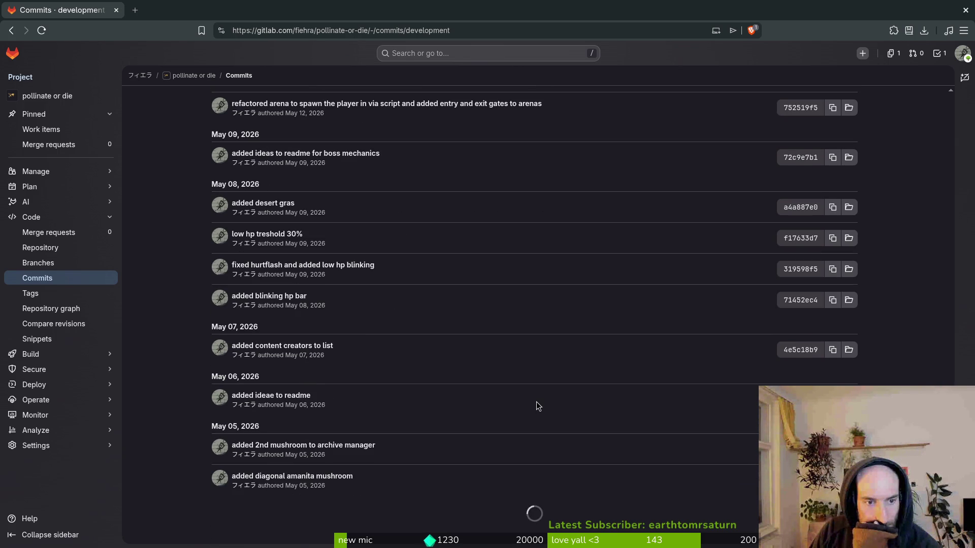
scroll(536, 401, "down", 5)
scroll(536, 402, "down", 2)
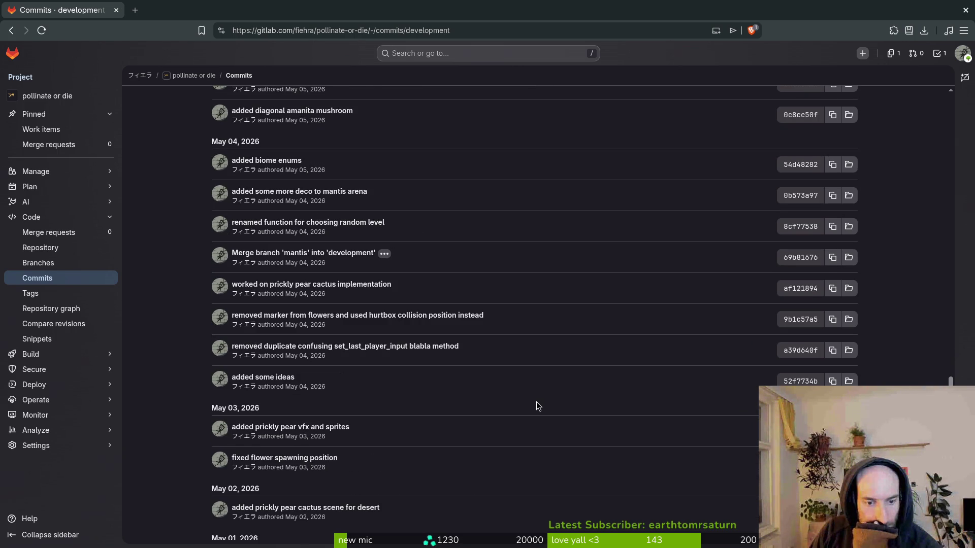
scroll(544, 397, "down", 2)
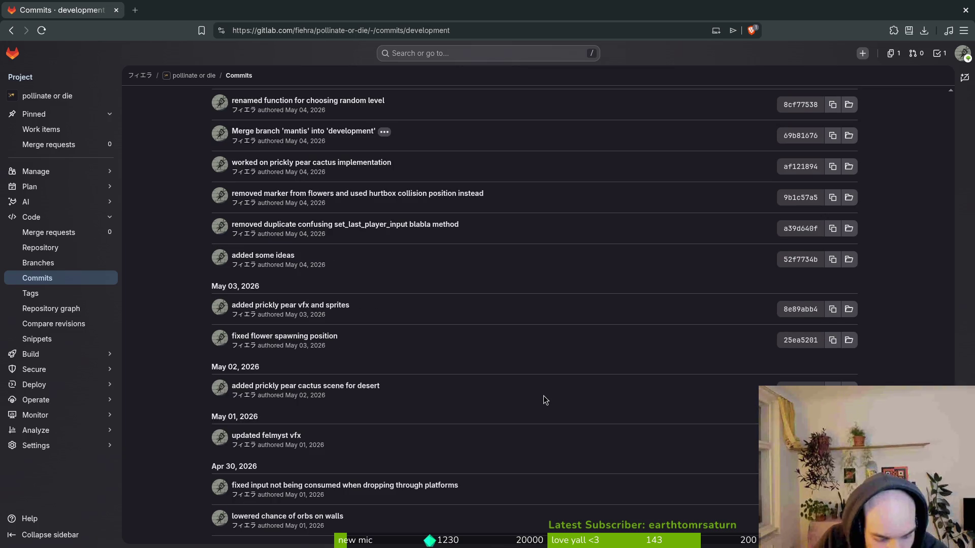
scroll(544, 392, "down", 2)
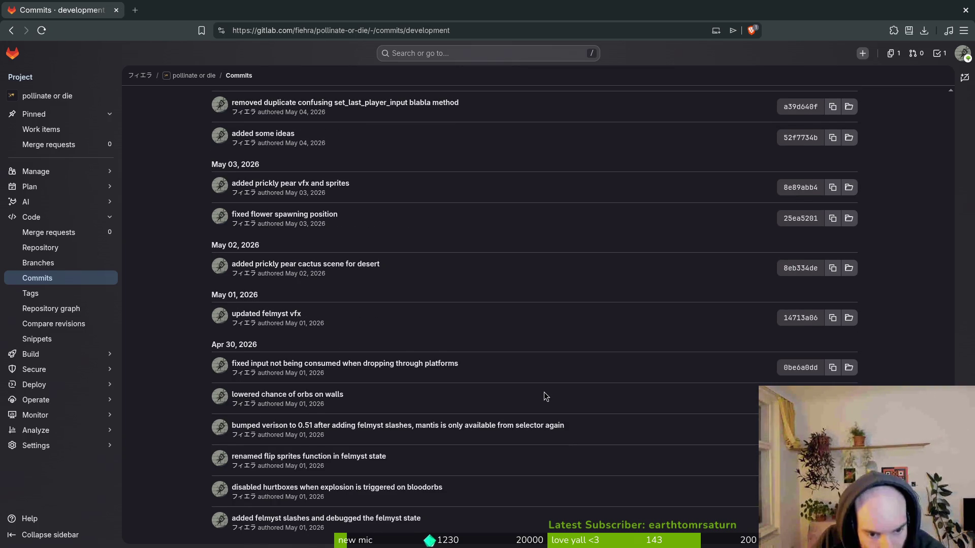
scroll(544, 393, "down", 3)
scroll(543, 395, "down", 4)
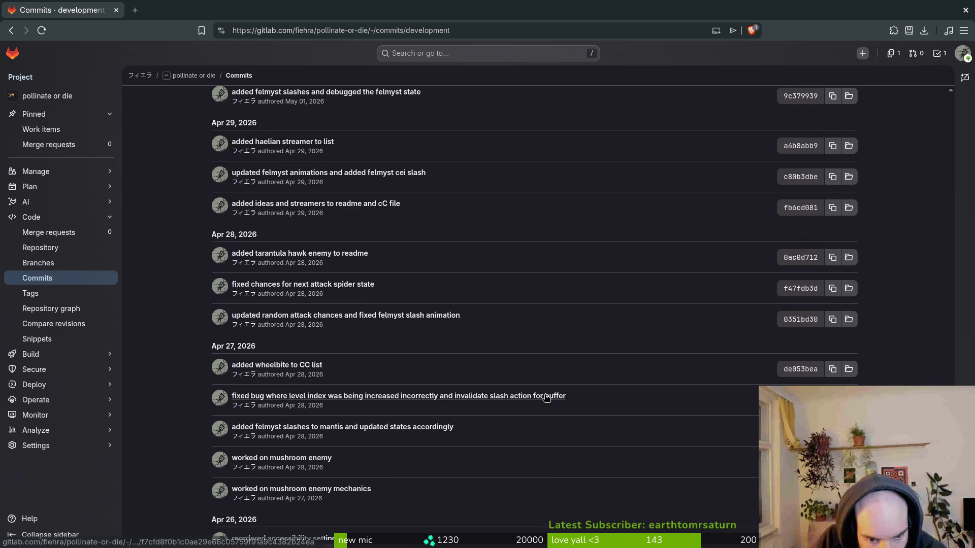
scroll(545, 398, "down", 4)
scroll(544, 396, "down", 2)
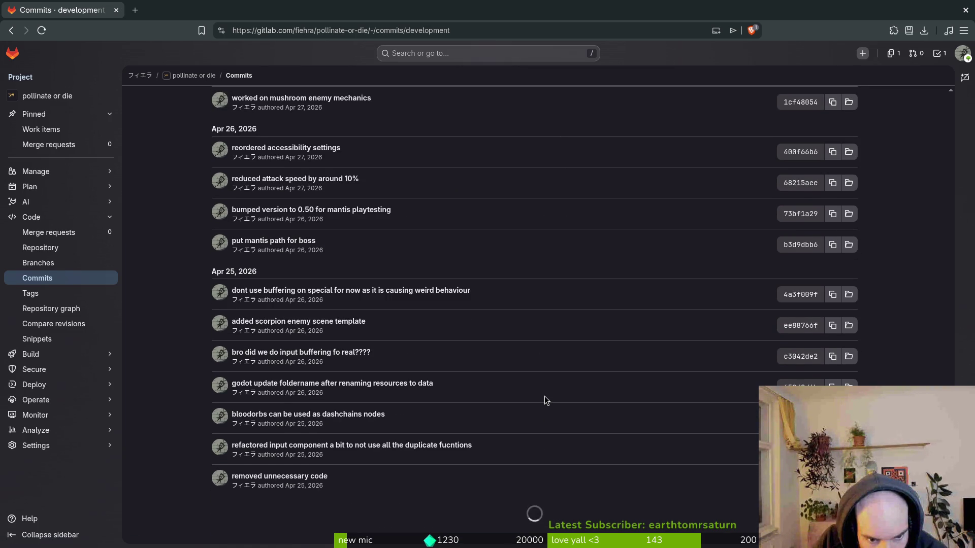
scroll(544, 396, "down", 3)
scroll(546, 395, "down", 2)
scroll(548, 395, "down", 3)
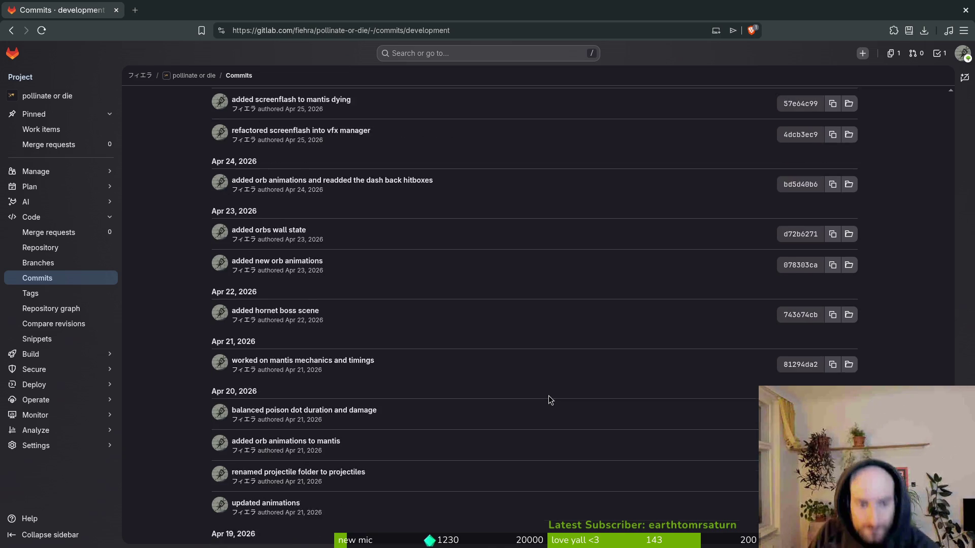
key("ctrl+f")
Search the commits page for '51' and step through its matches
type("0")
key("BackSpace")
type("51")
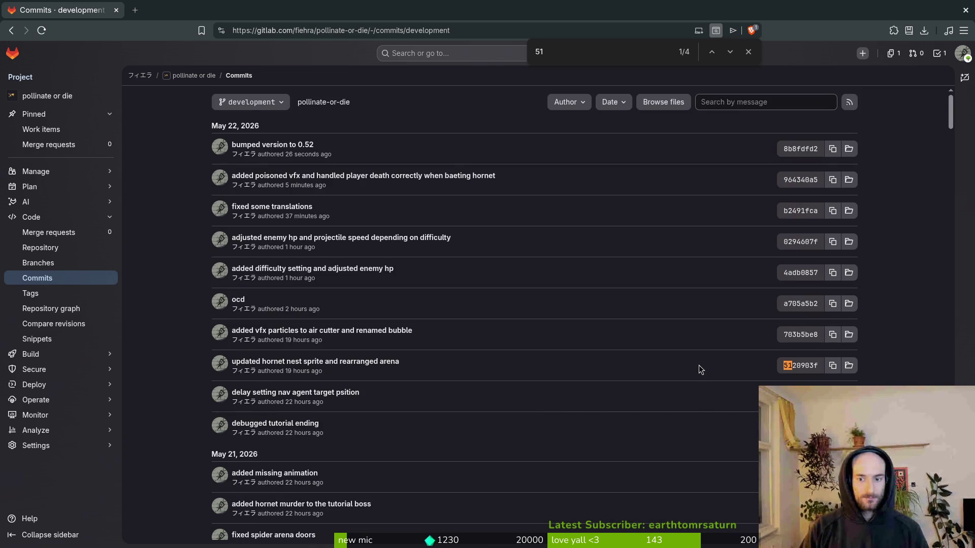
left_click(730, 51)
left_click(730, 52)
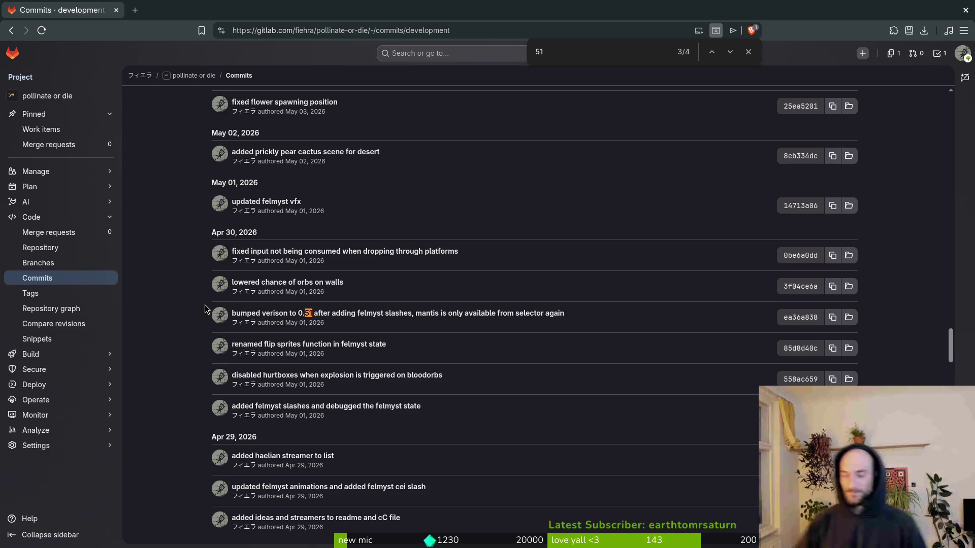
Change the search term to '49' and step back through its matches
left_click(547, 52)
key("BackSpace")
type("0")
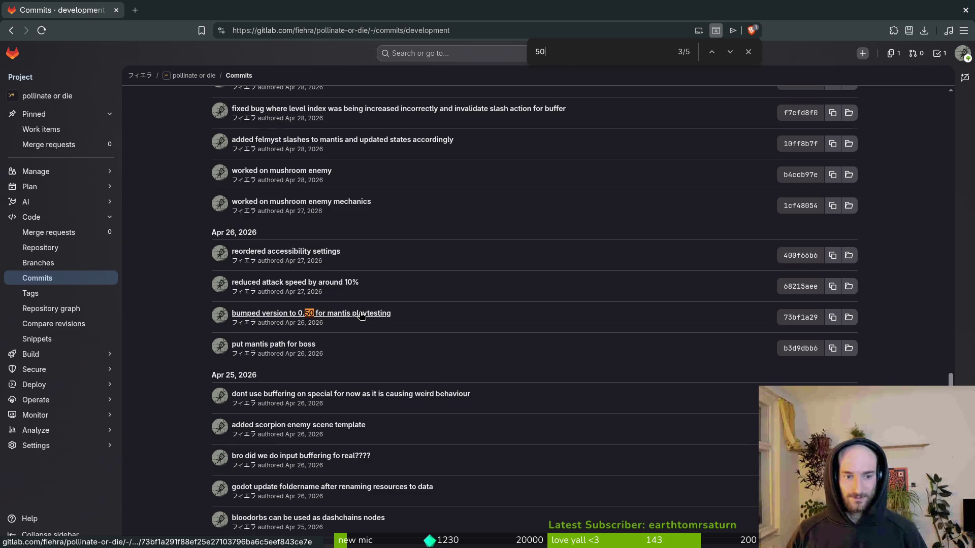
double_click(581, 50)
type("49")
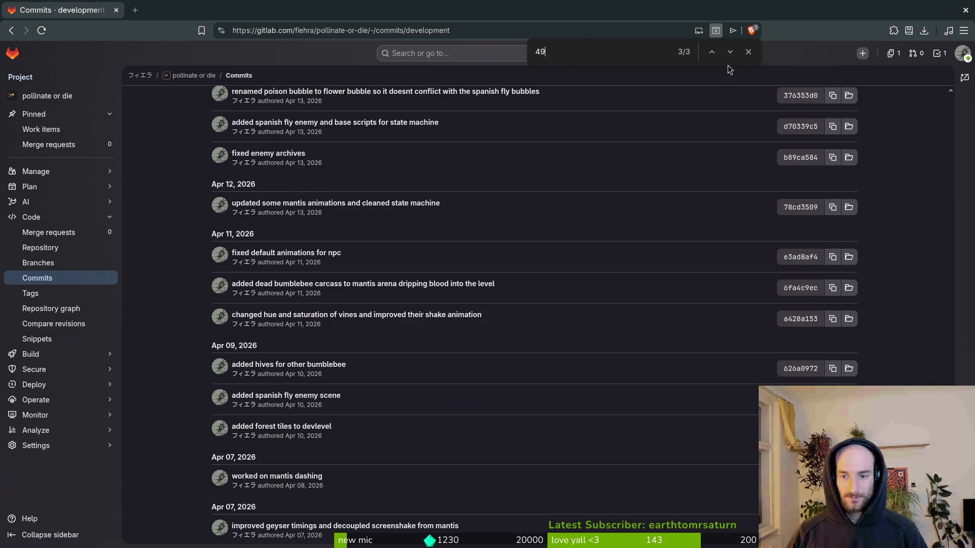
left_click(713, 53)
left_click(712, 53)
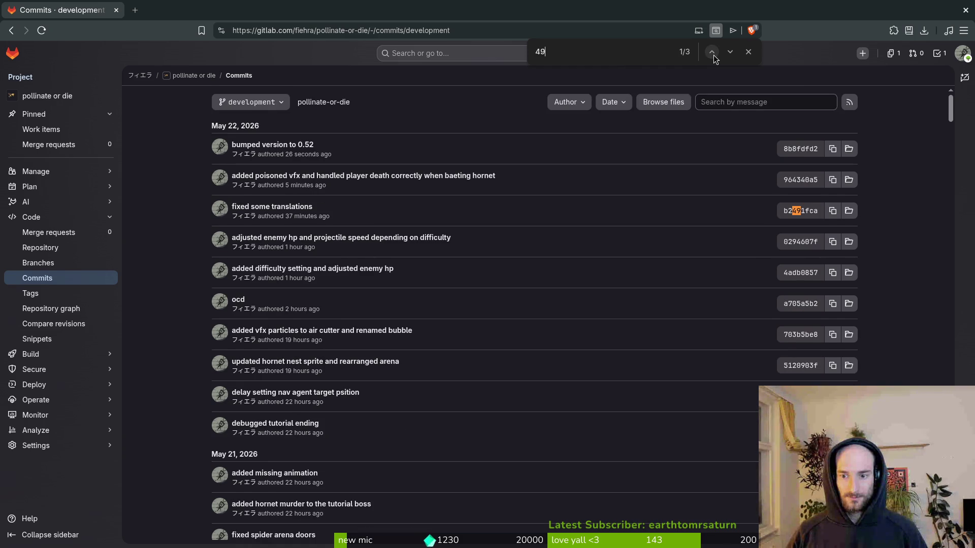
Search for '50' to locate 'bumped version to 0.50 for mantis playtesting'
double_click(619, 54)
type("50")
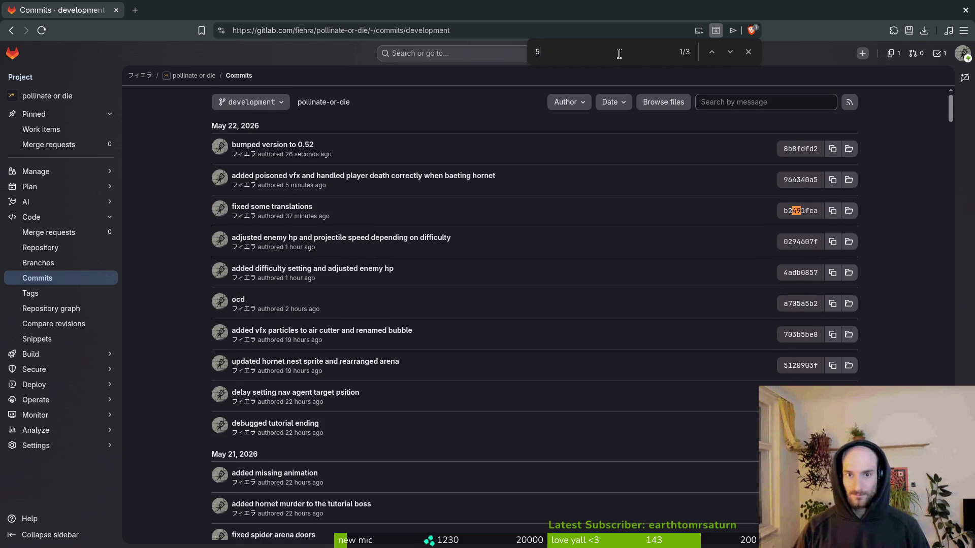
left_click(730, 52)
left_click(729, 52)
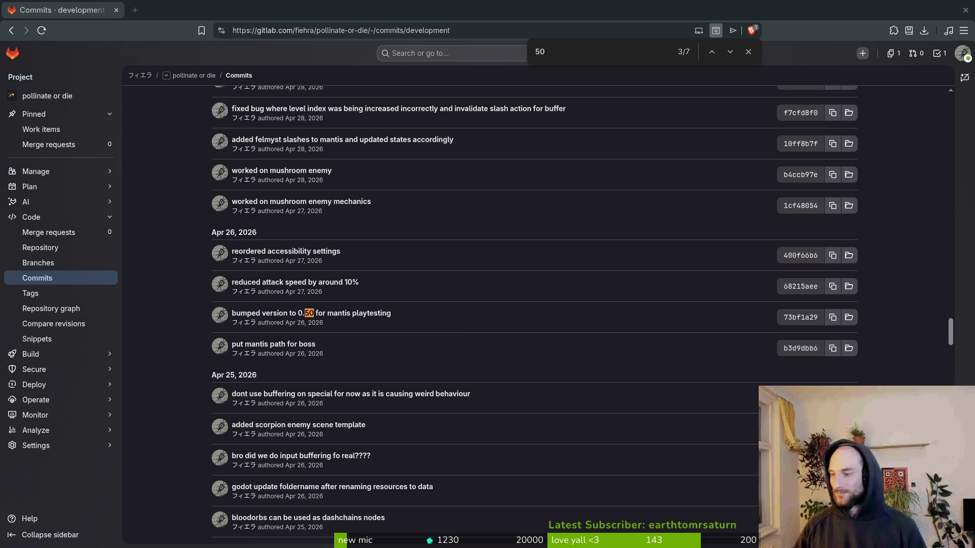
Duplicate the '## 0.48' heading at the top of changelog.md, removing a stray line
key("alt+Tab")
key("y")
key("y")
key("p")
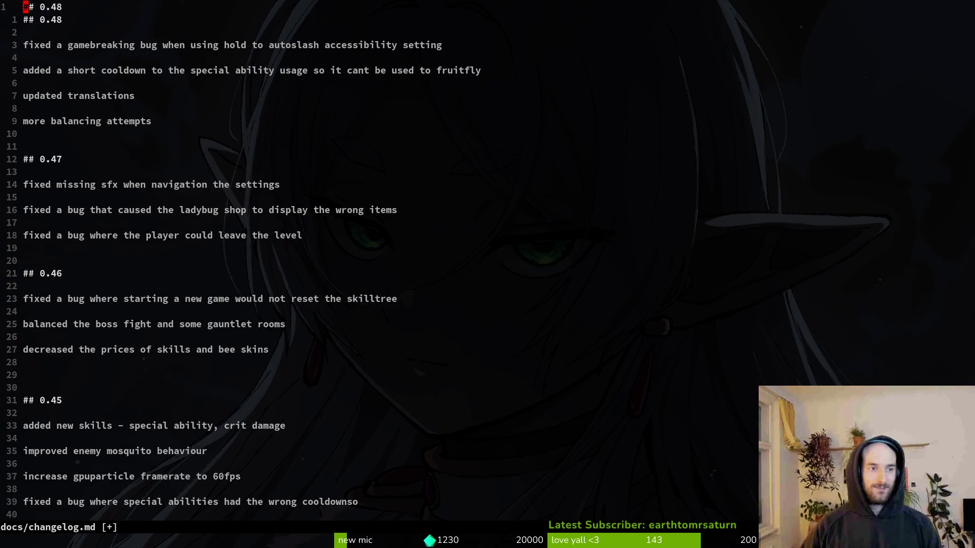
key("O")
key("Return")
type("k")
key("BackSpace")
key("Escape")
key("k")
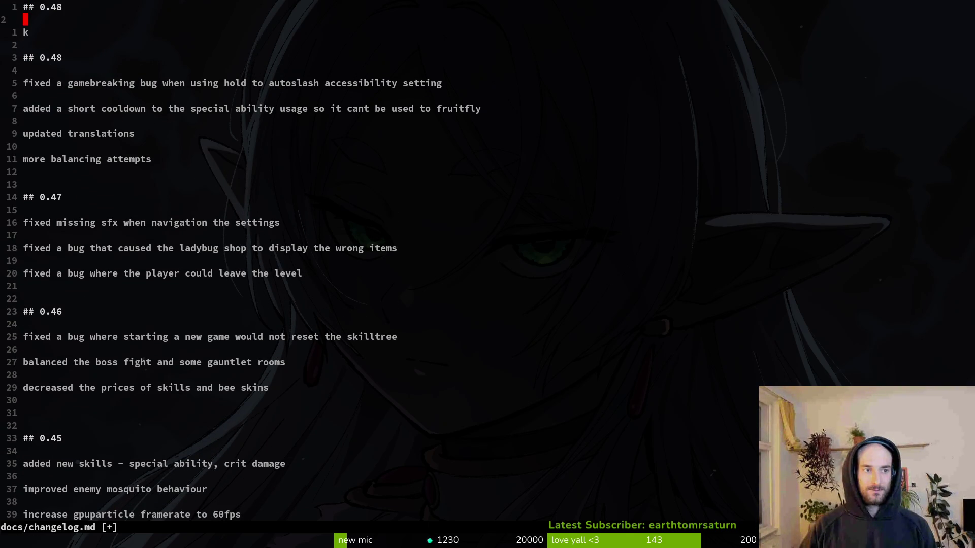
key("d")
key("d")
Change the top heading to '## 0.50' and add blank lines below it
key("k")
key("w")
key("w")
type("w")
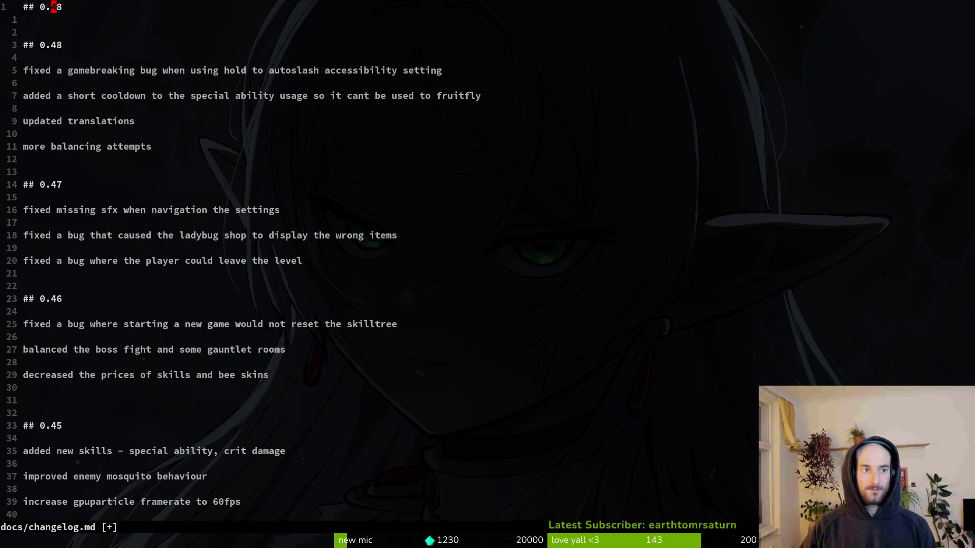
type("cw50")
key("Escape")
key("o")
key("Return")
key("Return")
key("Escape")
key("alt+Tab")
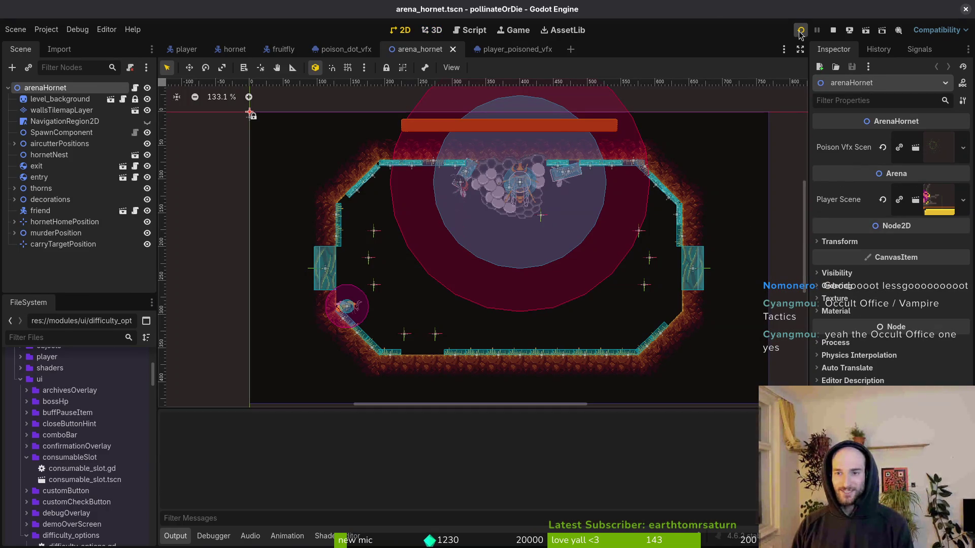
Launch the game, start a new game and advance the opening dialogue
left_click(800, 32)
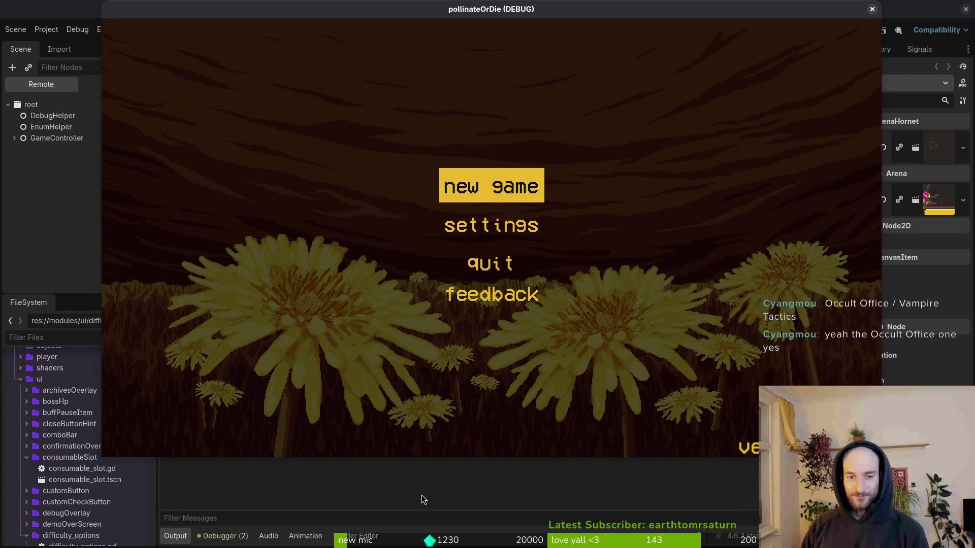
key("Return")
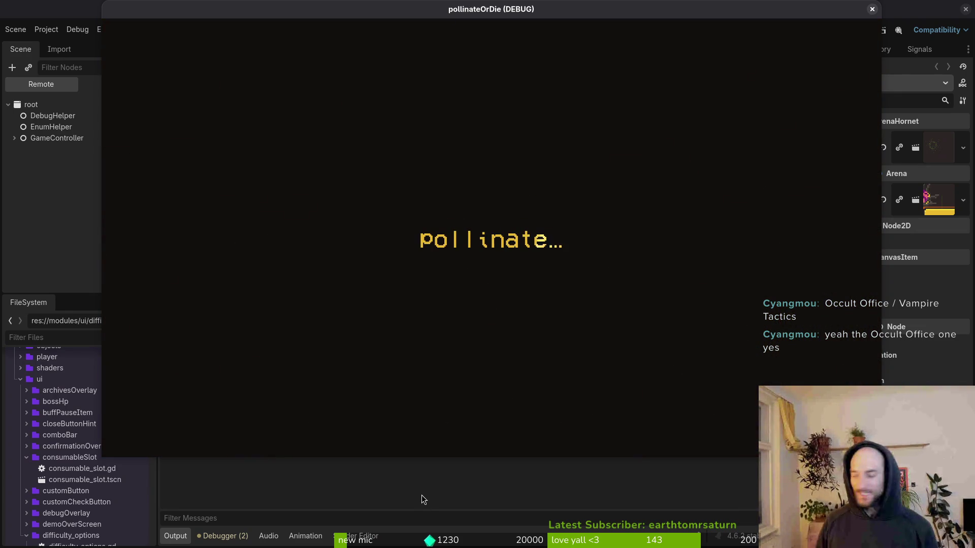
key("Return")
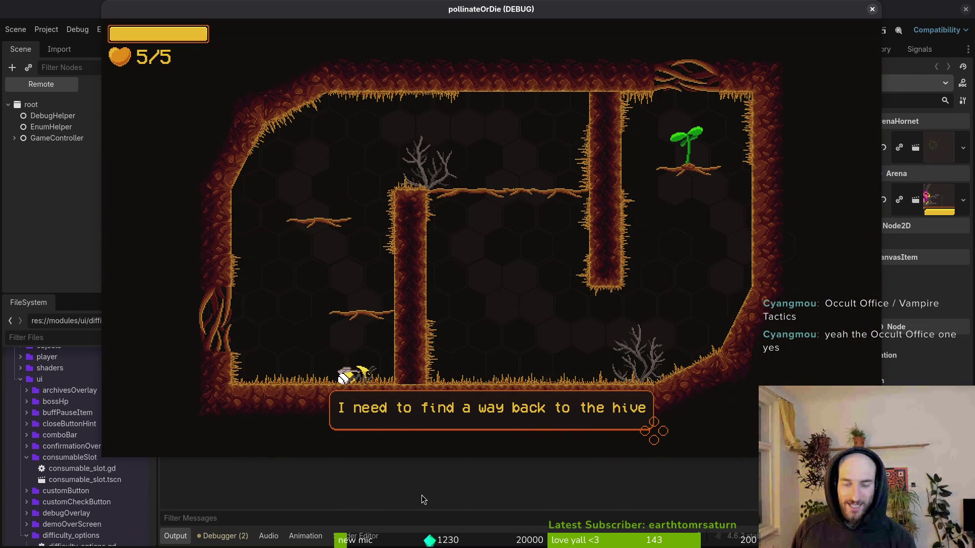
key("Return")
key("Up")
Fly the bee through the tutorial rooms into the hornet fight, then check the Debugger
key("Right")
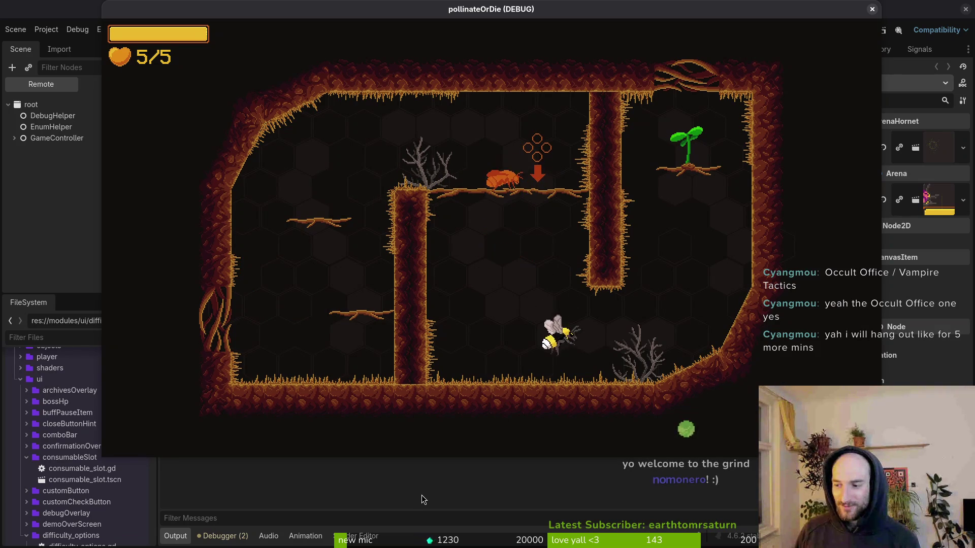
key("Up")
key("Right")
key("Up")
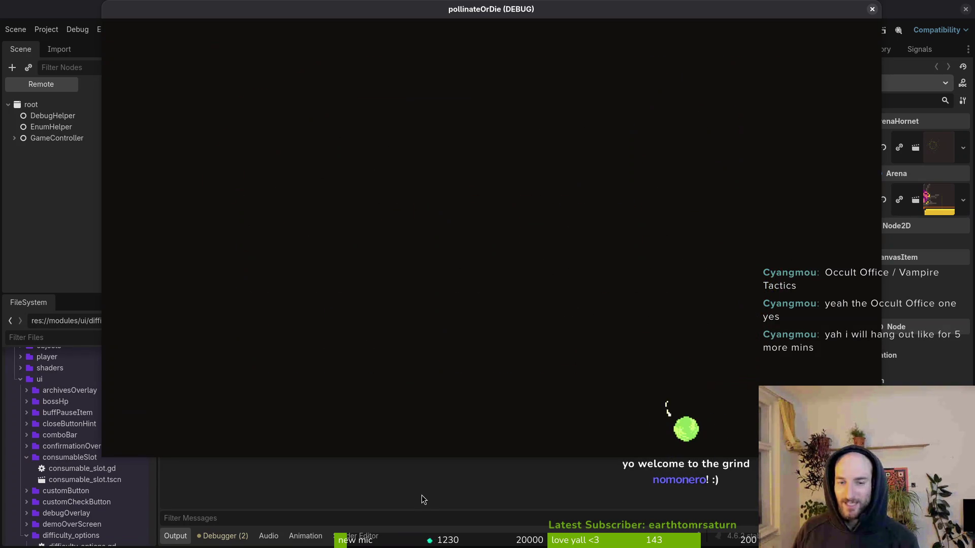
key("Up")
key("Right")
key("Up")
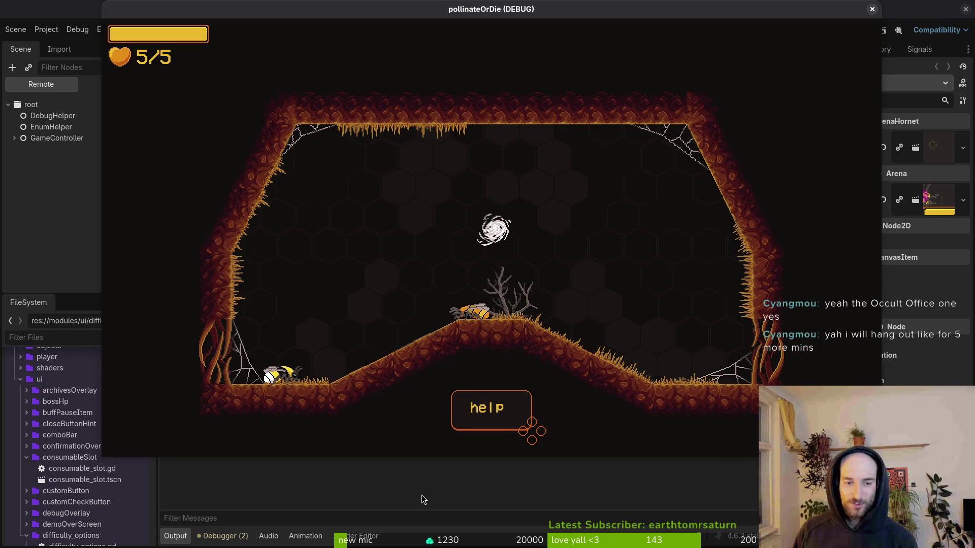
key("Right")
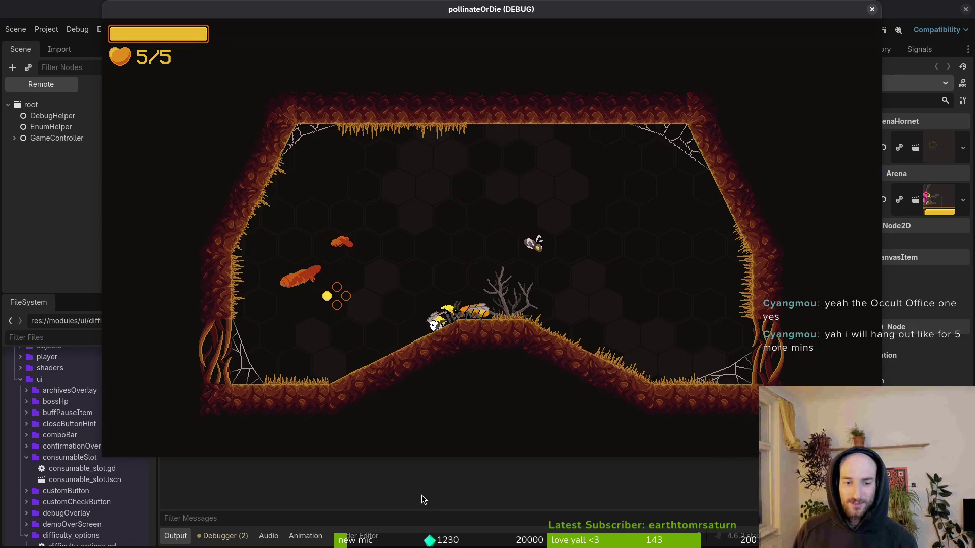
key("Up")
key("Up")
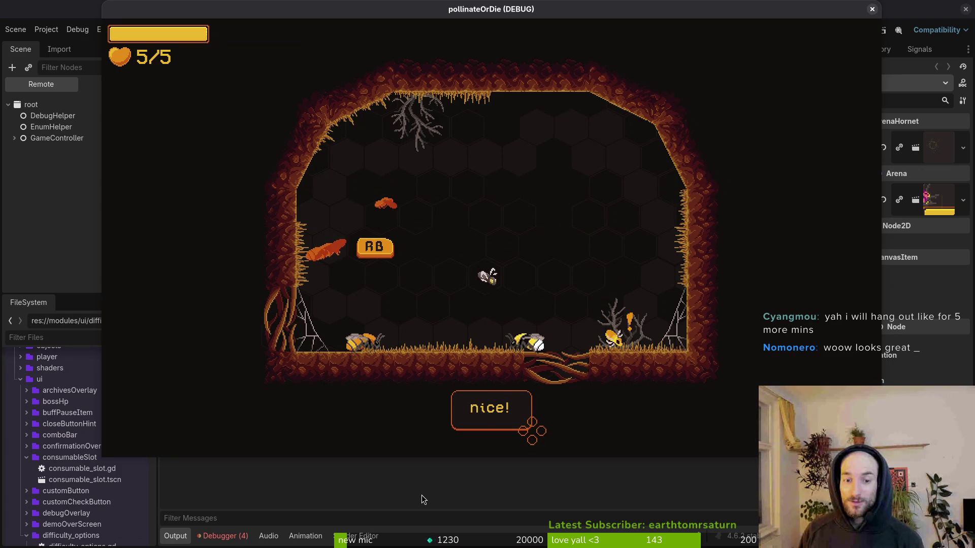
left_click(230, 532)
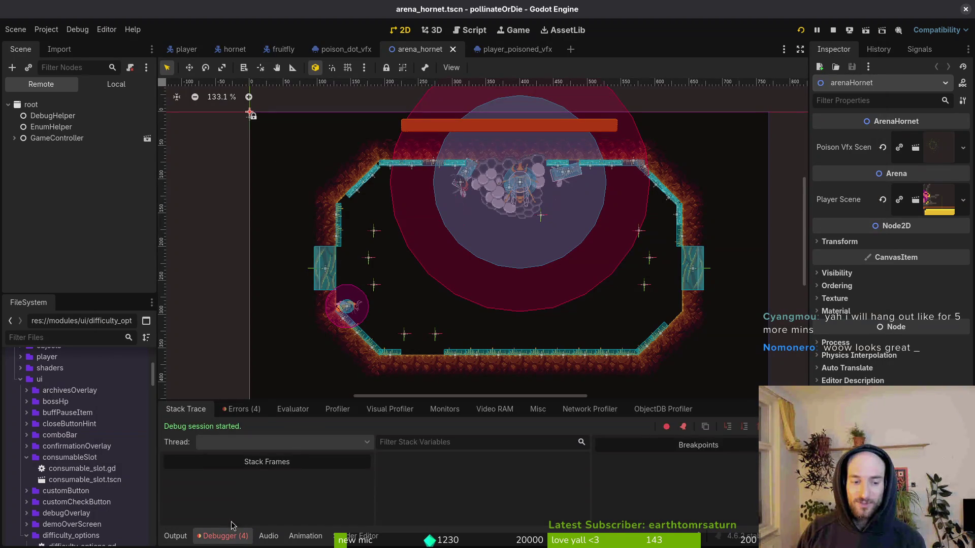
Review the runtime errors in the debugger, then bring the editor back in front
left_click(245, 410)
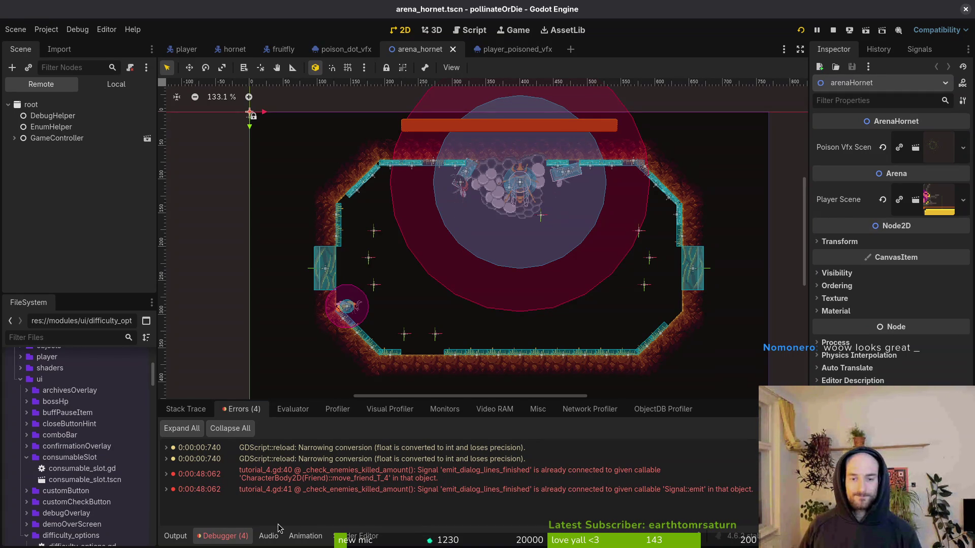
key("alt+Tab")
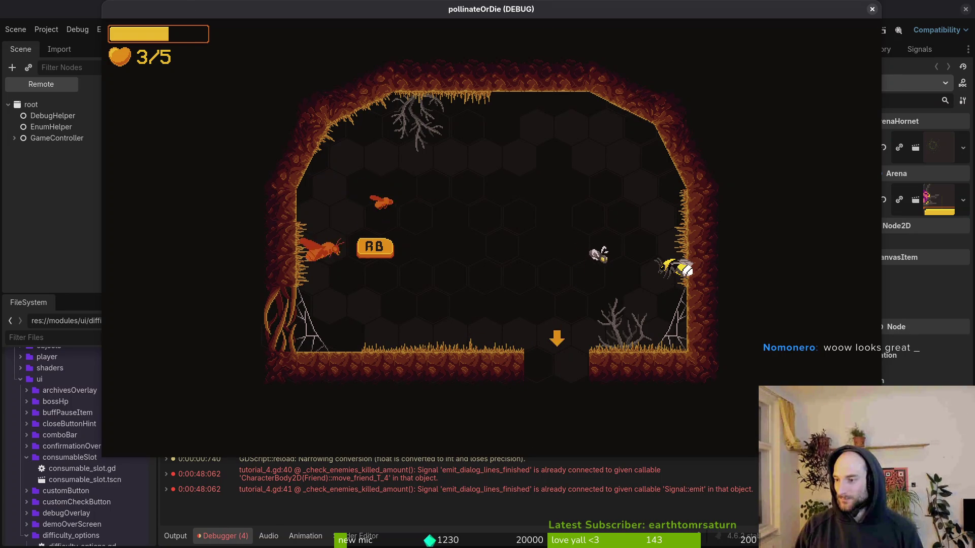
key("alt+Tab")
Relaunch the game with F5, continue from the title menu, and open then close the debugging options
left_click(834, 32)
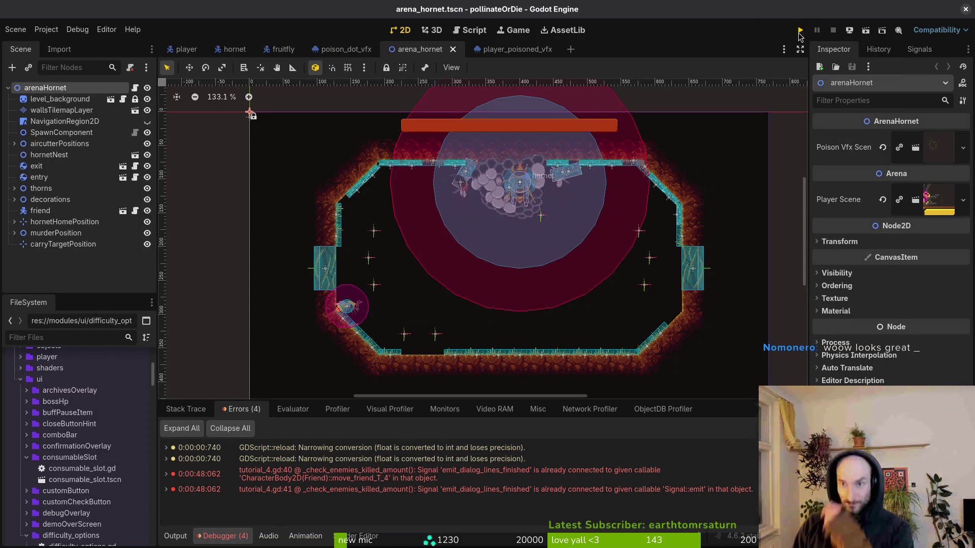
key("F5")
key("Return")
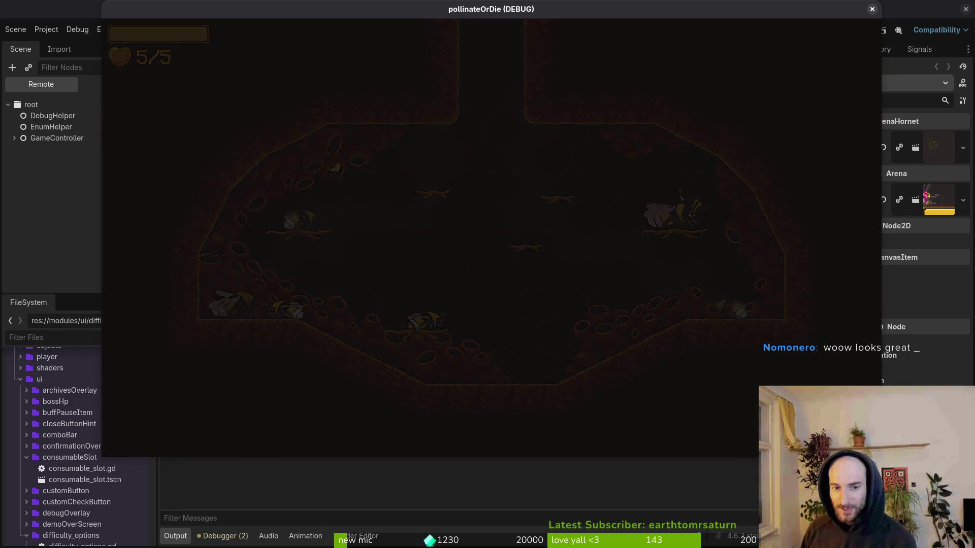
key("Escape")
key("Down")
key("Return")
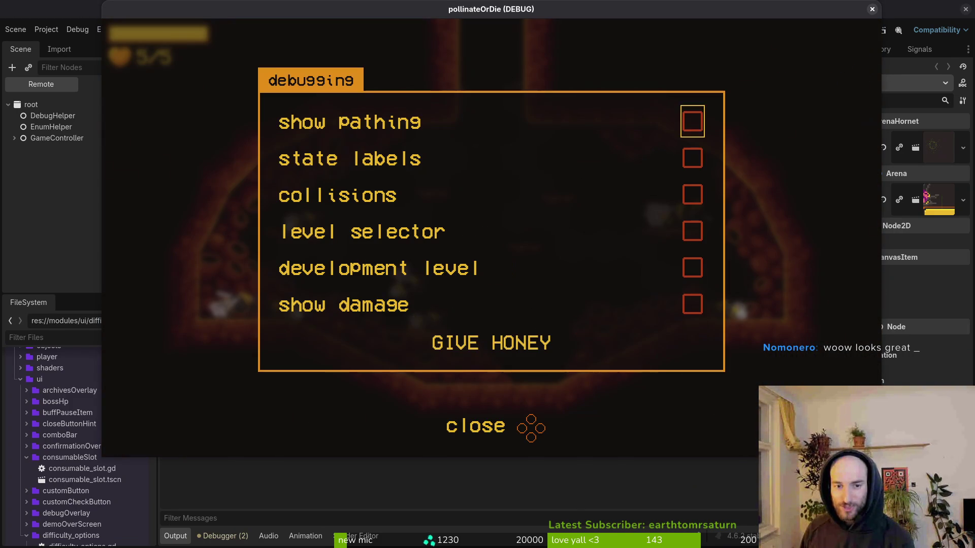
key("Down")
key("Down")
key("Escape")
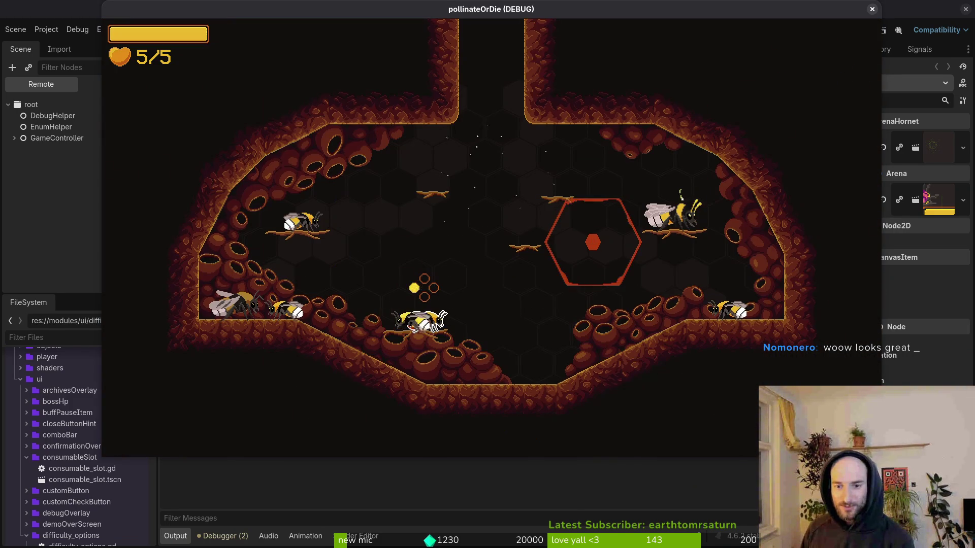
Pause, glance at the debugging options, then reload the Hornet boss fight from level select
key("Escape")
key("Down")
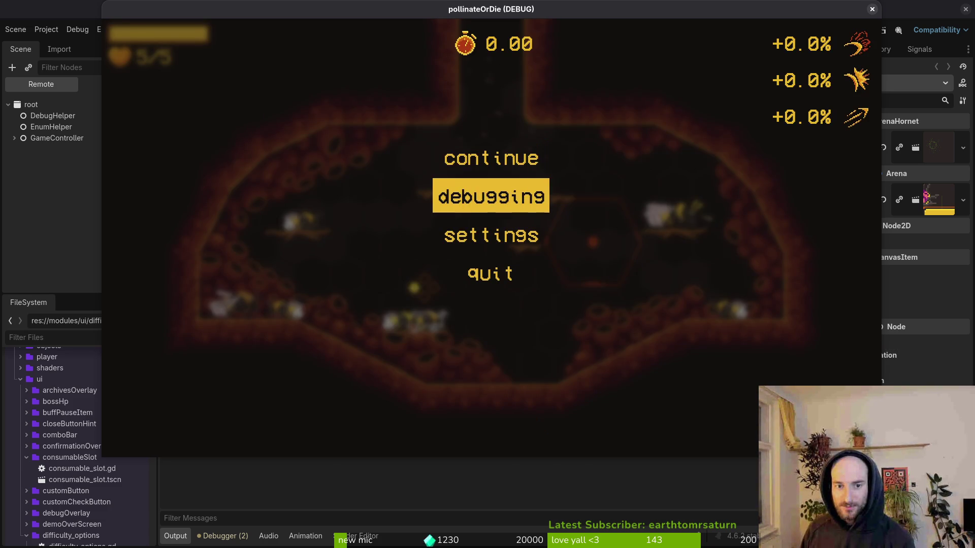
key("Return")
key("Escape")
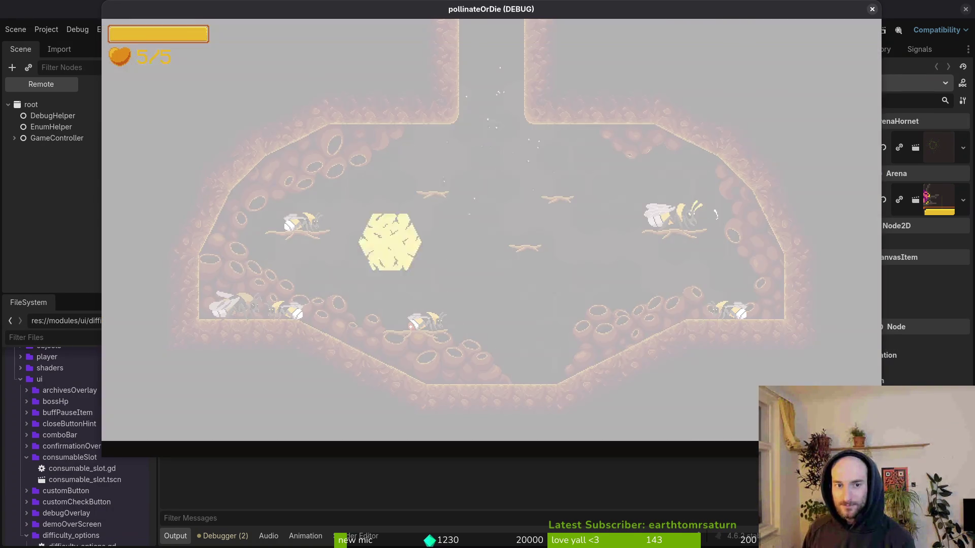
key("Return")
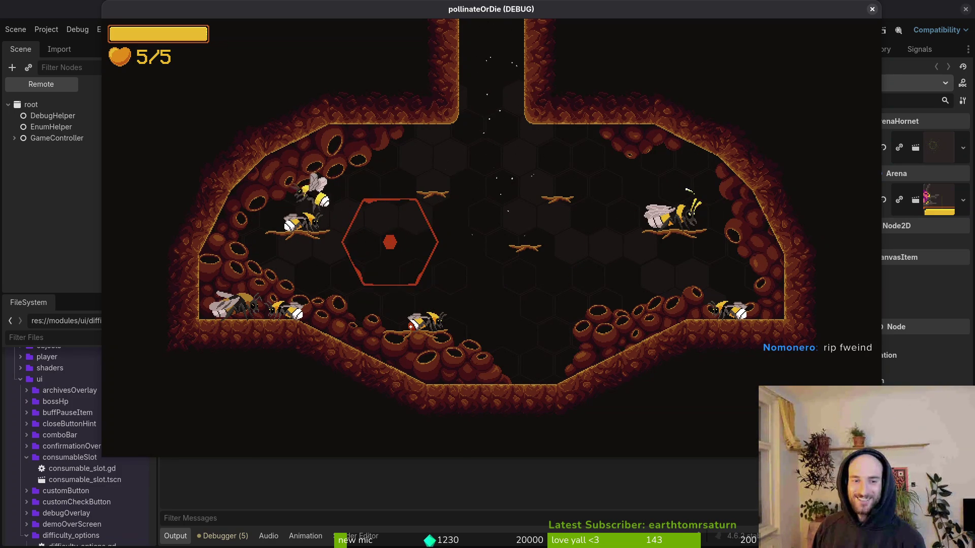
Load the Mantis boss arena from the debug level select
key("Escape")
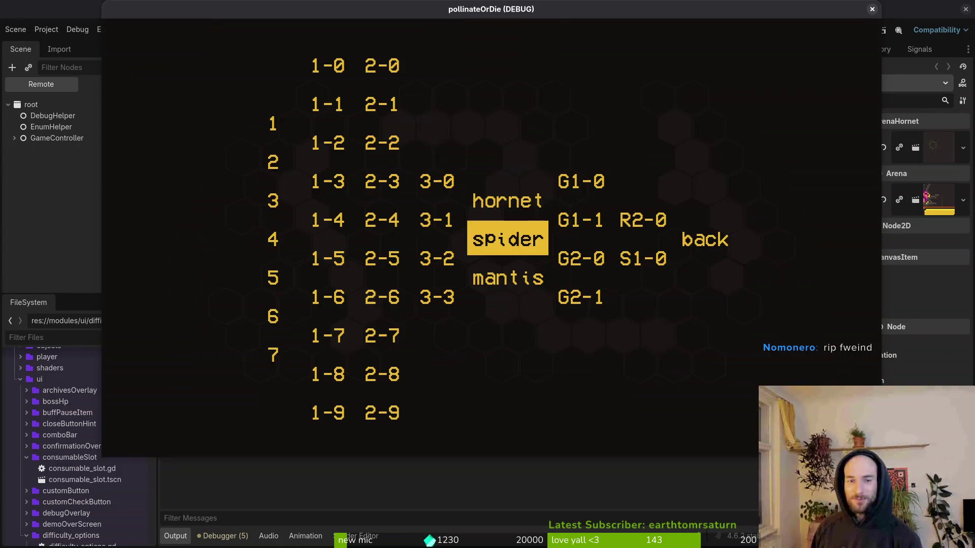
key("Down")
key("Return")
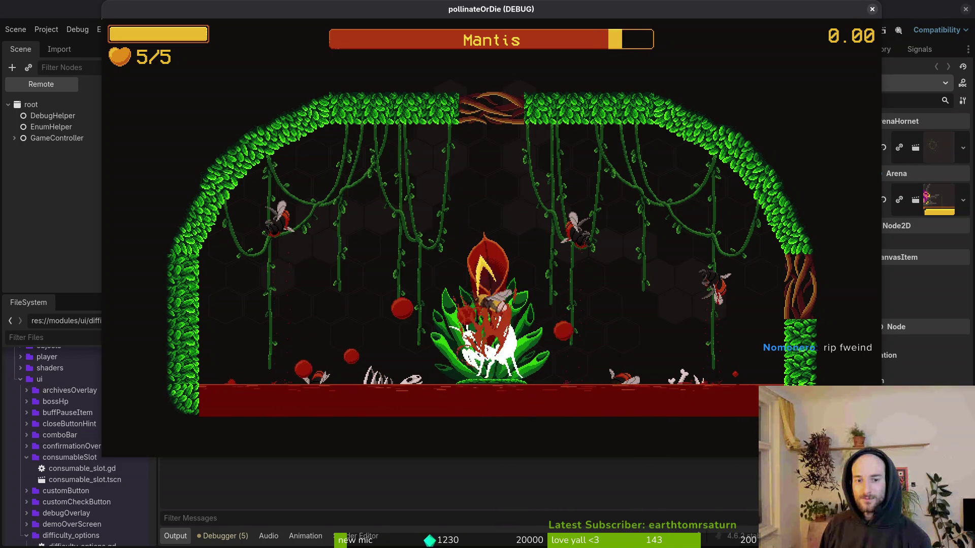
Fight the Mantis, diving and slashing at it around the plant and left wall
key("d")
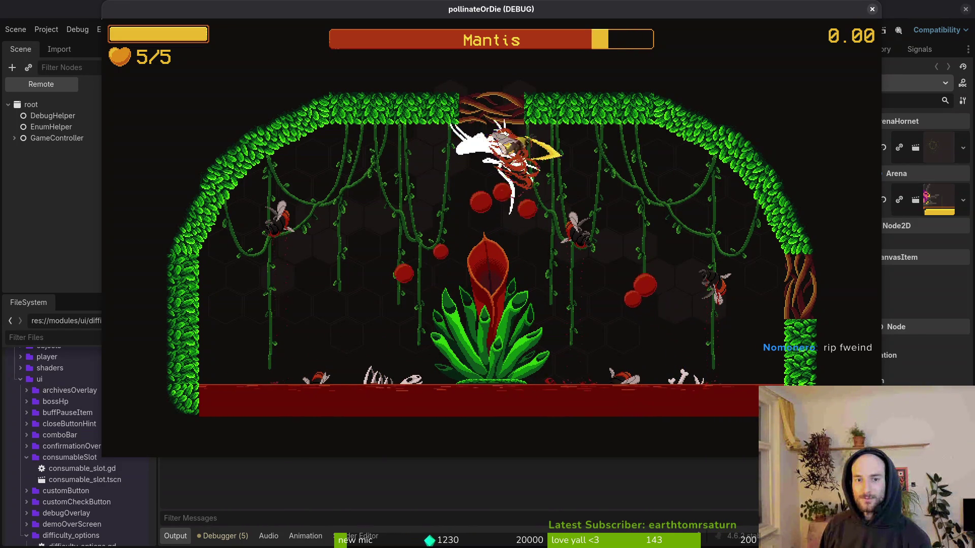
key("s")
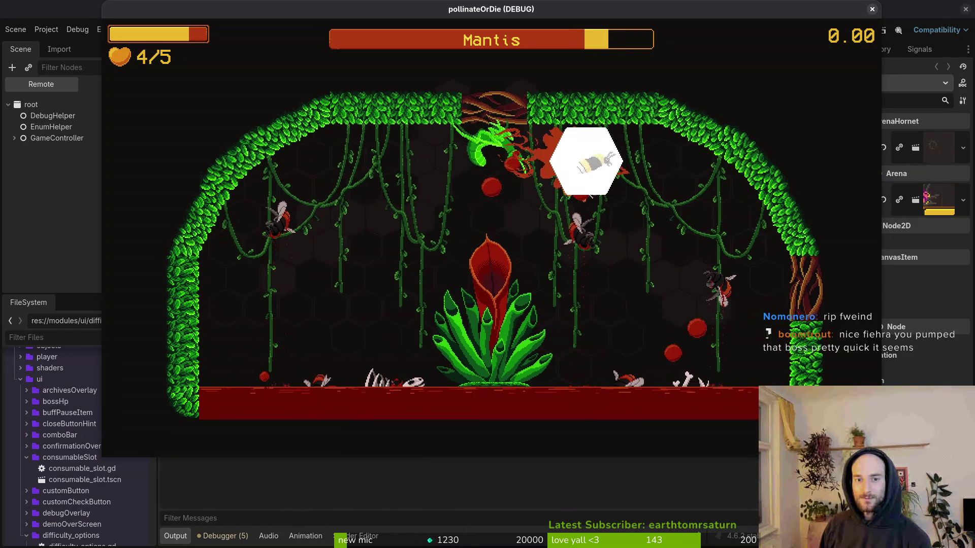
key("s")
key("a")
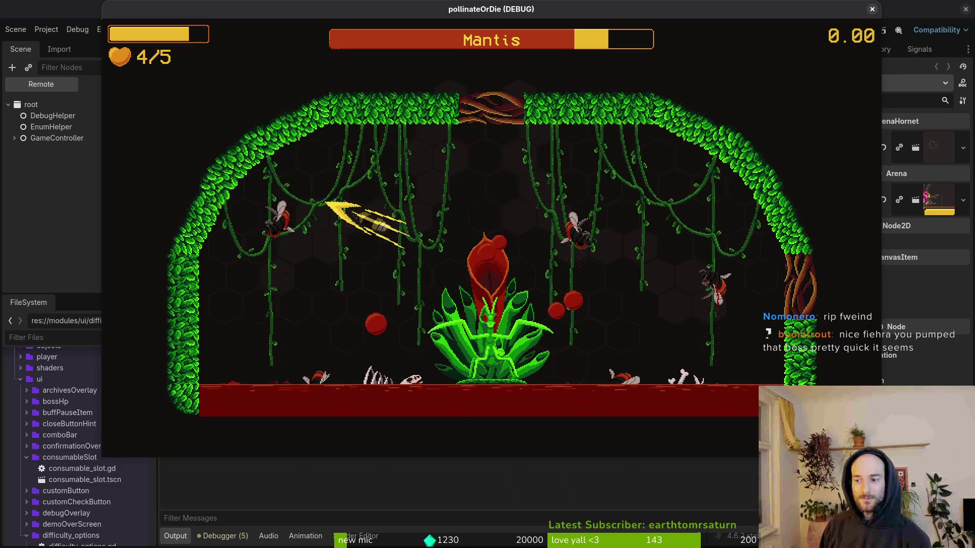
key("s")
key("w")
key("d")
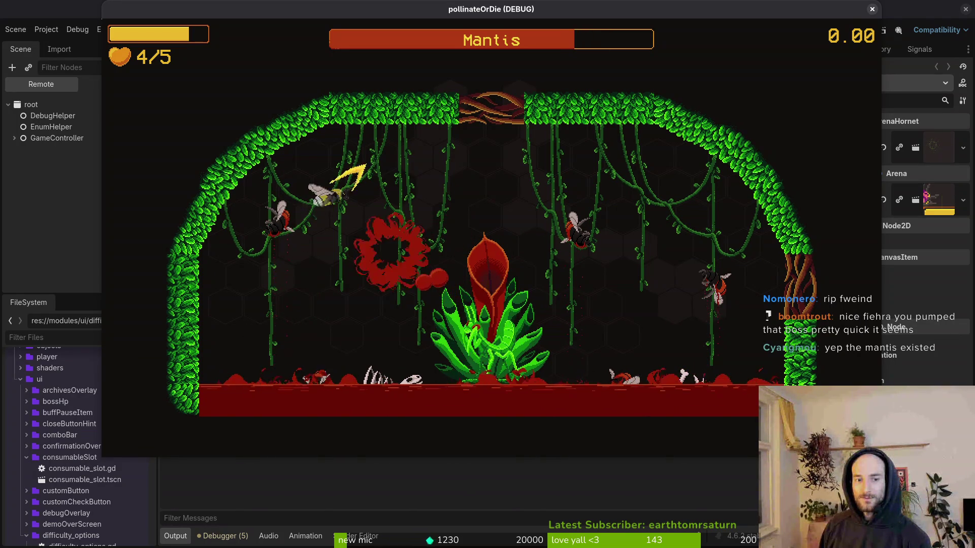
key("s")
key("a")
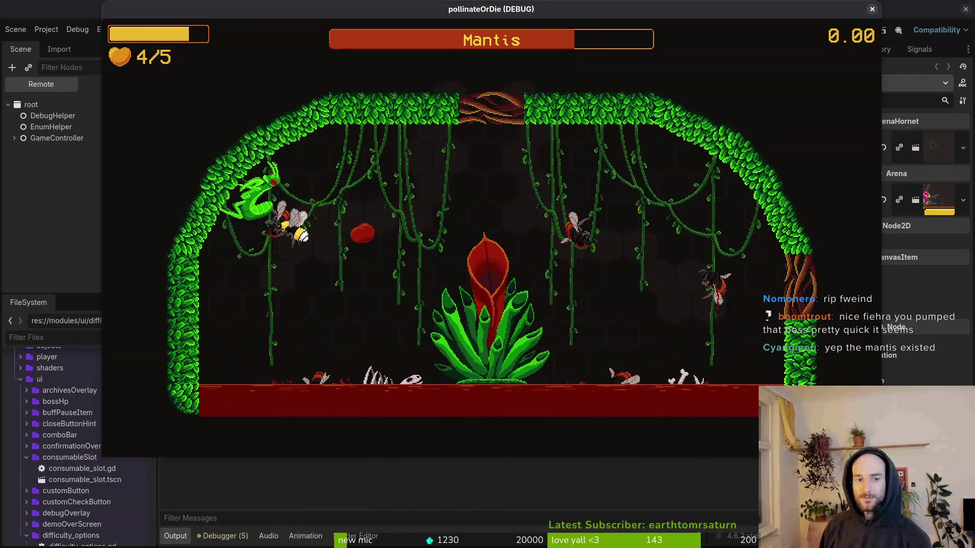
Keep dodging and attacking until the Mantis kills the bee, then choose rebirth
key("d")
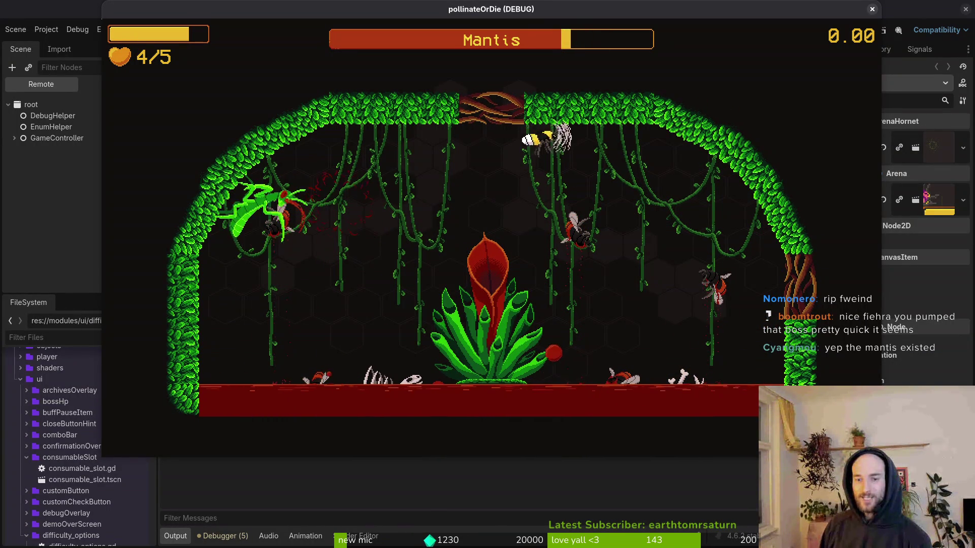
key("d")
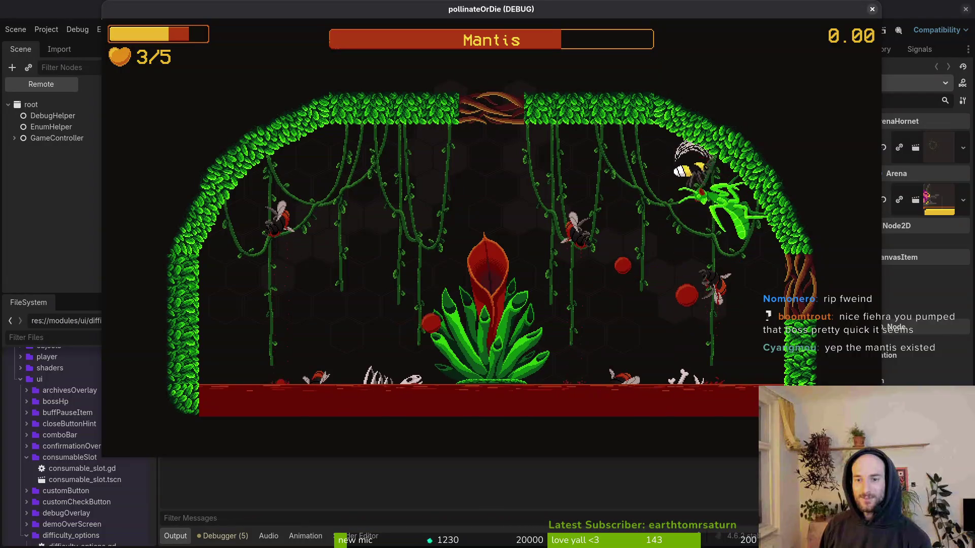
key("a")
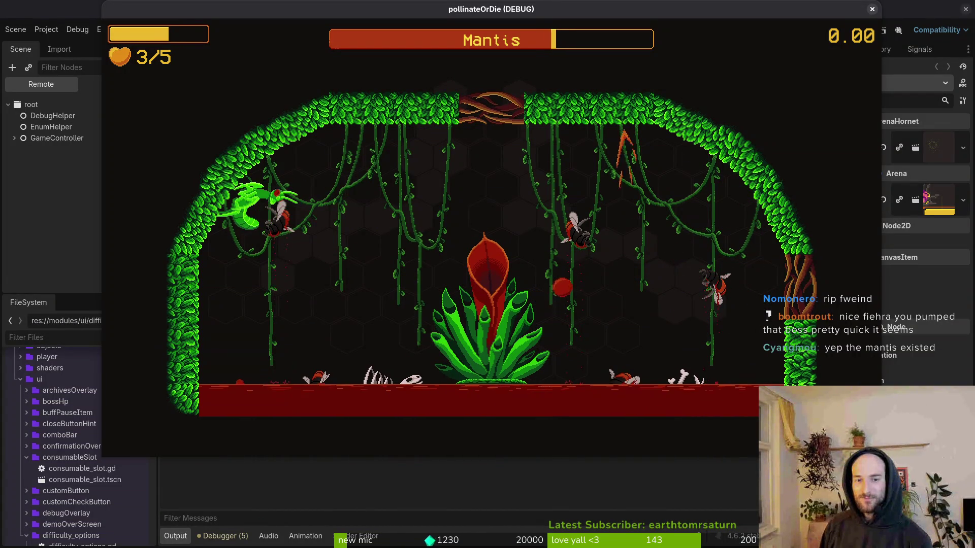
key("a")
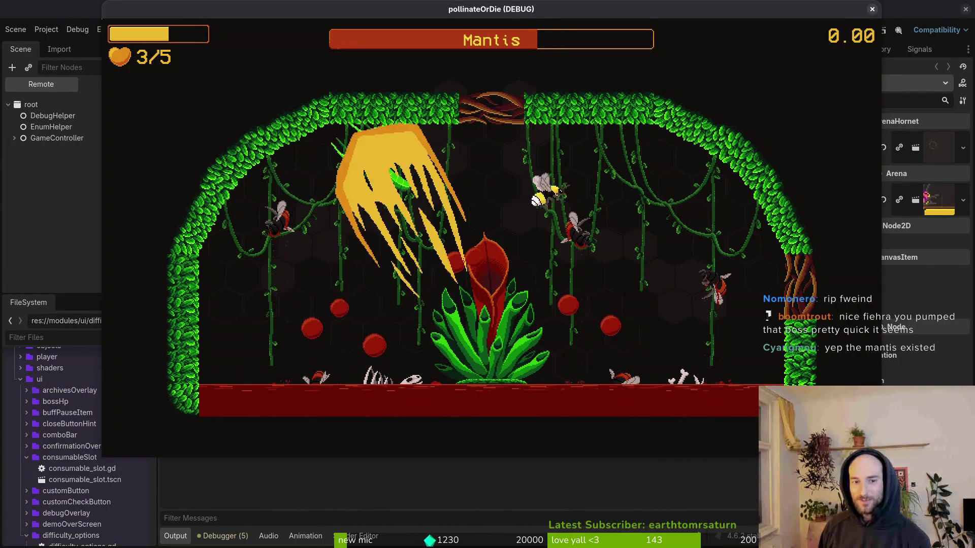
key("a")
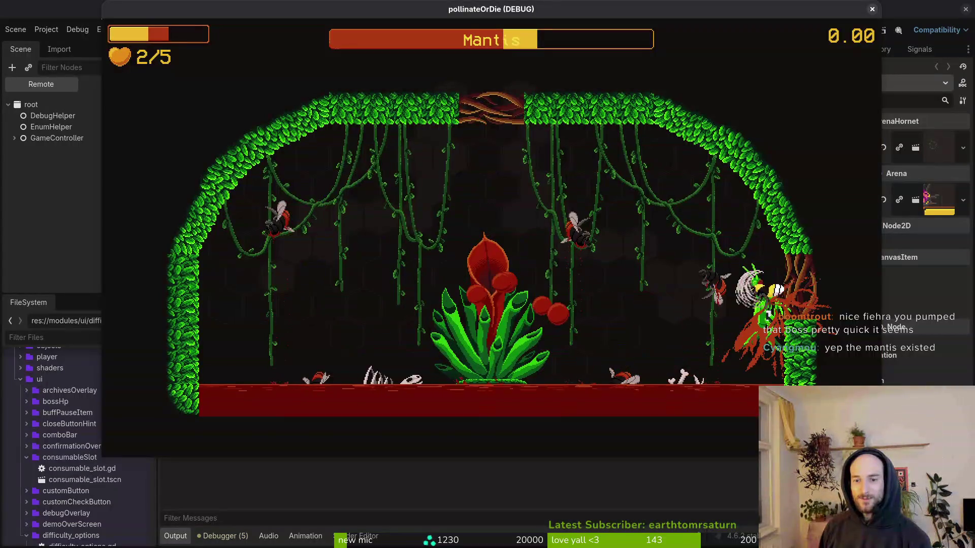
key("w")
key("s")
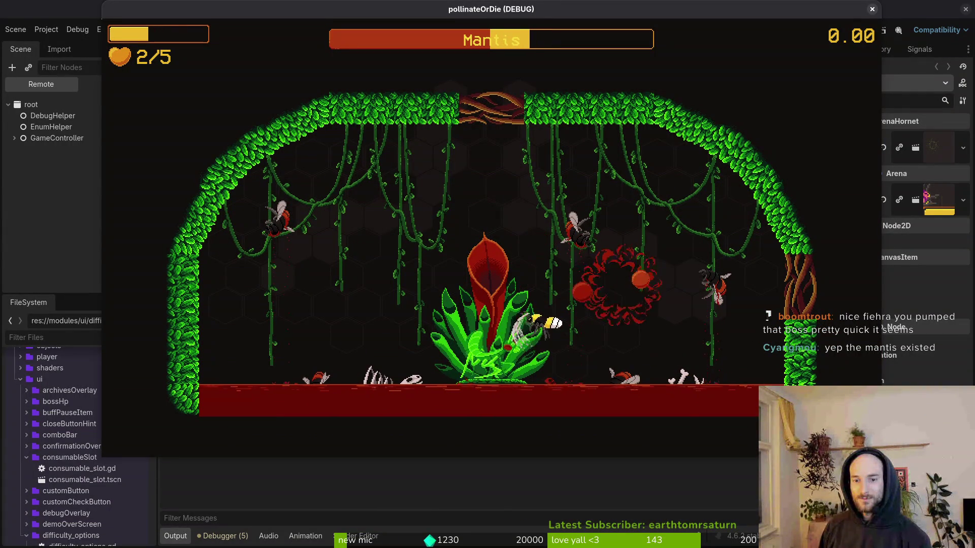
key("a")
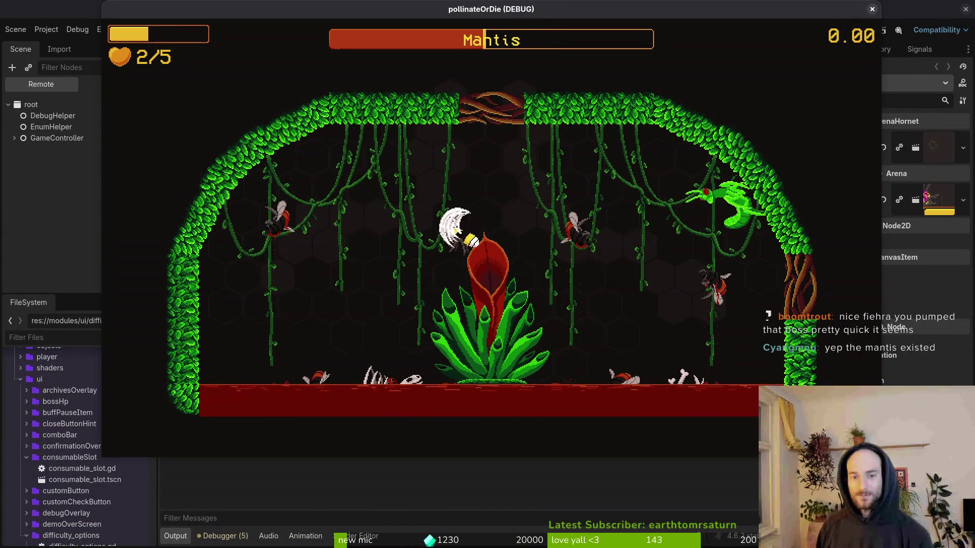
key("s")
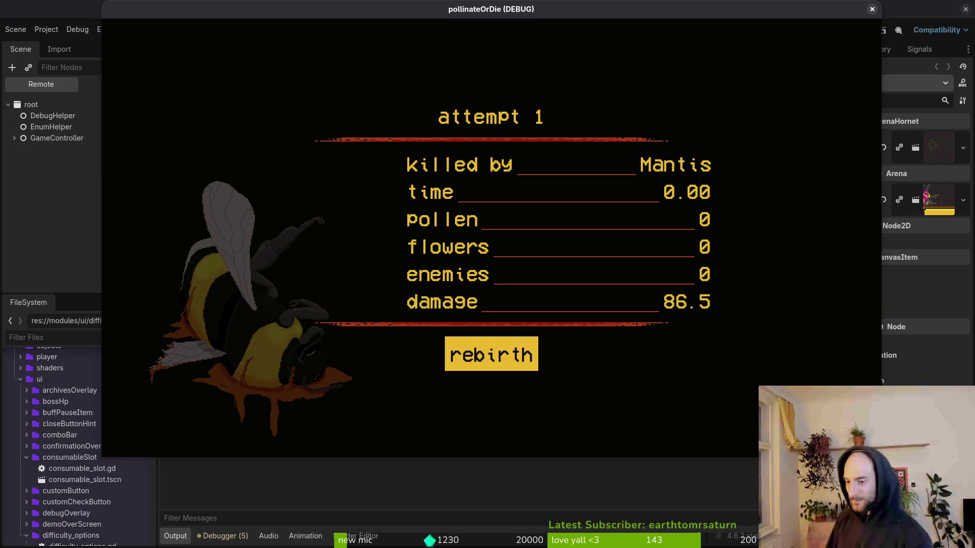
key("Return")
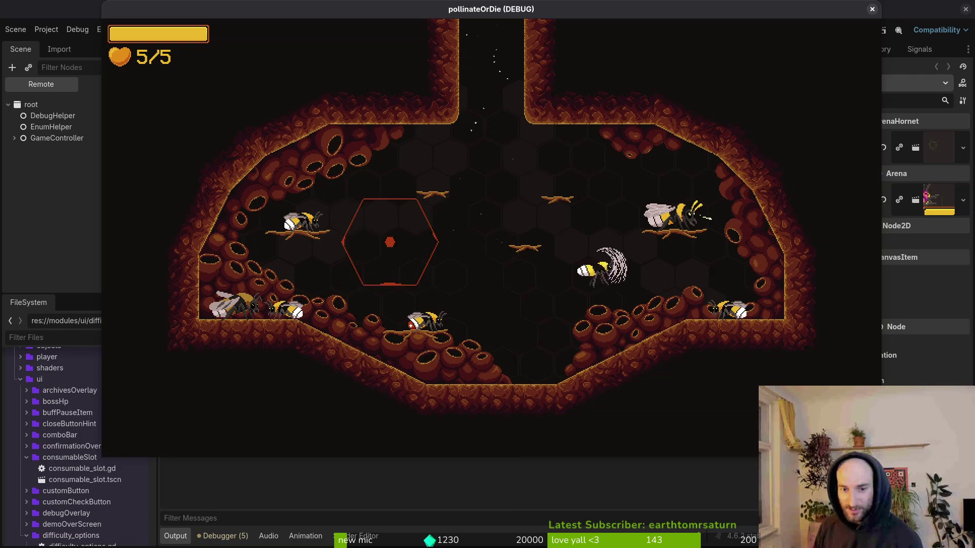
Check the items and abilities overlay after rebirth, then refocus the game window
key("e")
key("Escape")
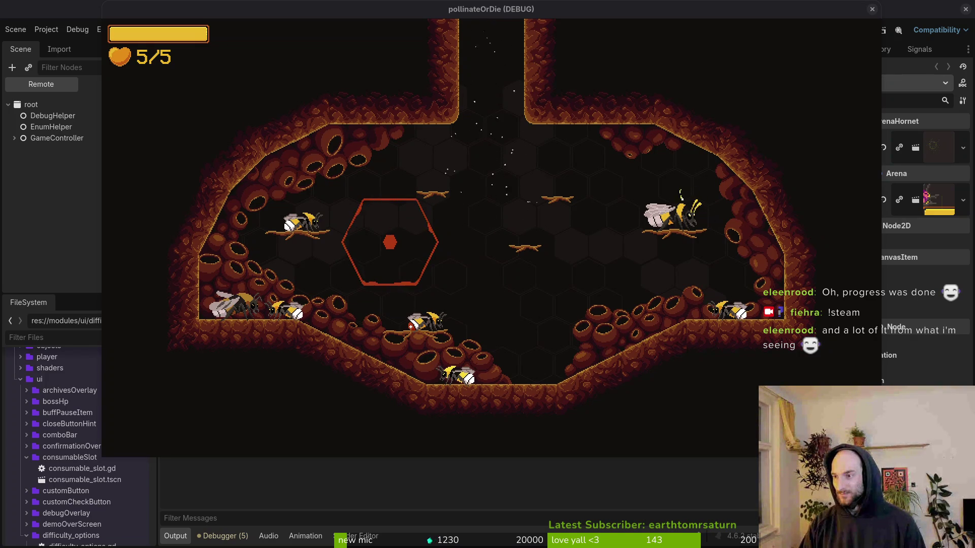
left_click(546, 422)
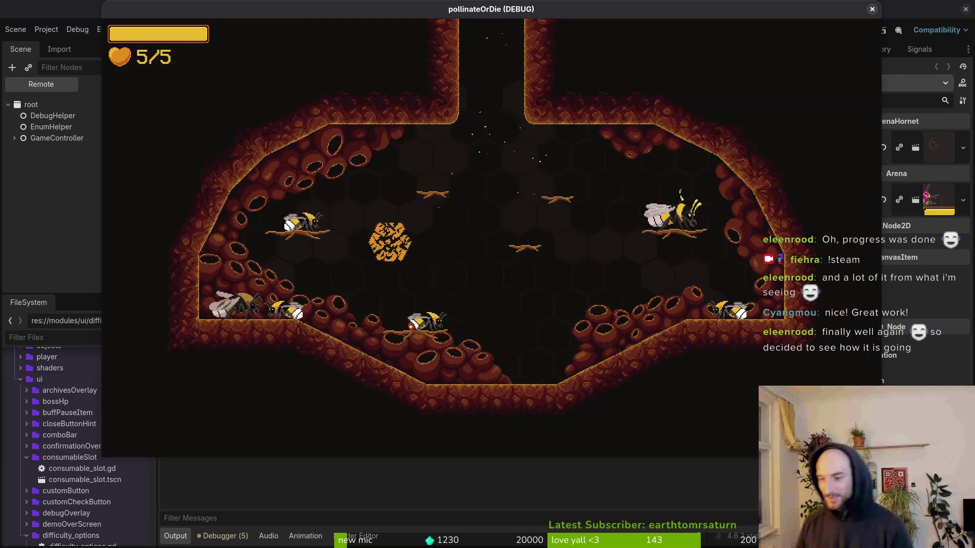
key("Escape")
Load the Hornet fight, then switch to hive level 5 from the debug level select
key("Up")
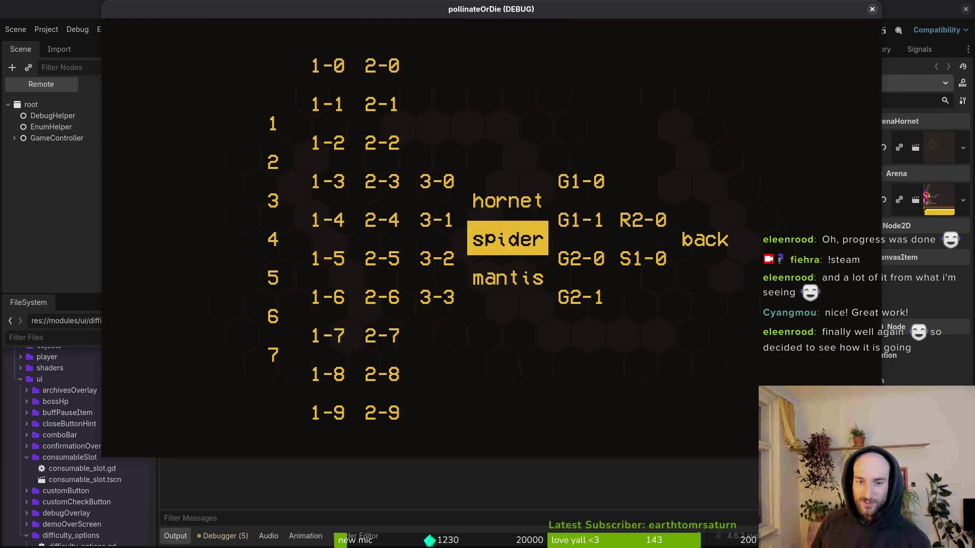
key("Return")
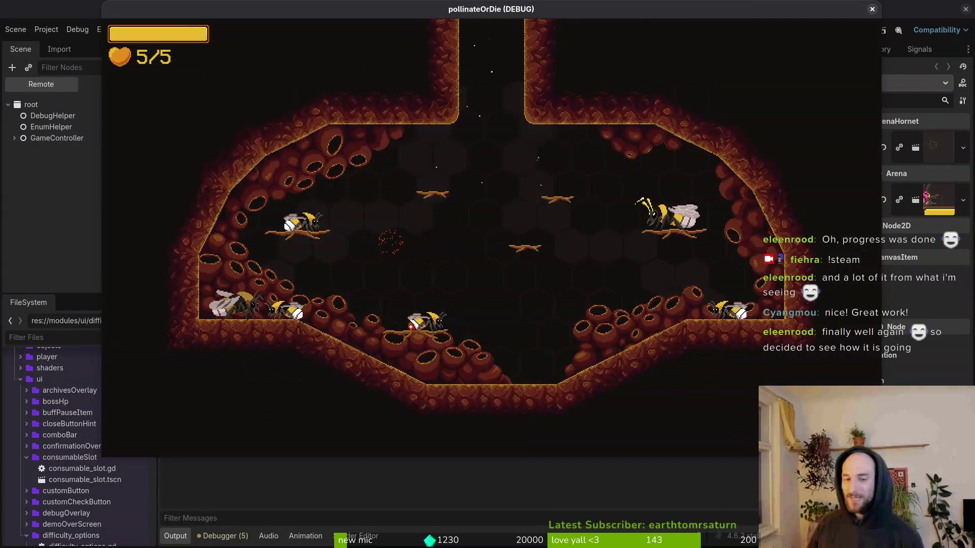
key("Escape")
key("Left")
key("Left")
key("Down")
key("Down")
key("Down")
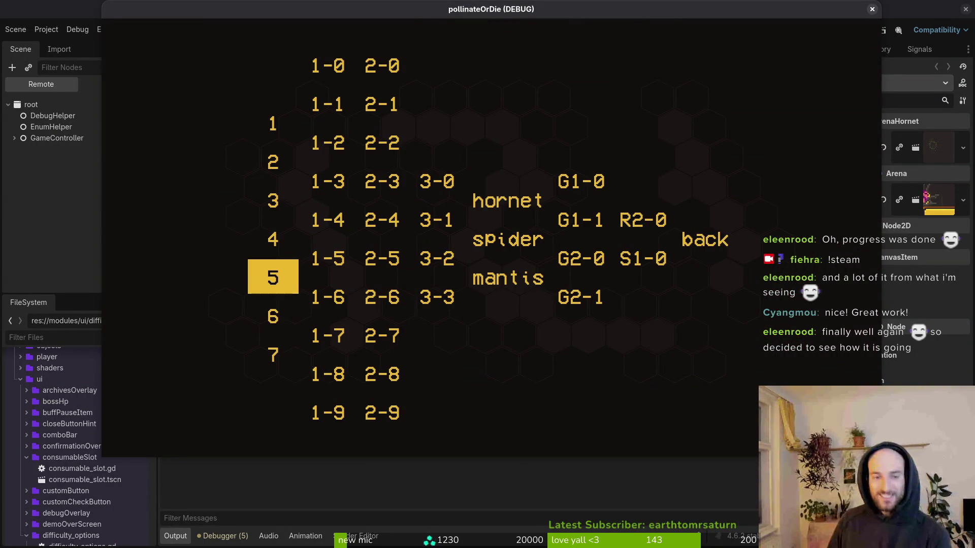
key("Up")
key("Return")
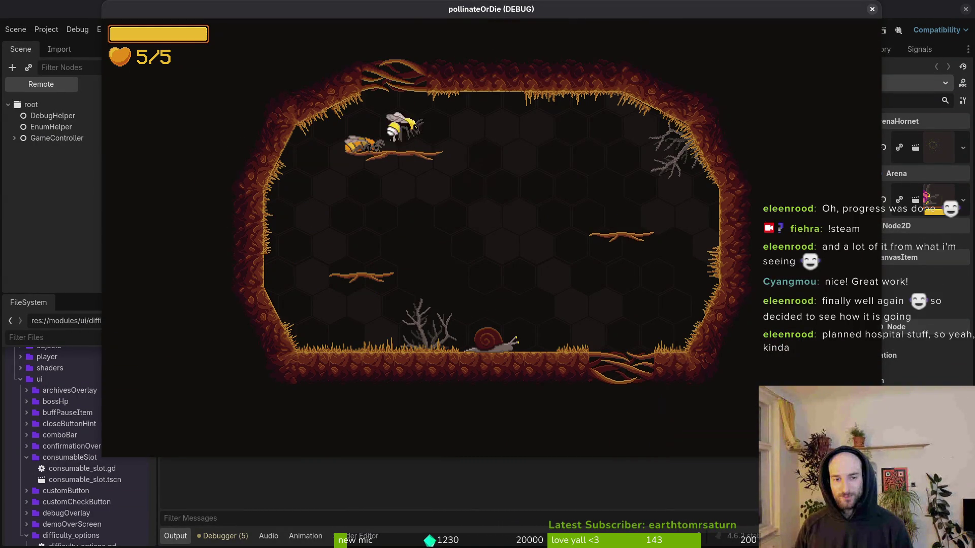
Dive, dash and slash at the snail until it is defeated
key("s")
left_click(524, 184)
key("d")
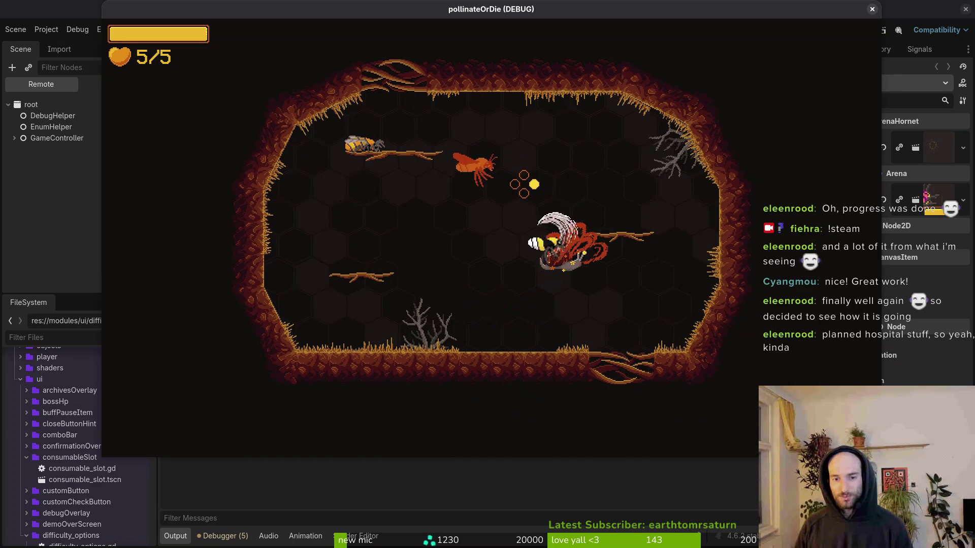
key("d")
left_click(523, 183)
key("a")
left_click(523, 183)
key("w")
Fly down through the cave and advance past the pollen and thank-you dialogues
key("d")
key("s")
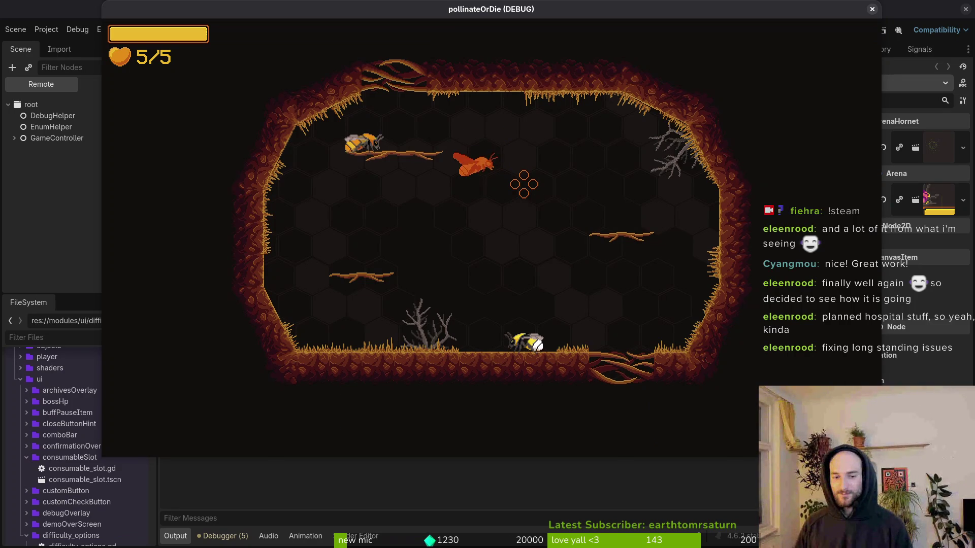
key("w")
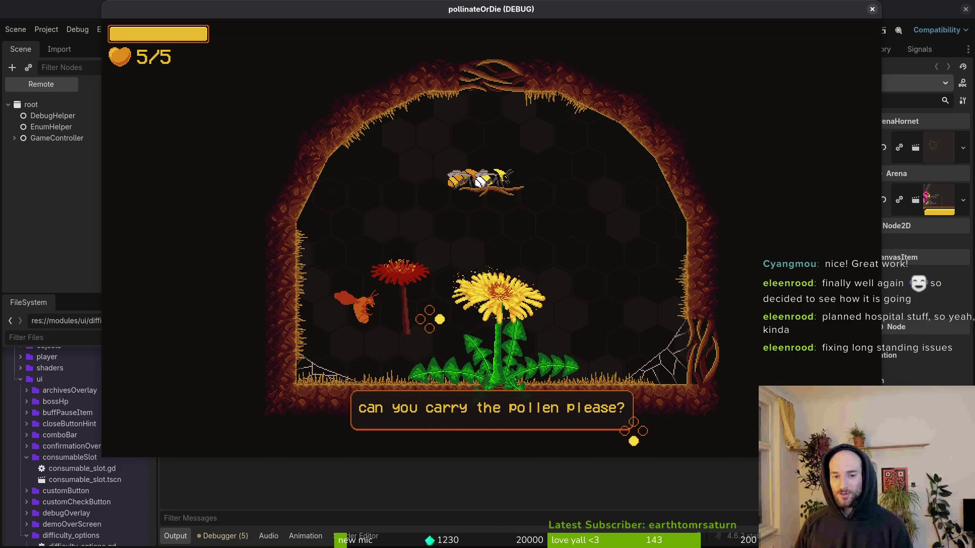
key("s")
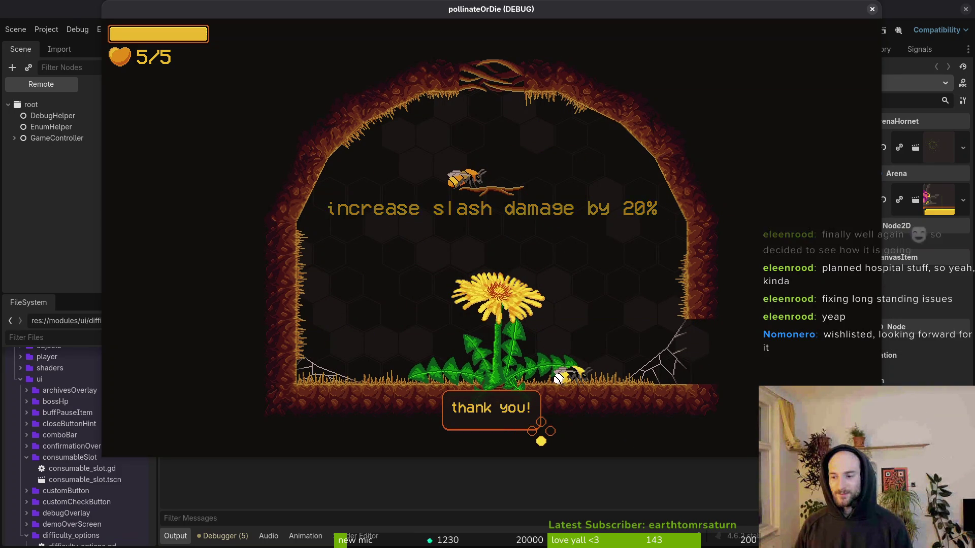
key("Right")
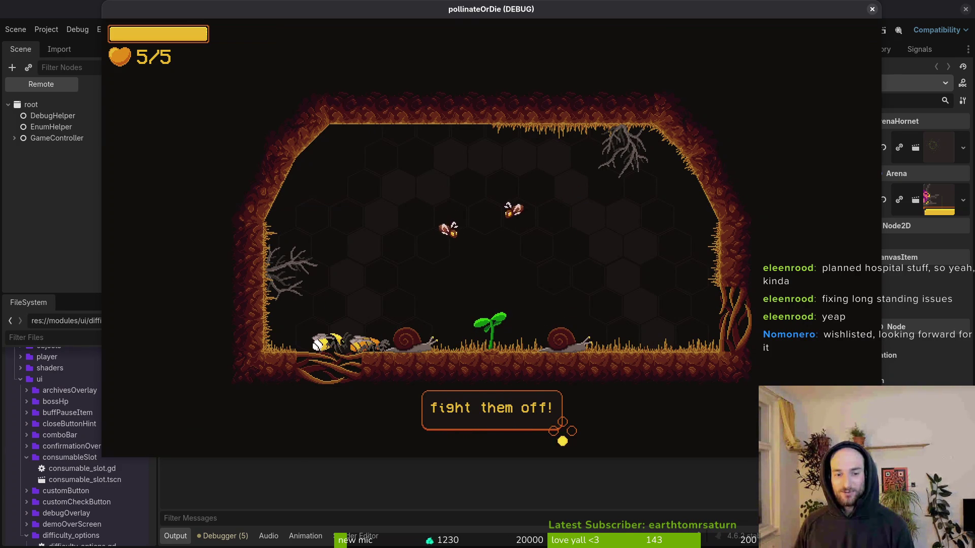
Dismiss the 'fight them off!' prompt to begin the hornet fight
key("space")
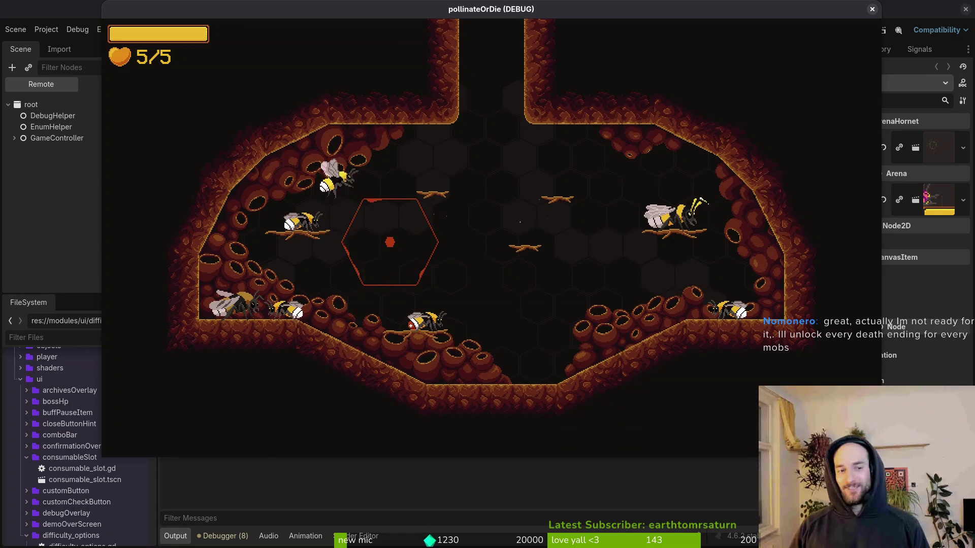
Close the running game and open the project's user data folder
left_click(872, 9)
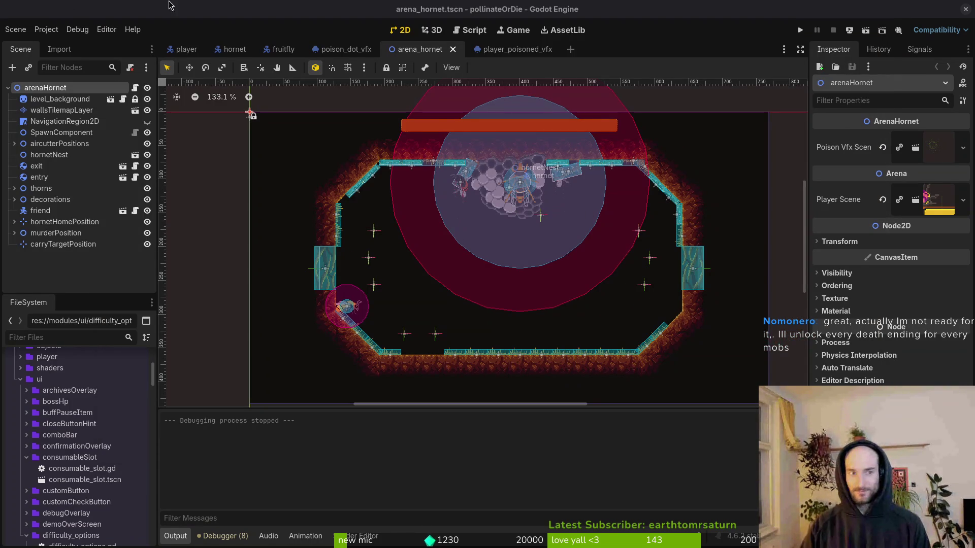
left_click(50, 31)
left_click(49, 33)
left_click(57, 32)
Trash all five files in the user data folder, then return to GitLab
left_click(88, 125)
key("ctrl+a")
key("Delete")
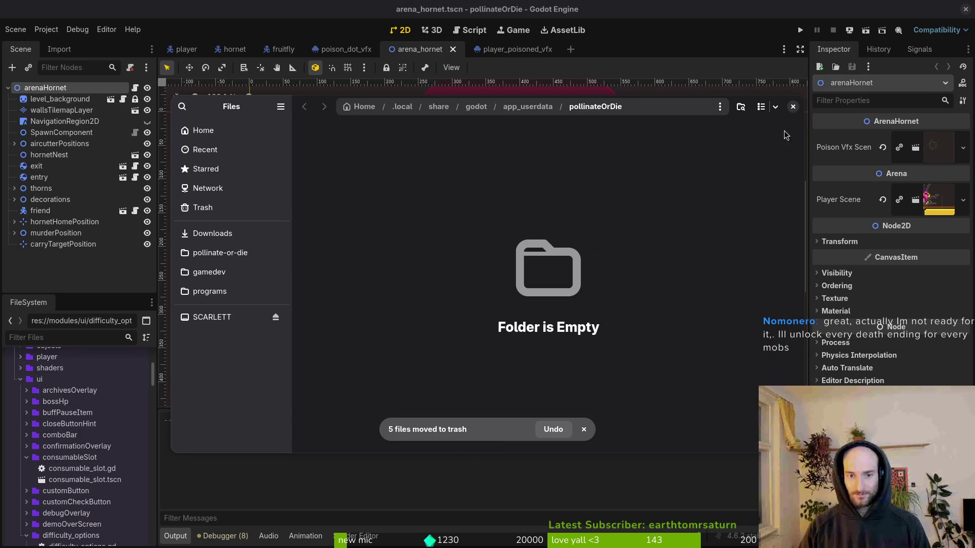
left_click(792, 107)
key("alt+Tab")
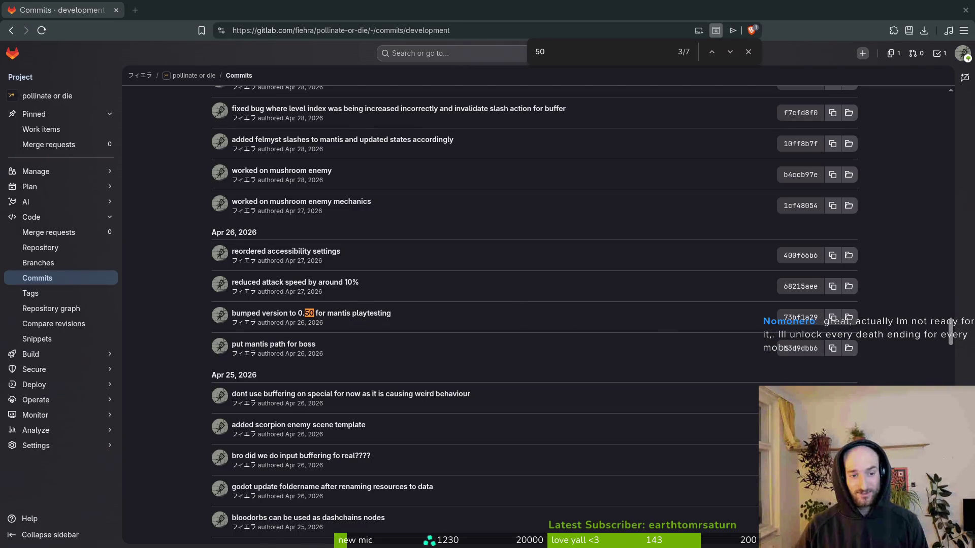
Review GitLab commits above 'bumped version to 0.50', then return to changelog.md in Neovim
key("alt+Tab")
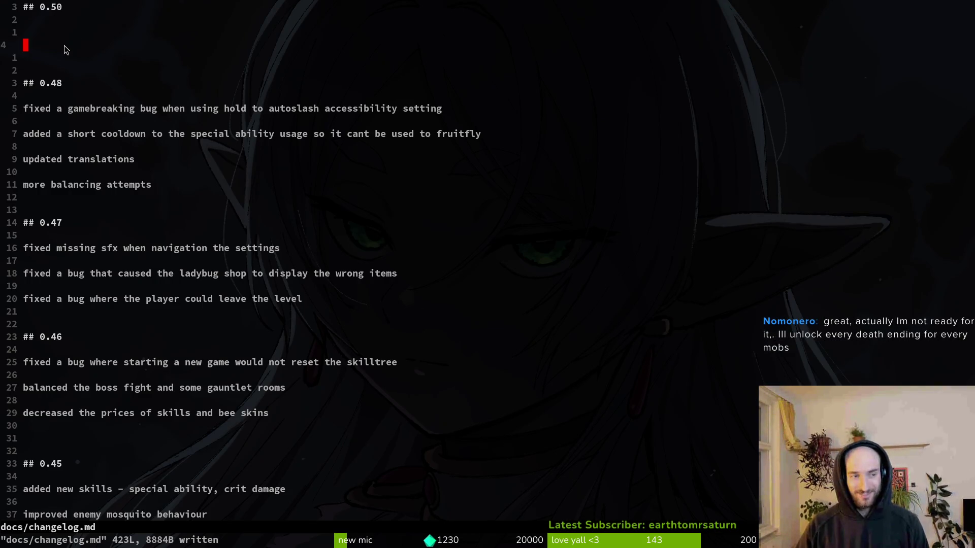
key("alt+Tab")
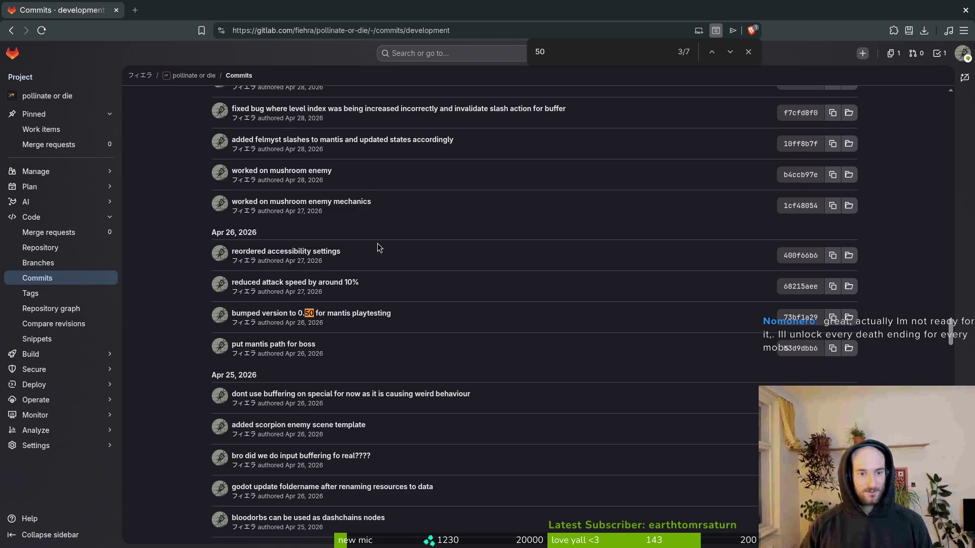
scroll(337, 246, "up", 1)
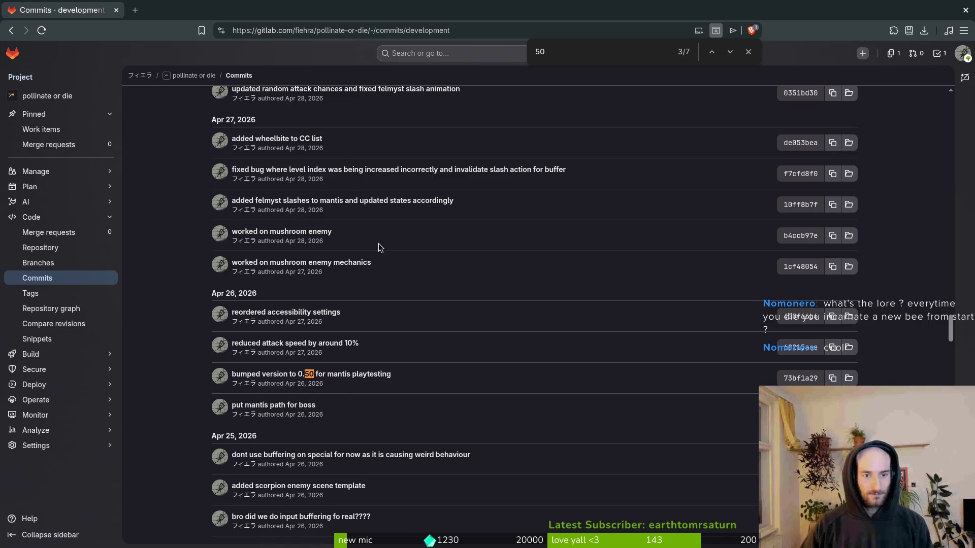
scroll(305, 204, "up", 1)
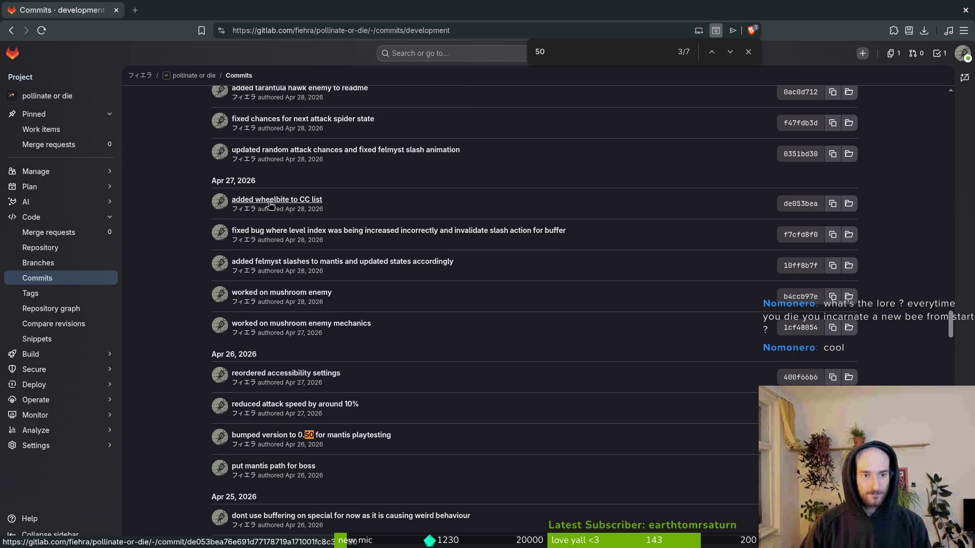
scroll(271, 208, "up", 1)
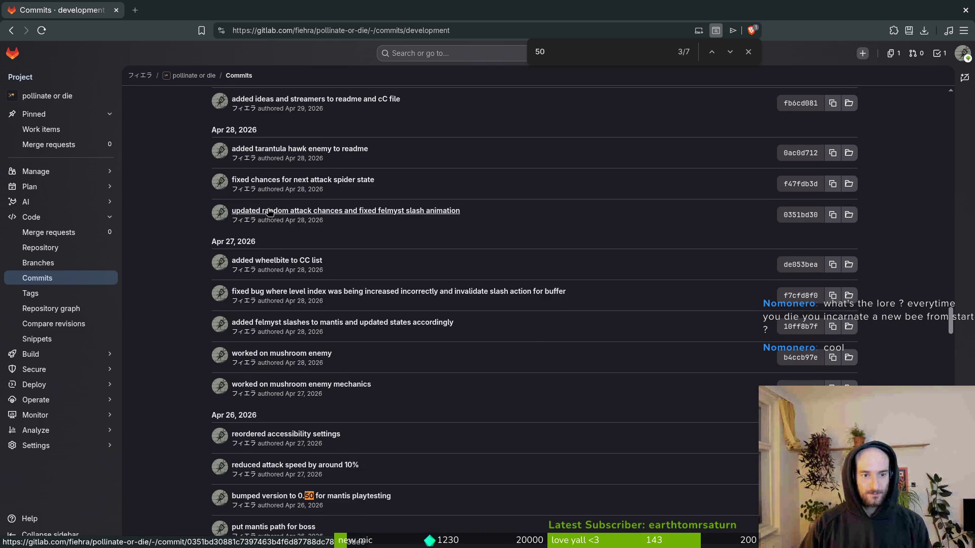
scroll(271, 214, "up", 1)
key("alt+Tab")
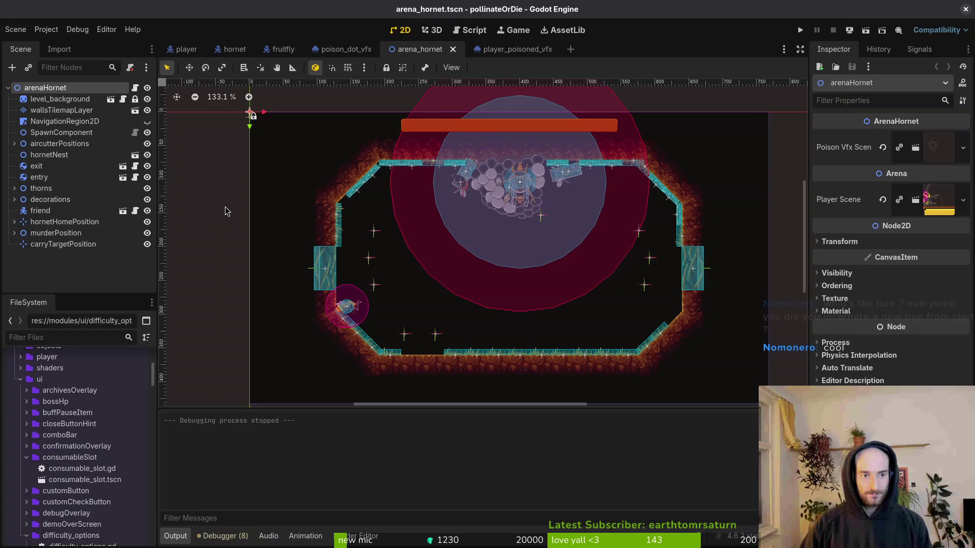
key("alt+Tab")
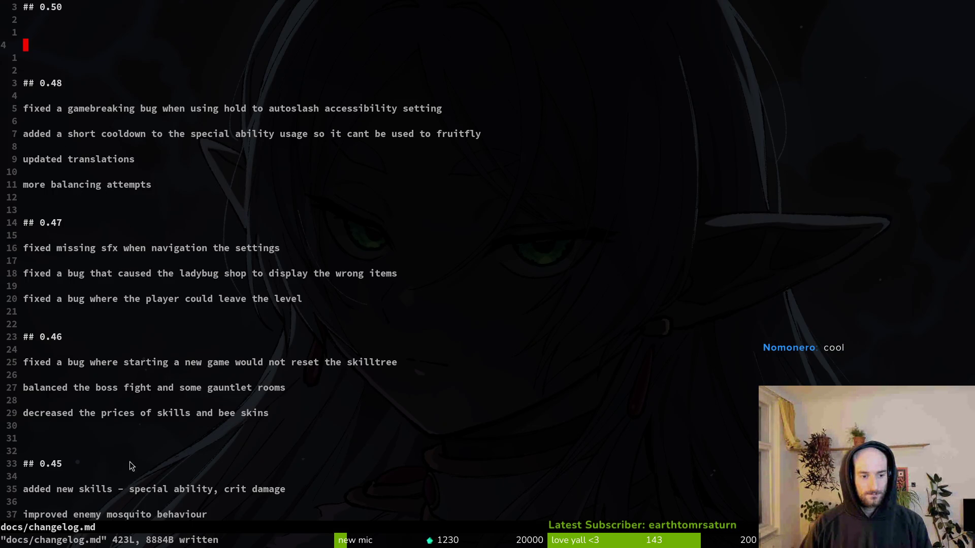
Jump to the 0.50 version-bump commit in GitLab and scroll into older commits
key("alt+Tab")
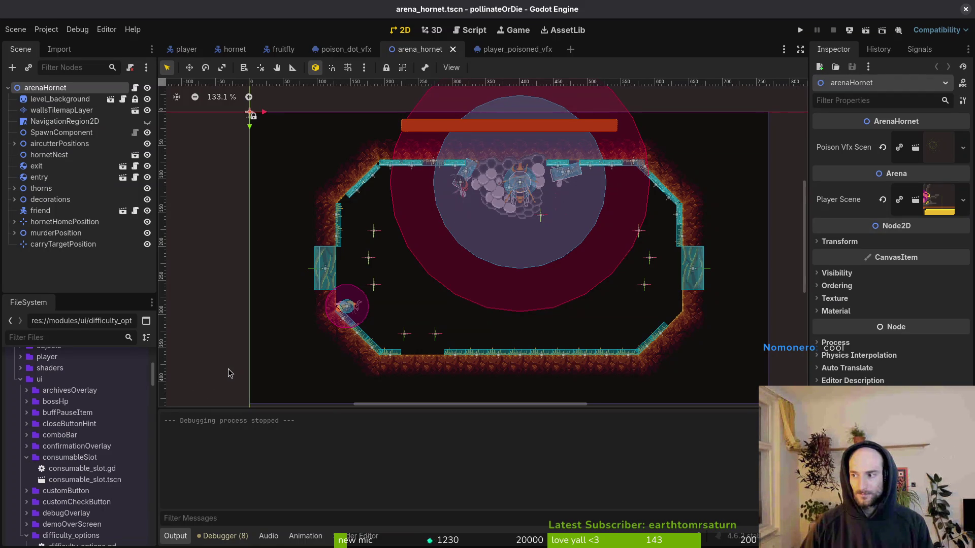
key("alt+Tab")
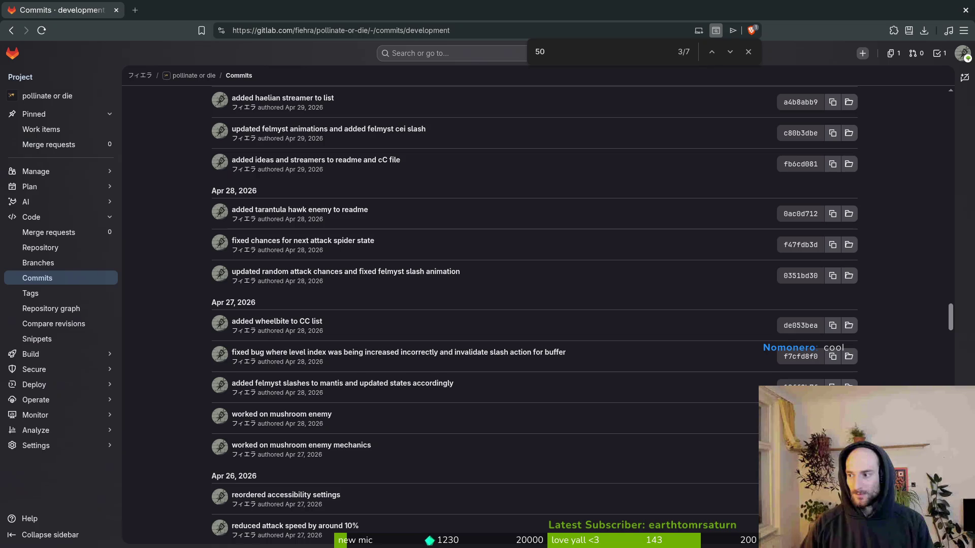
key("Return")
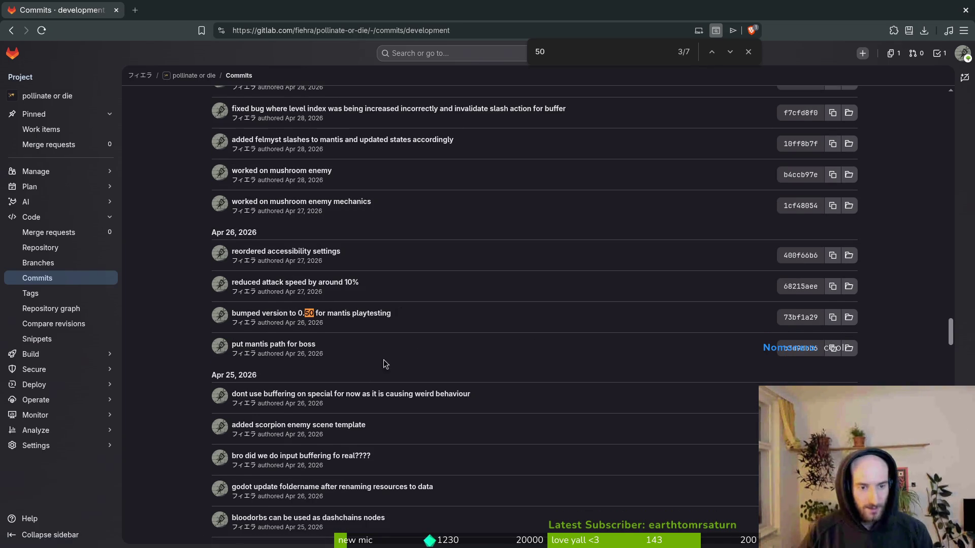
scroll(394, 356, "down", 3)
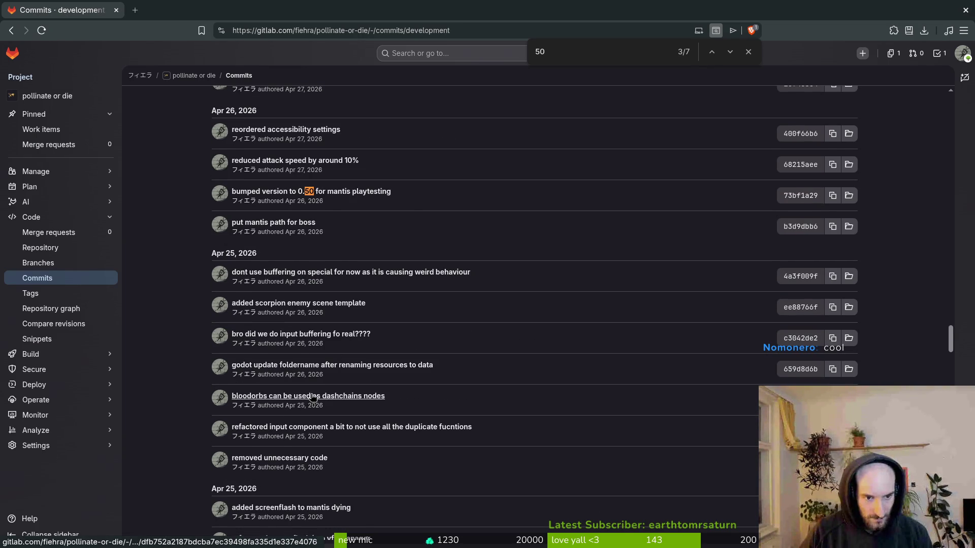
scroll(305, 402, "down", 1)
scroll(348, 479, "down", 2)
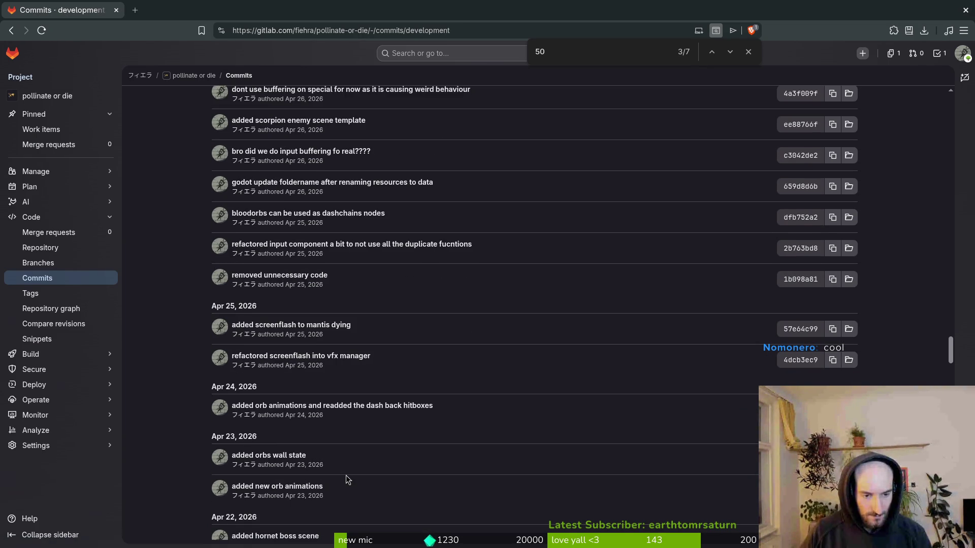
scroll(307, 383, "down", 7)
scroll(305, 381, "down", 10)
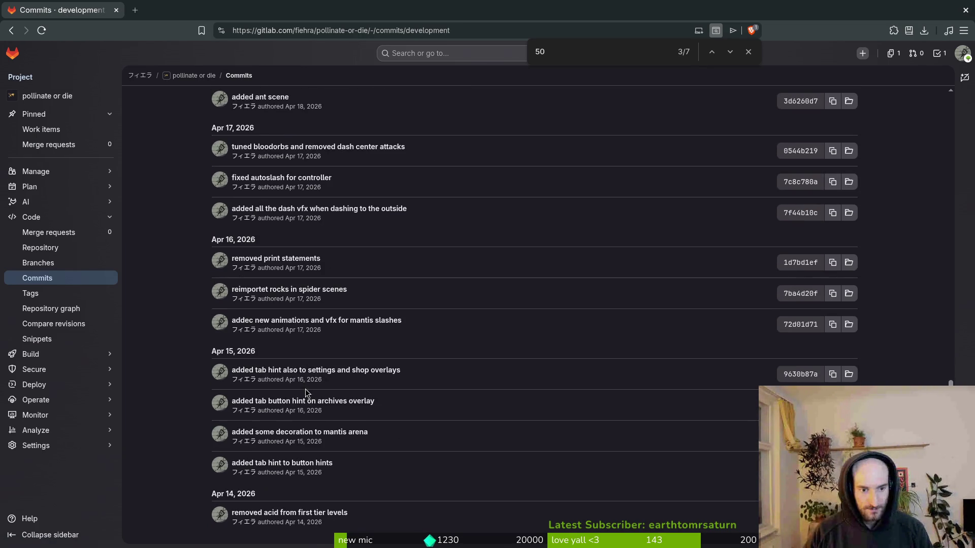
Browse the early-April and March 30 mantis commits, then switch to the changelog
scroll(320, 346, "up", 20)
scroll(323, 337, "down", 20)
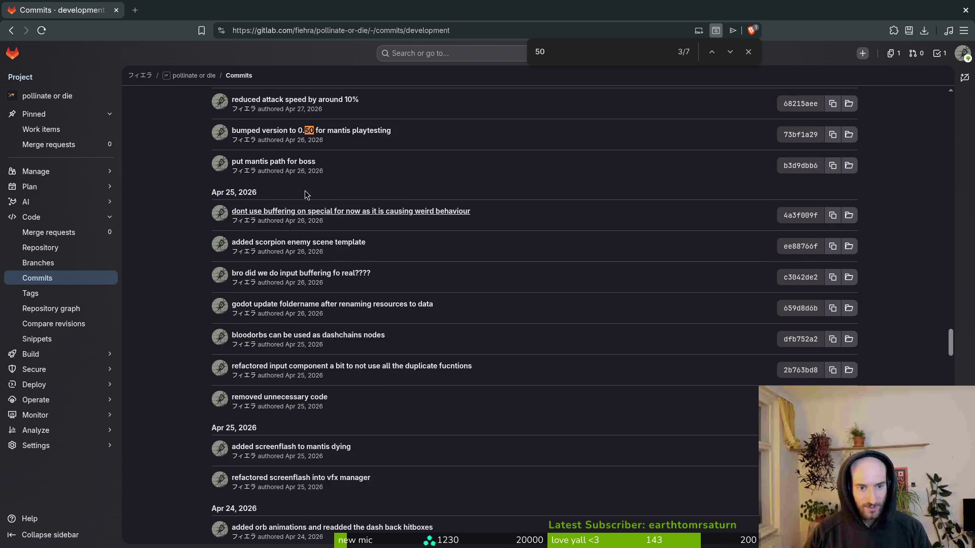
scroll(286, 393, "down", 15)
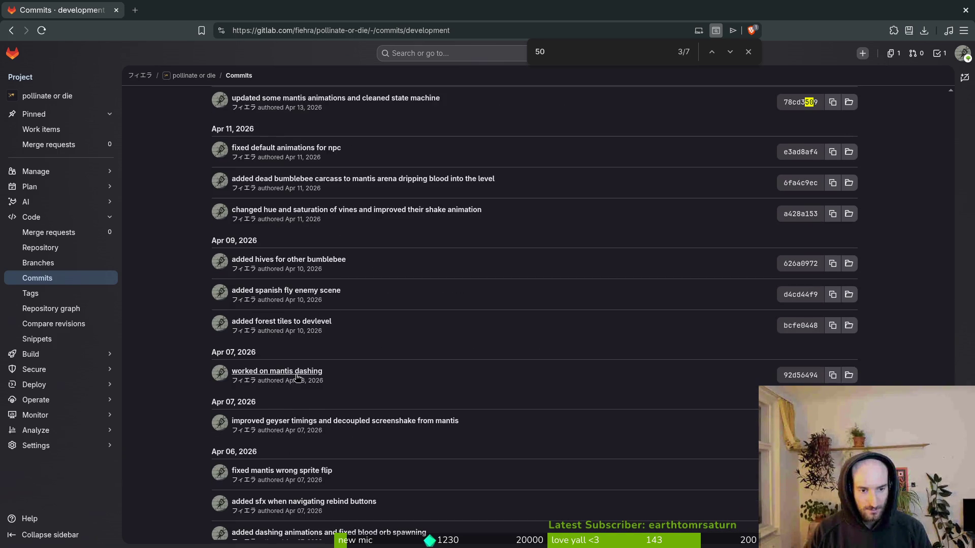
scroll(347, 350, "down", 7)
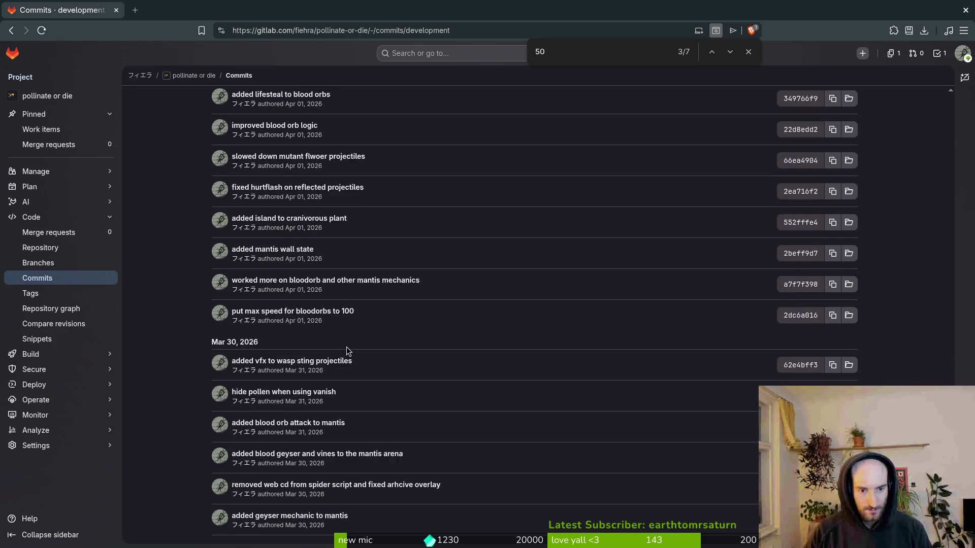
scroll(271, 226, "down", 6)
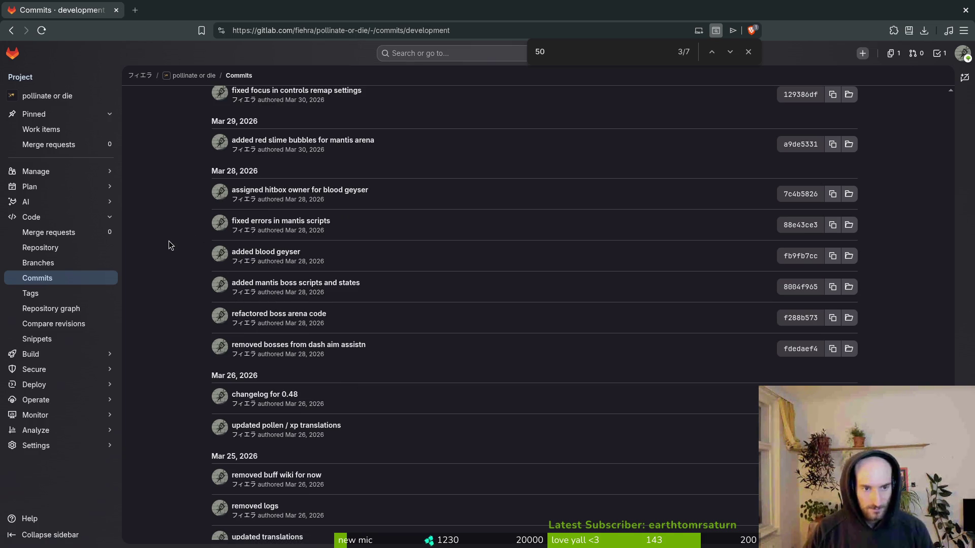
scroll(375, 228, "up", 5)
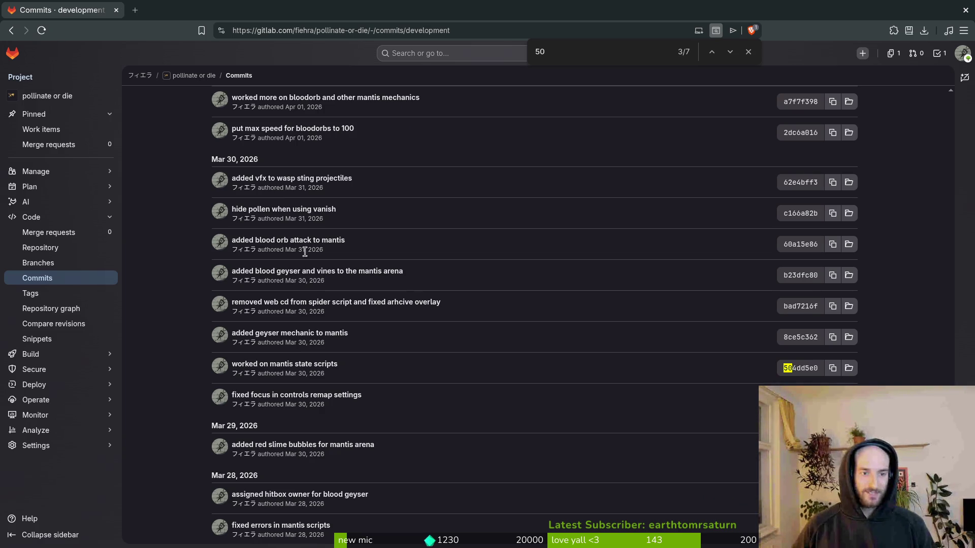
scroll(400, 276, "up", 1)
scroll(381, 278, "up", 1)
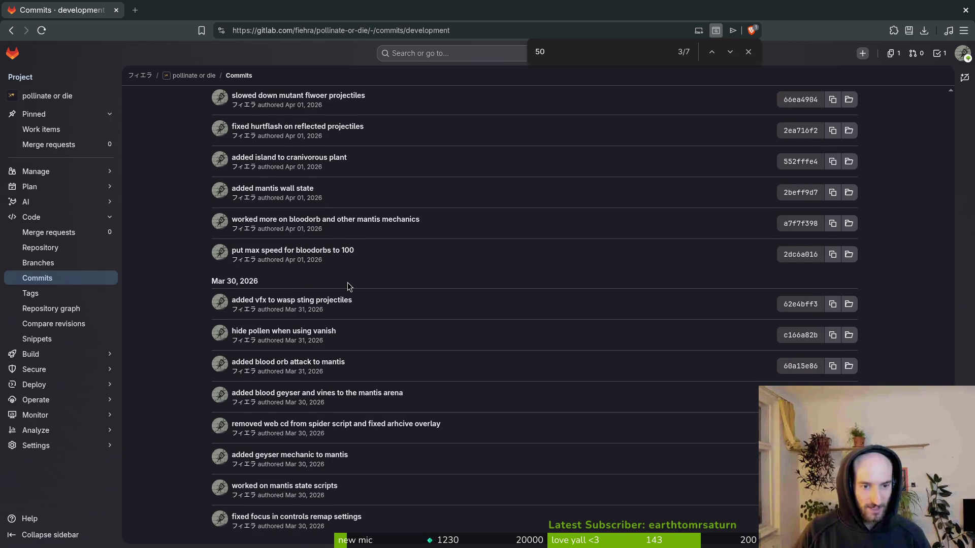
scroll(361, 282, "up", 1)
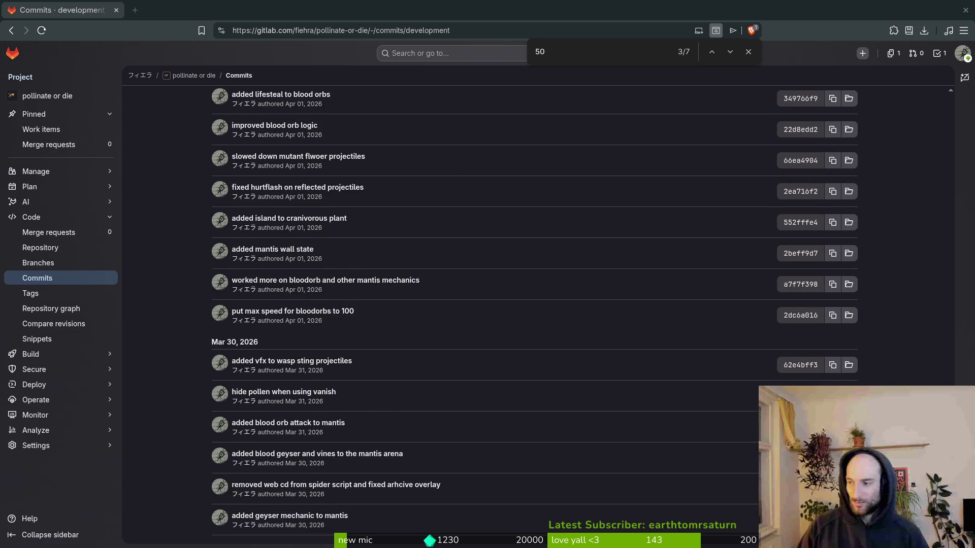
key("alt+Tab")
Write the 0.50 entry 'added mantis bossfight animations and mechanics' and open a new line
type("i")
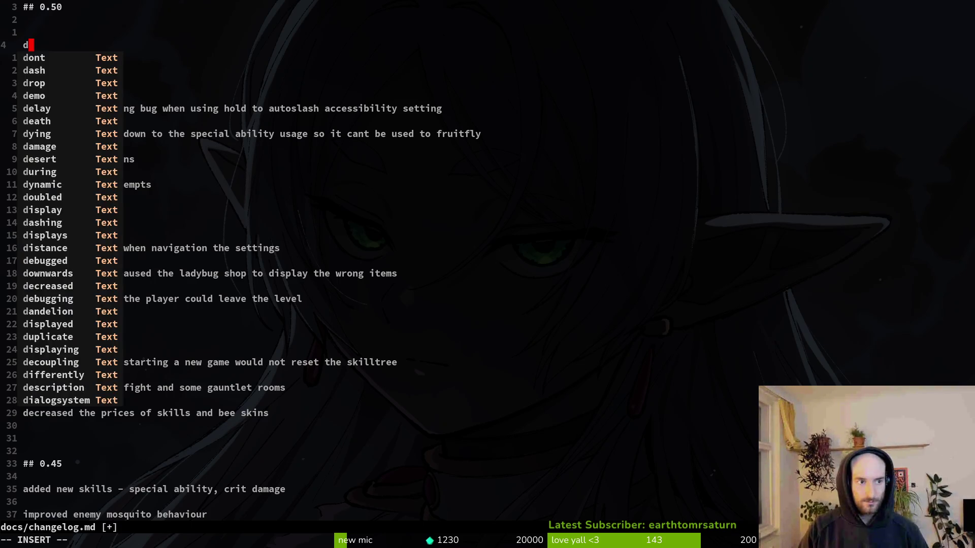
type("adde dmant")
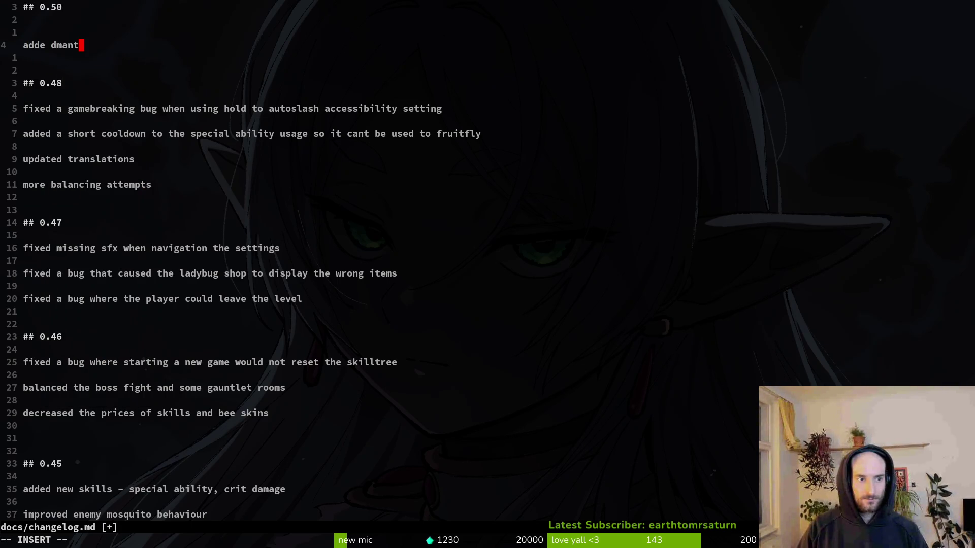
key("BackSpace")
key("BackSpace")
key("BackSpace")
key("BackSpace")
key("BackSpace")
key("BackSpace")
type("d mantis bossfight")
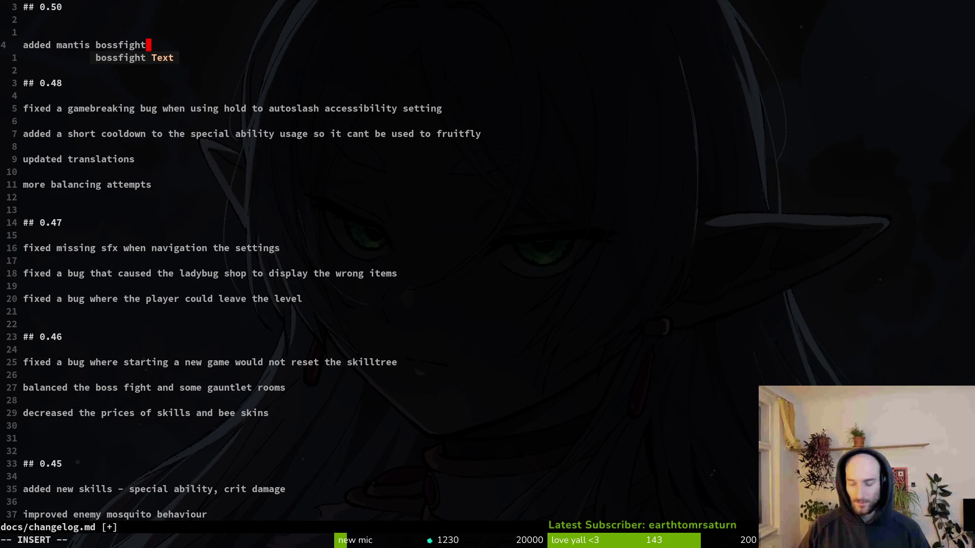
type(" me")
key("BackSpace")
key("BackSpace")
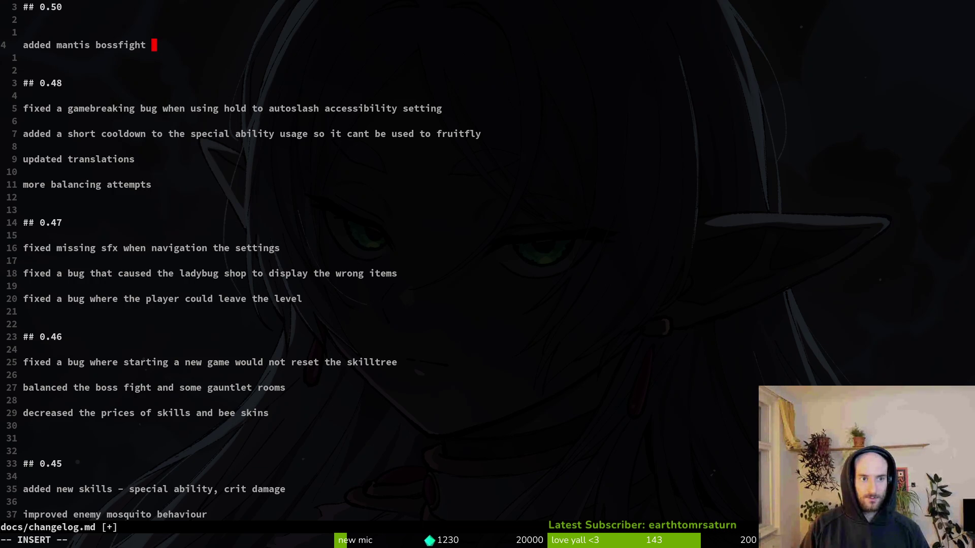
key("BackSpace")
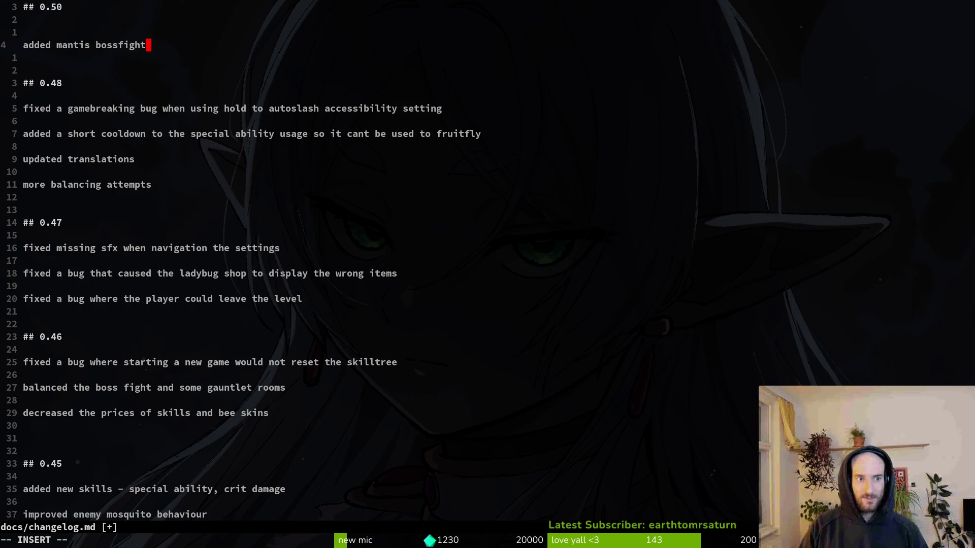
key("BackSpace")
key("BackSpace")
key("BackSpace")
type("fight animatinos an")
key("BackSpace")
key("BackSpace")
key("BackSpace")
key("BackSpace")
key("BackSpace")
key("BackSpace")
type("ons and mechanics")
key("Return")
key("alt+Tab")
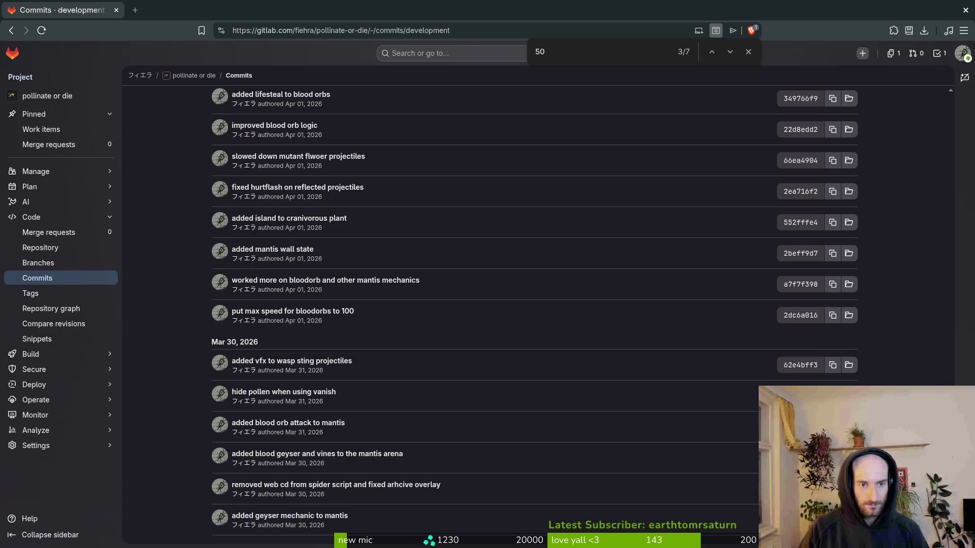
Review GitLab commits up to Apr 13's 'updated some mantis animations', then return to Neovim
scroll(274, 210, "up", 2)
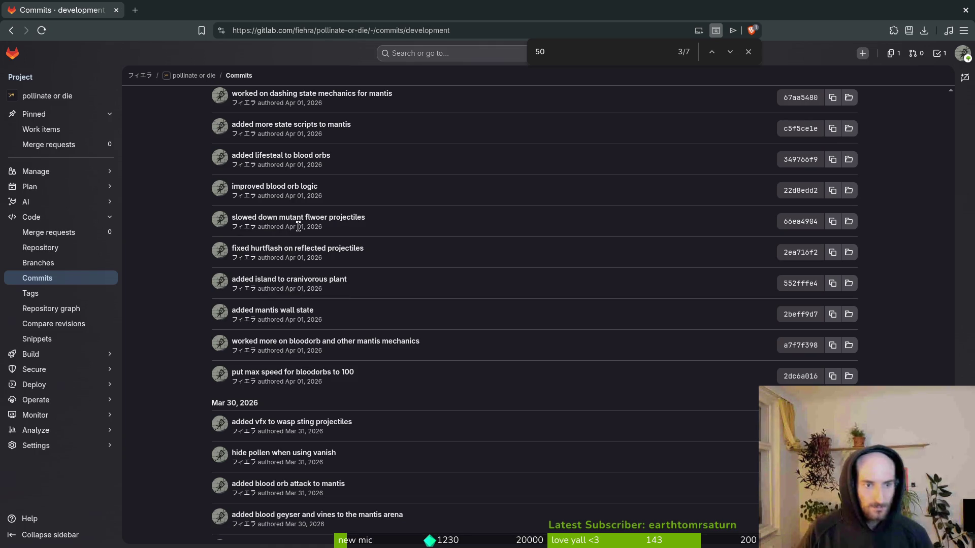
scroll(296, 223, "up", 2)
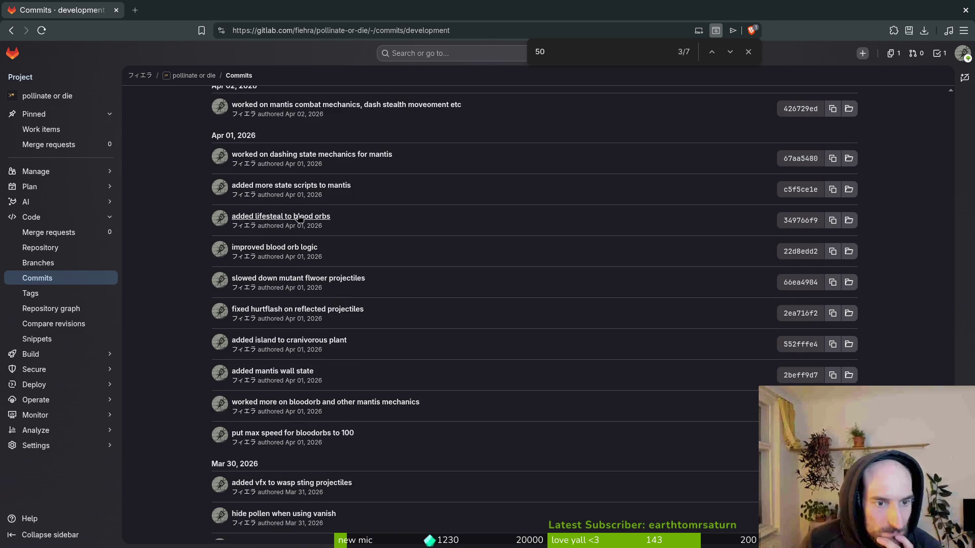
scroll(293, 221, "up", 2)
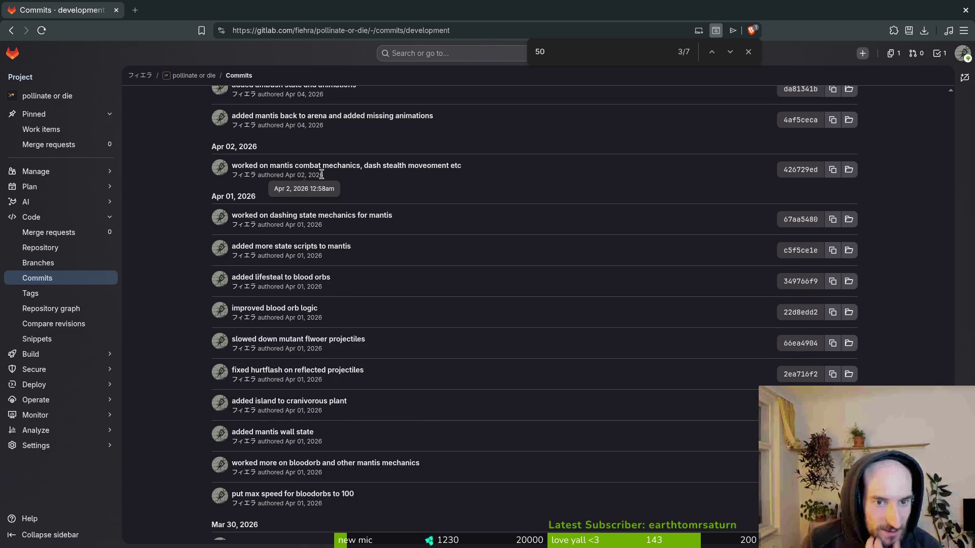
scroll(320, 175, "up", 4)
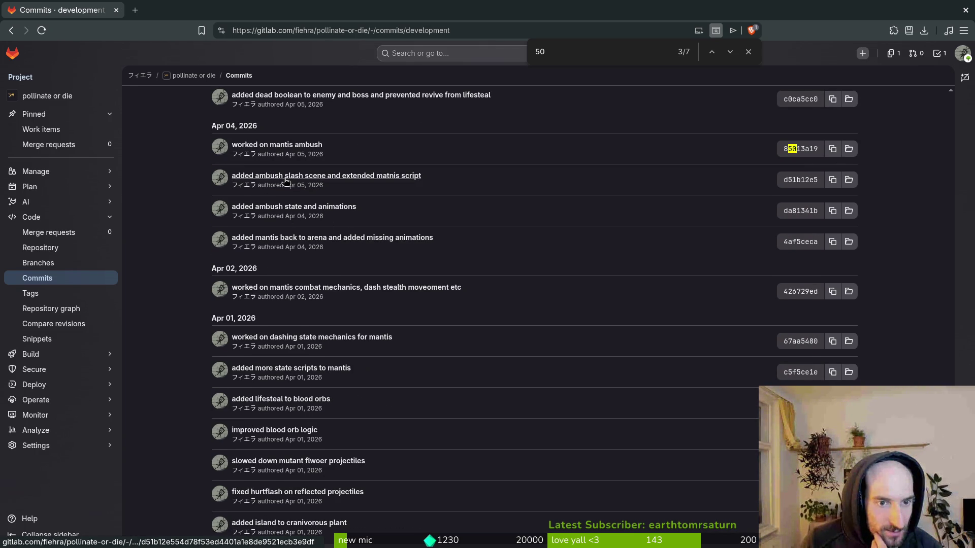
scroll(318, 178, "up", 2)
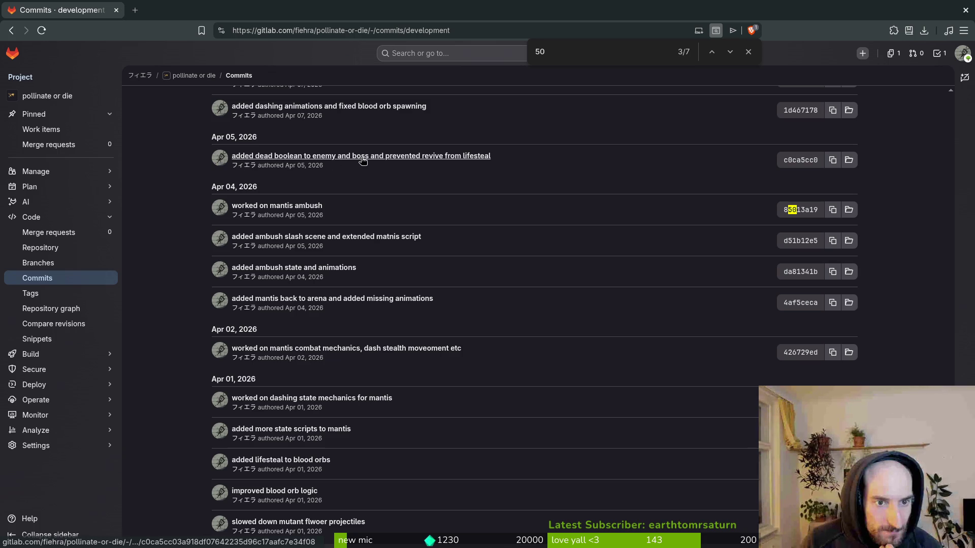
scroll(363, 160, "up", 4)
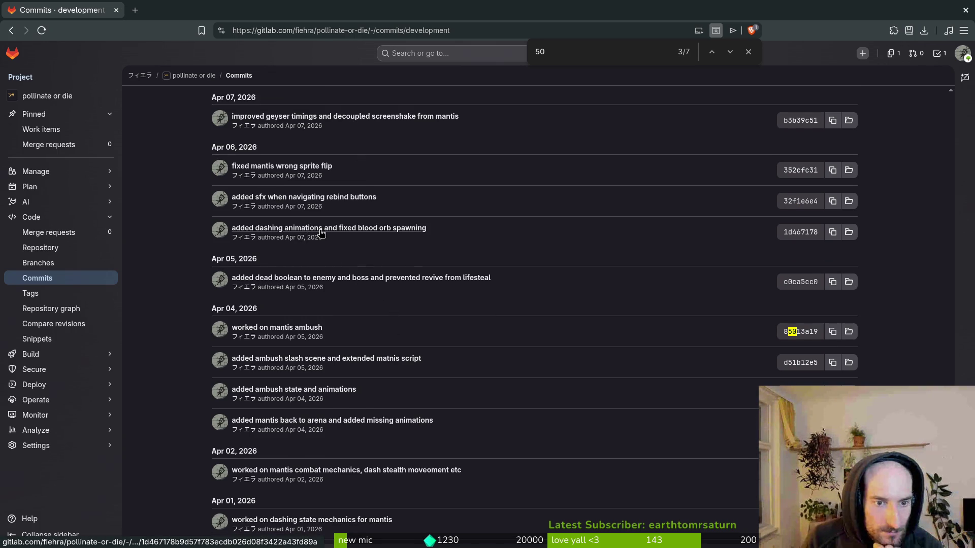
scroll(320, 227, "up", 2)
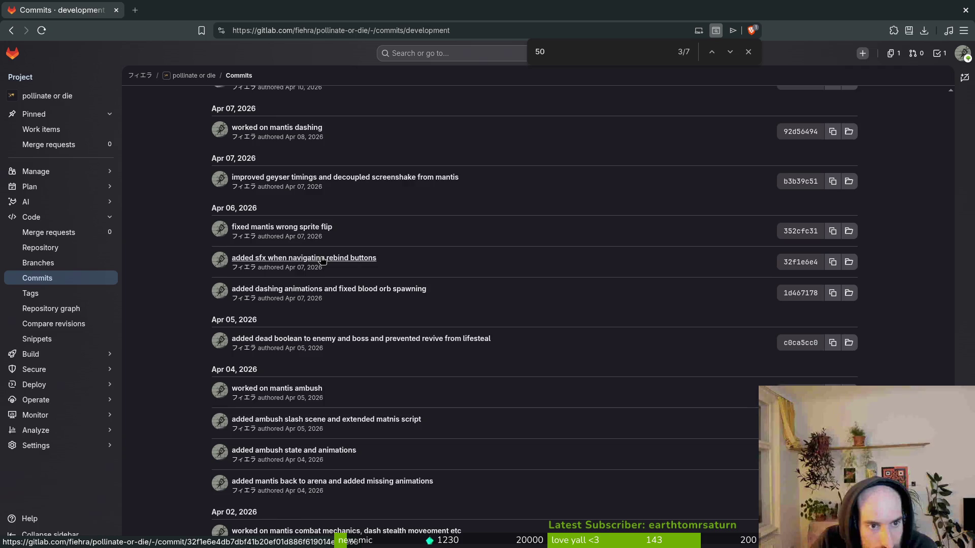
scroll(321, 258, "up", 6)
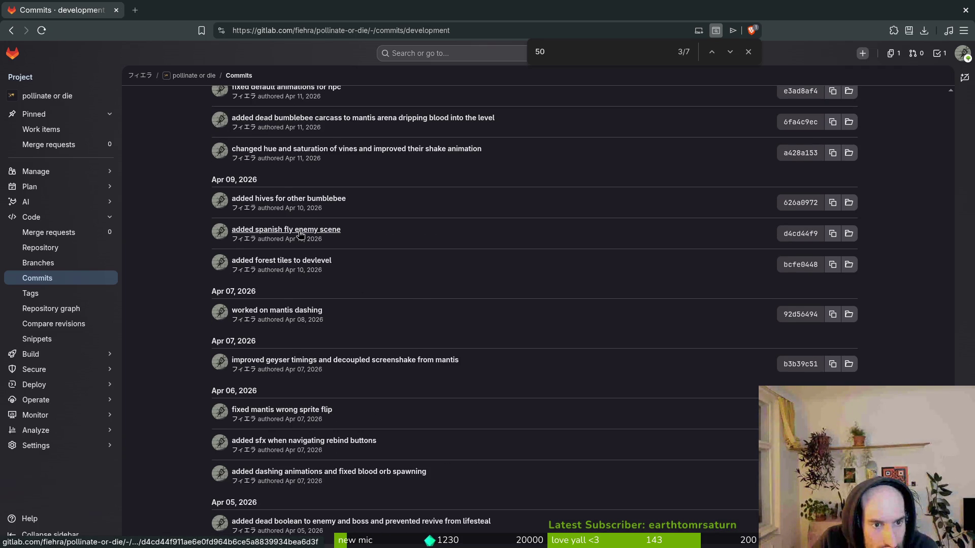
scroll(301, 234, "up", 1)
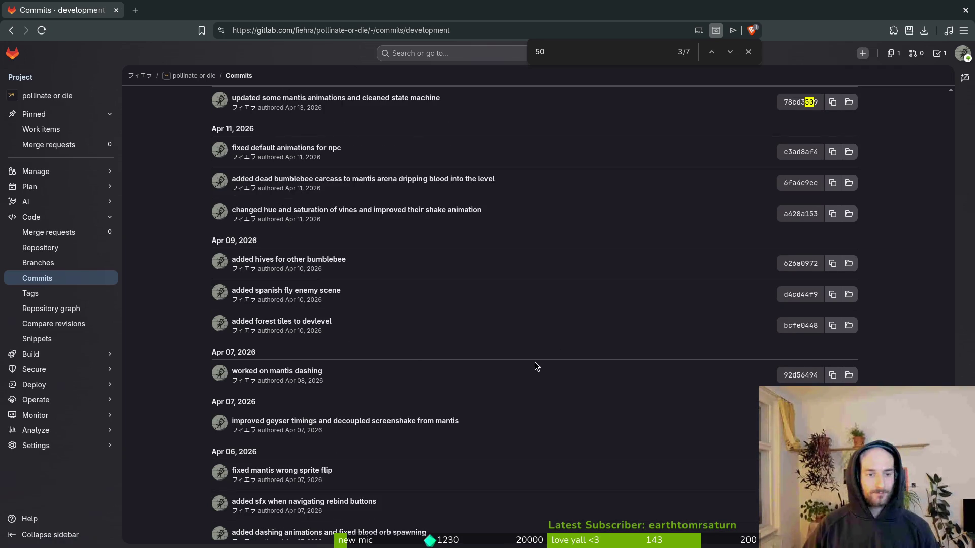
key("alt+Tab")
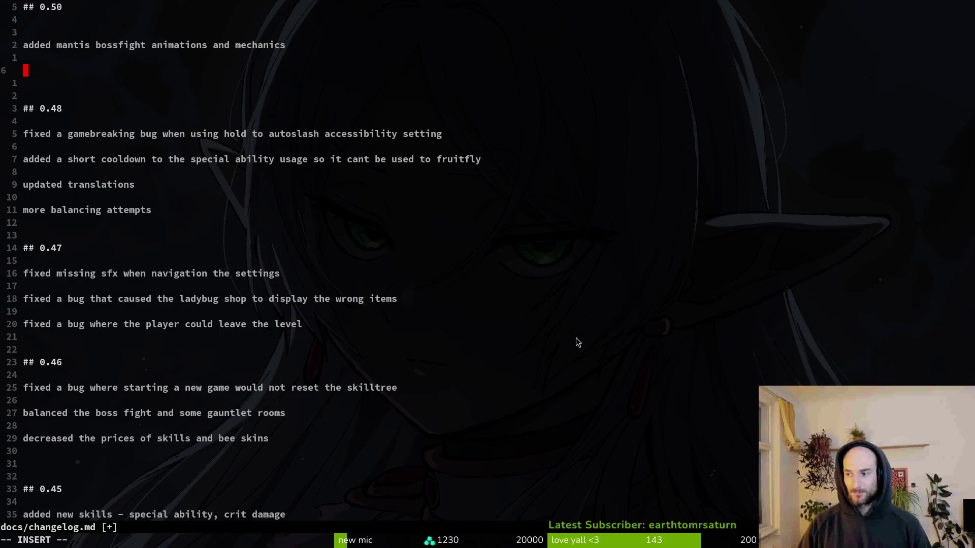
Write 'added new enemies: spanish fly, amanita mushroom' under the mantis bossfight line, leaving blank lines below
type("added spanish")
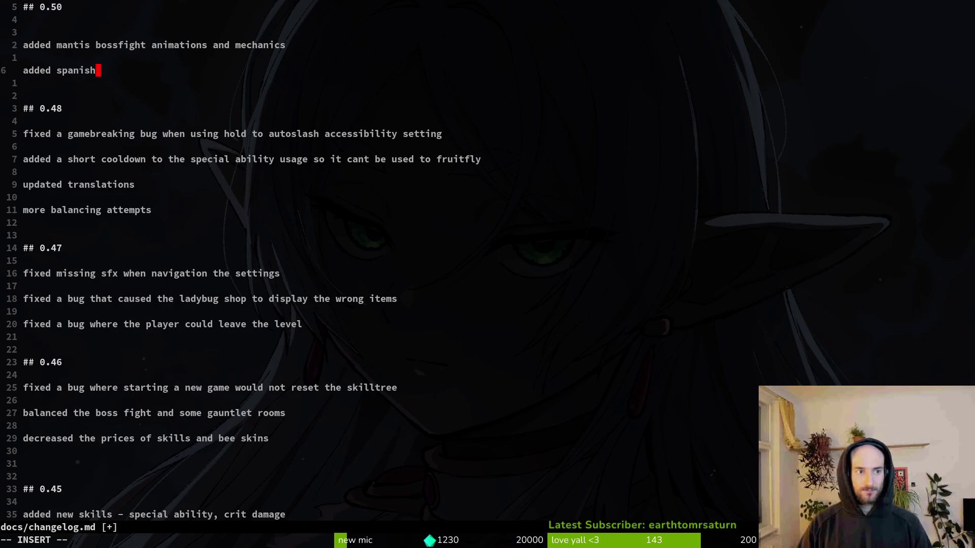
type(" fly enemy")
key("Return")
key("Return")
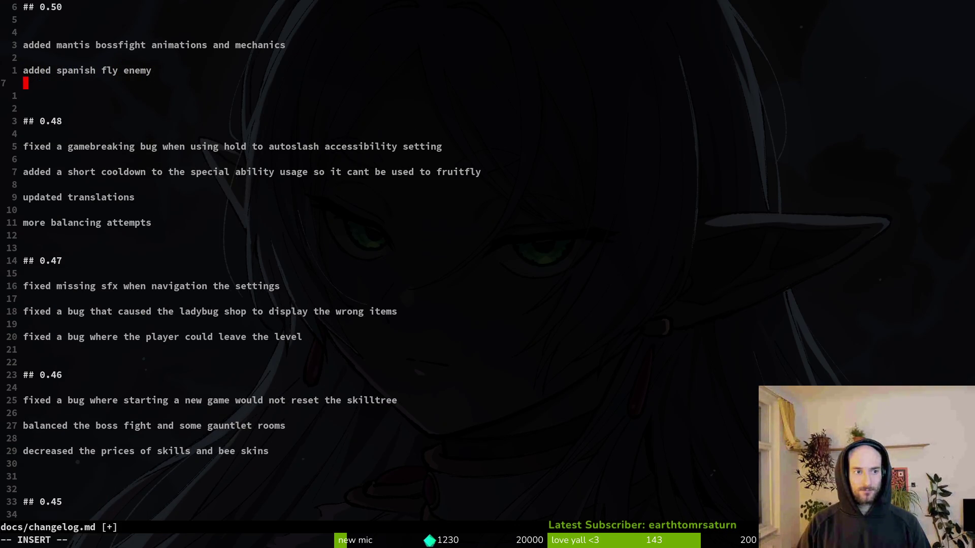
key("BackSpace")
key("BackSpace")
key("BackSpace")
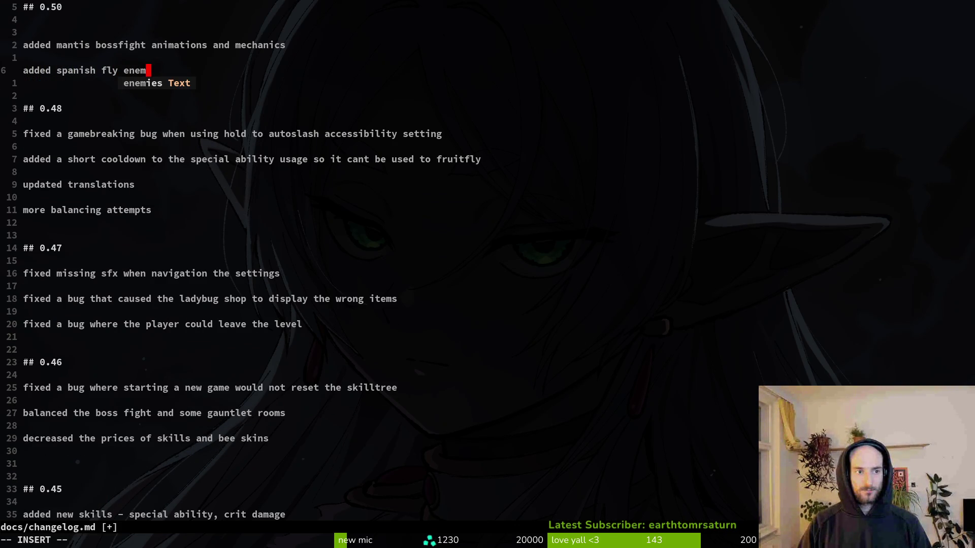
key("BackSpace")
key("BackSpace")
key("BackSpace")
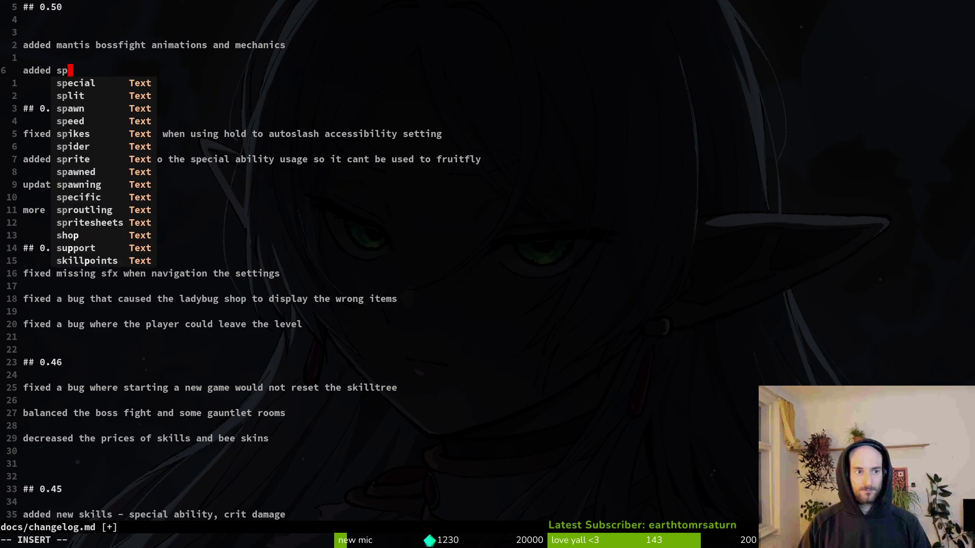
type("new enemies,")
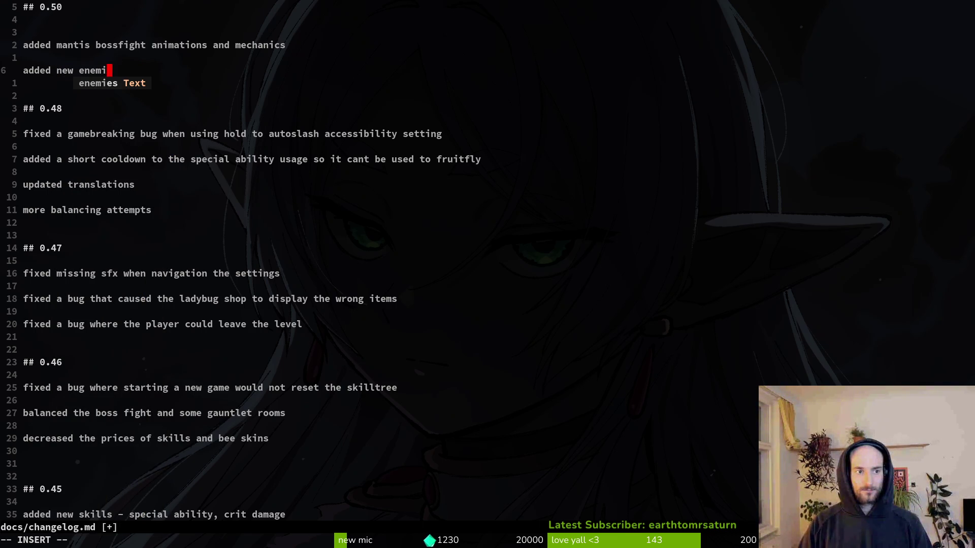
key("BackSpace")
key("BackSpace")
type(": spanish fly, amanita m")
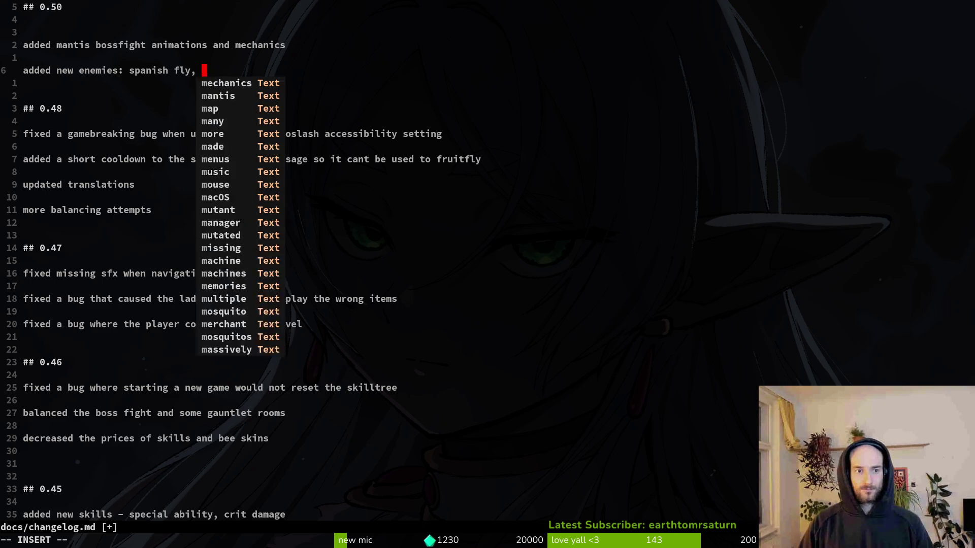
type("ushroo")
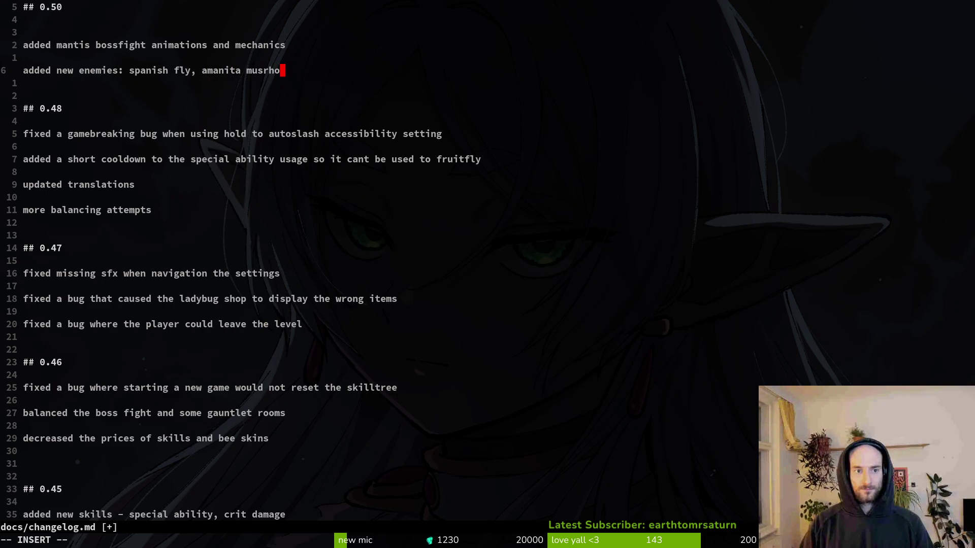
type("m")
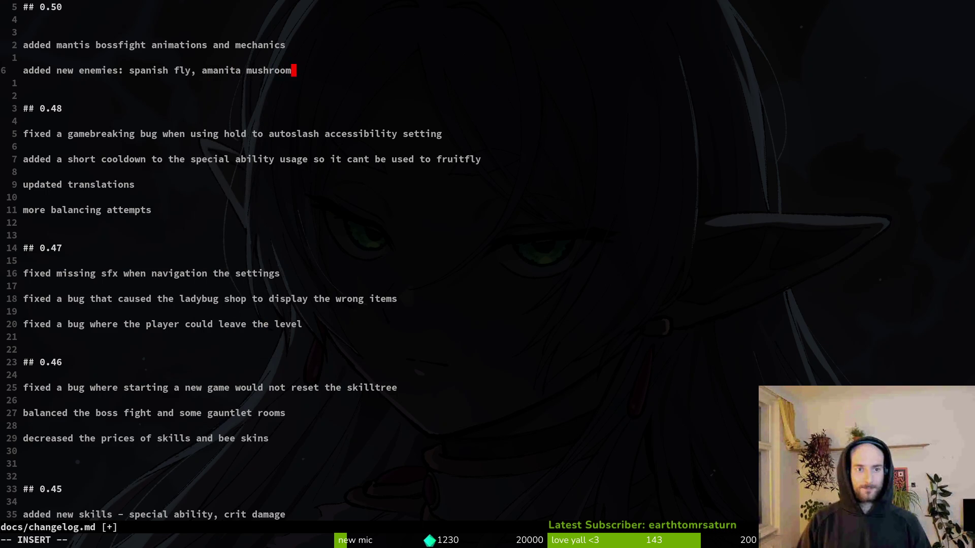
key("Return")
key("Return")
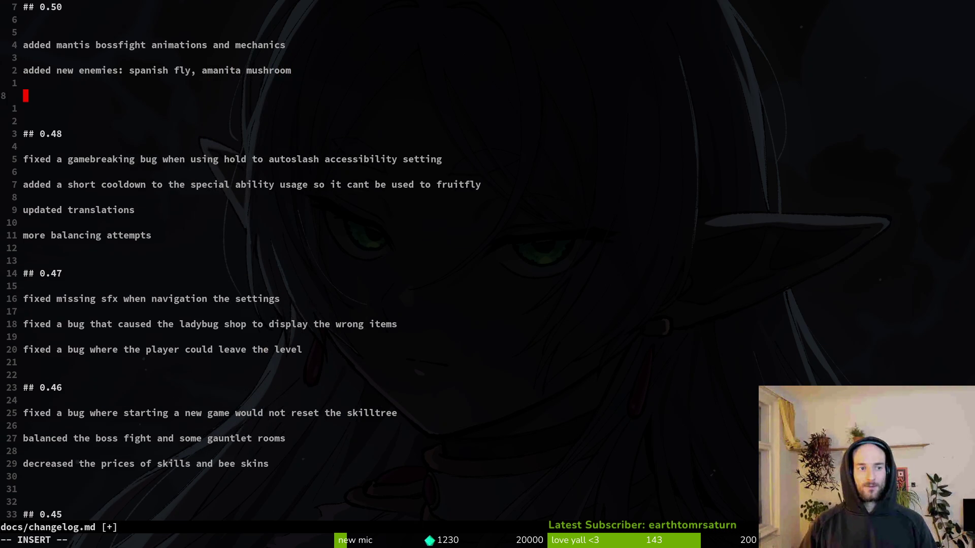
key("alt+Tab")
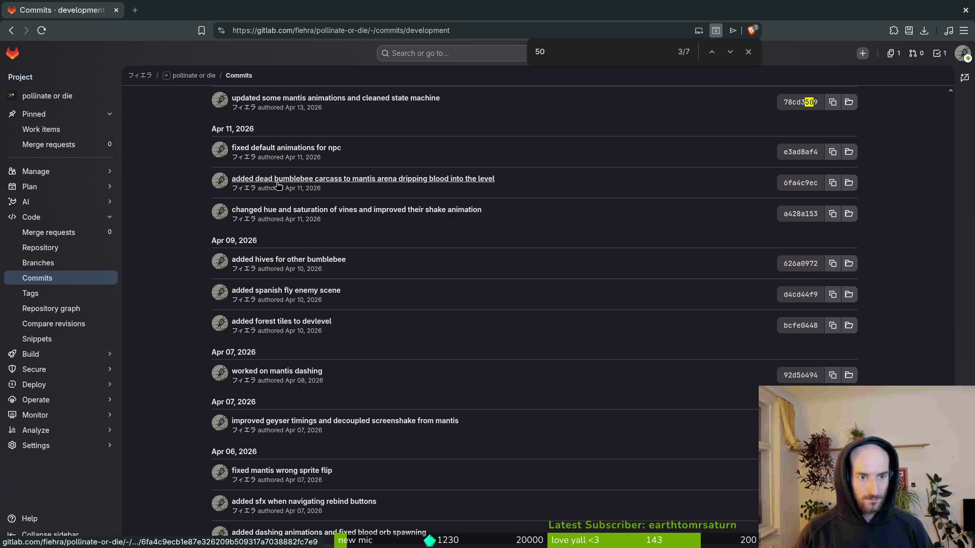
Scroll the GitLab commits up to the Apr 12–13 entries such as 'fixed enemy archives'
scroll(229, 218, "up", 1)
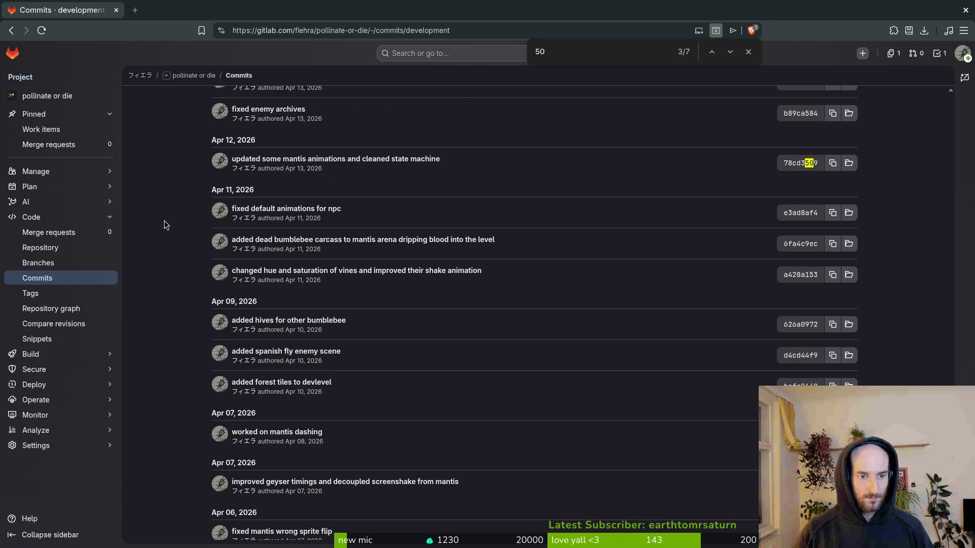
scroll(164, 224, "up", 2)
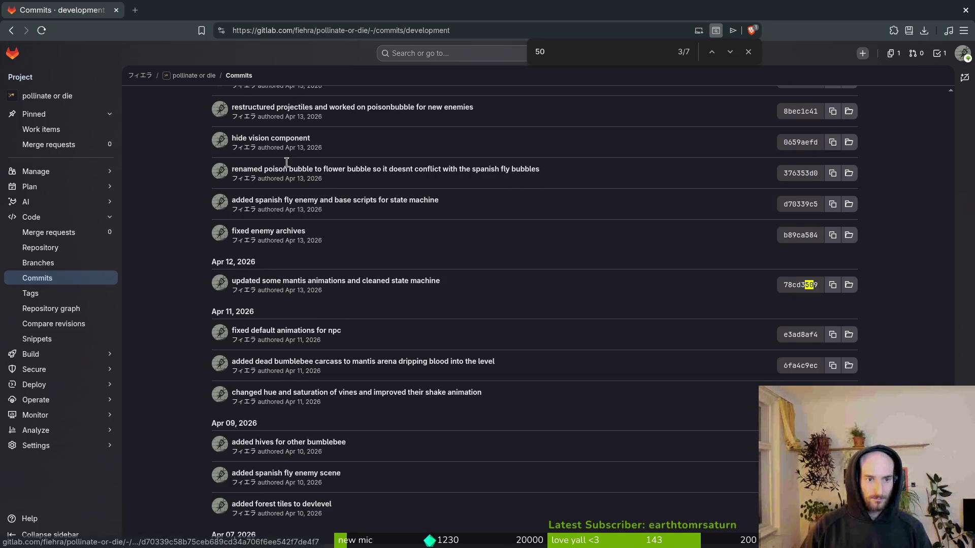
Place the cursor at the end of the mantis bossfight line and review older GitLab commits
key("alt+Tab")
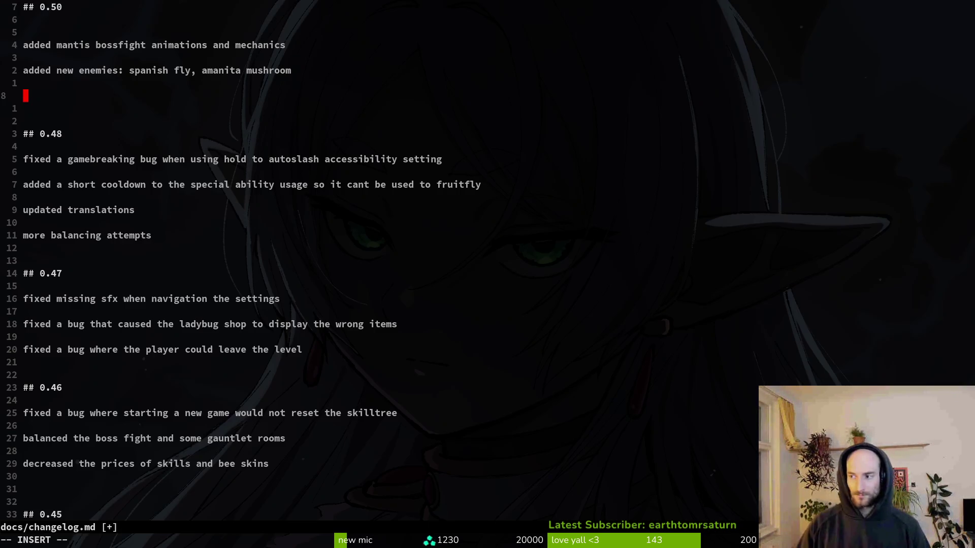
type("worked on")
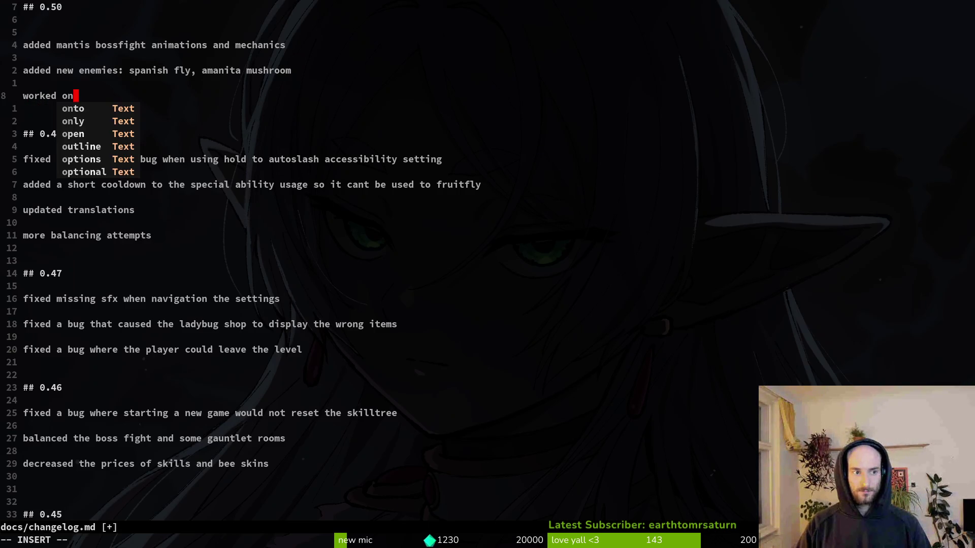
key("BackSpace")
key("BackSpace")
key("BackSpace")
key("BackSpace")
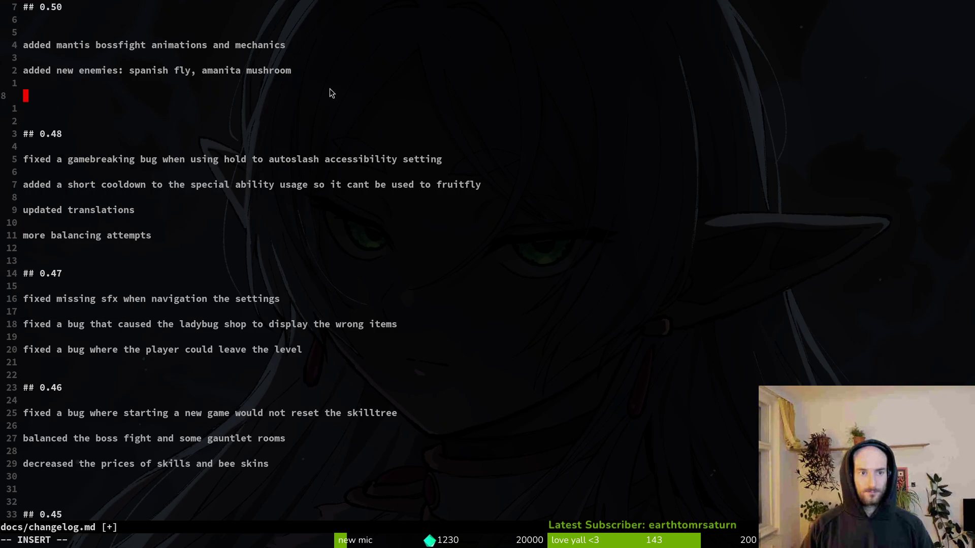
left_click(306, 44)
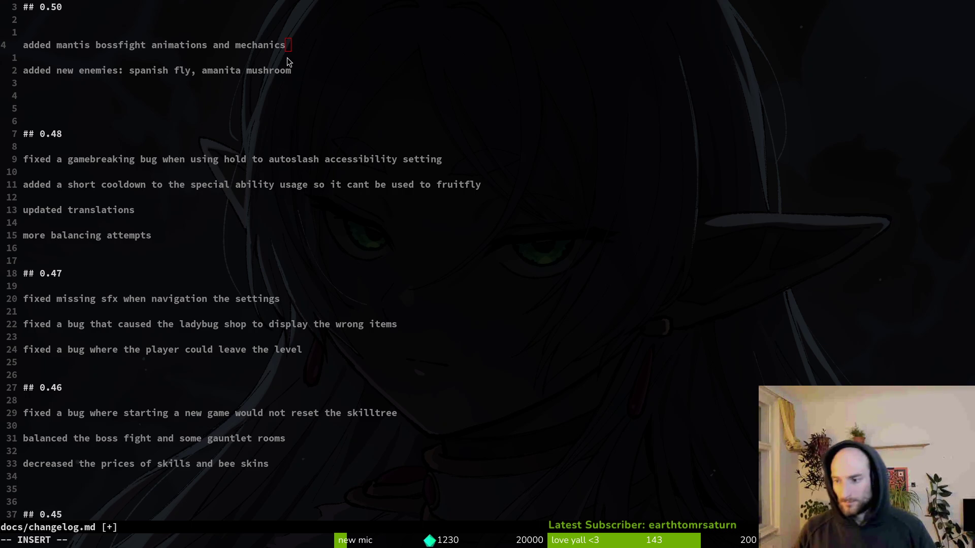
key("alt+Tab")
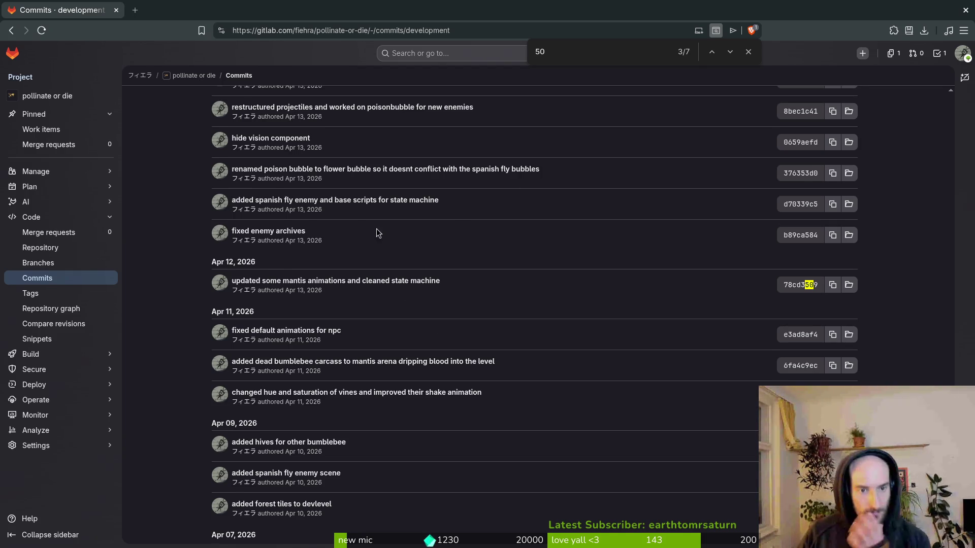
scroll(298, 244, "up", 2)
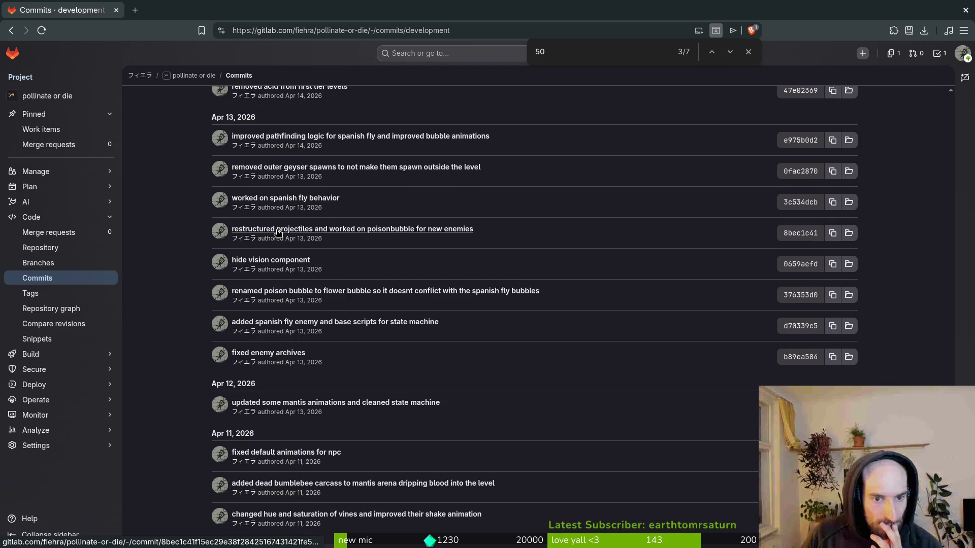
scroll(313, 291, "up", 2)
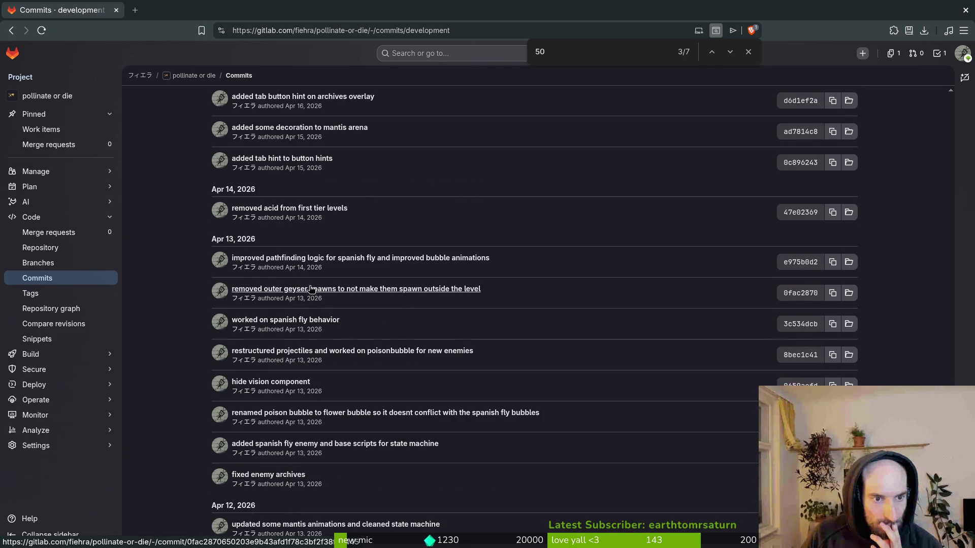
scroll(328, 294, "up", 2)
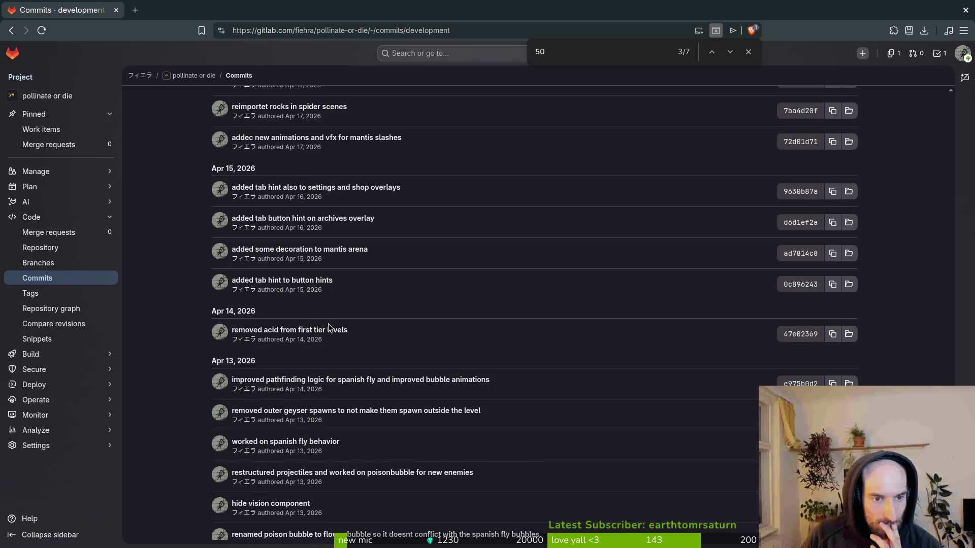
mouse_move(312, 286)
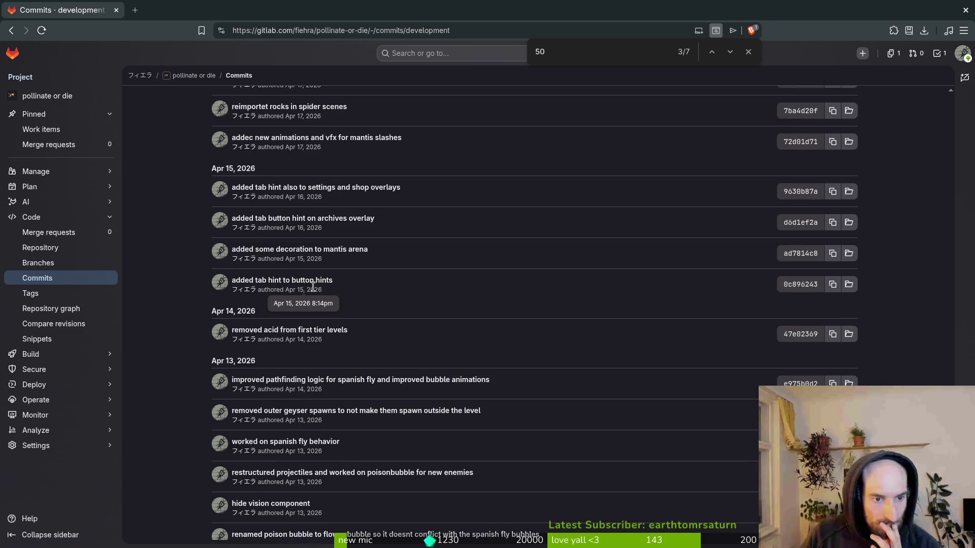
Add 'removed acid floor from first tier gauntlet rooms' under 0.50 and save with :w
key("alt+Tab")
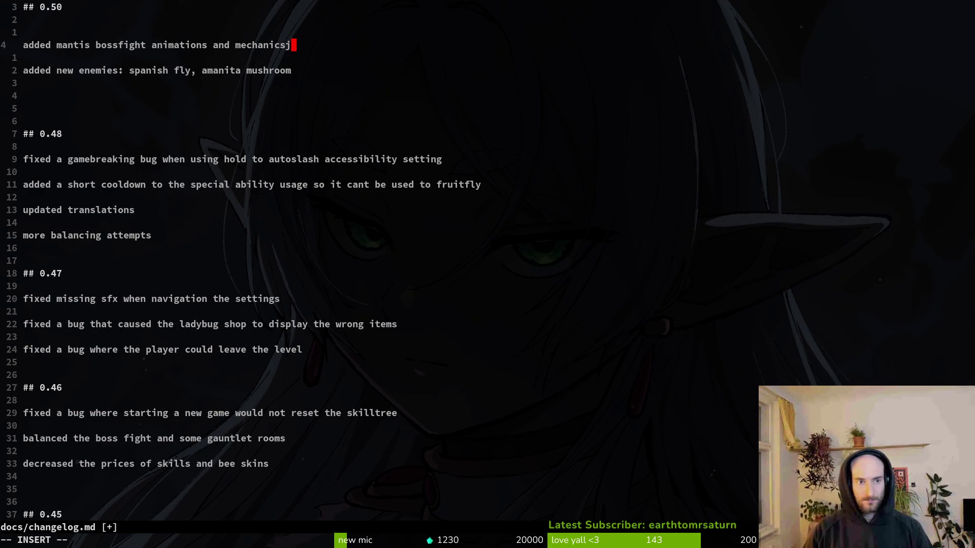
key("Escape")
key("j")
key("j")
type("oremoved ")
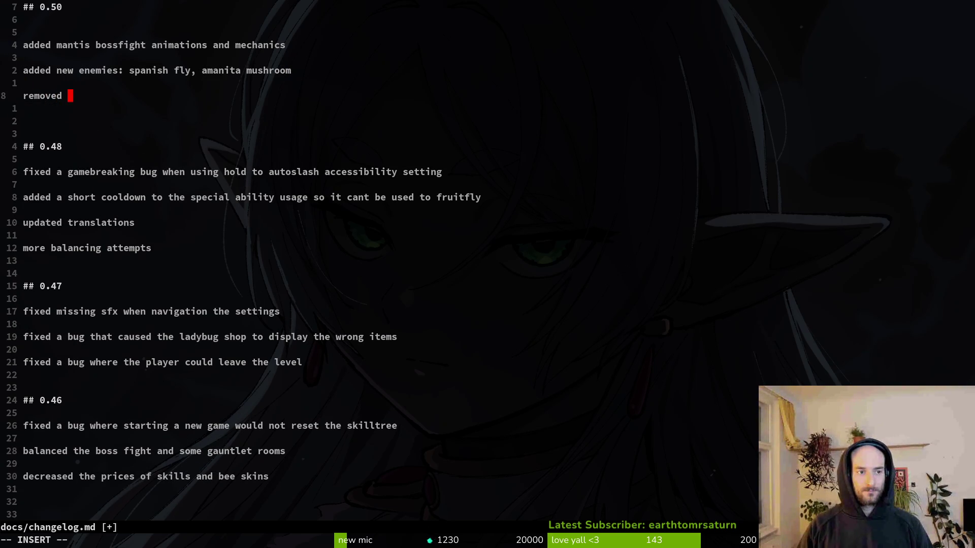
type("acid floor from")
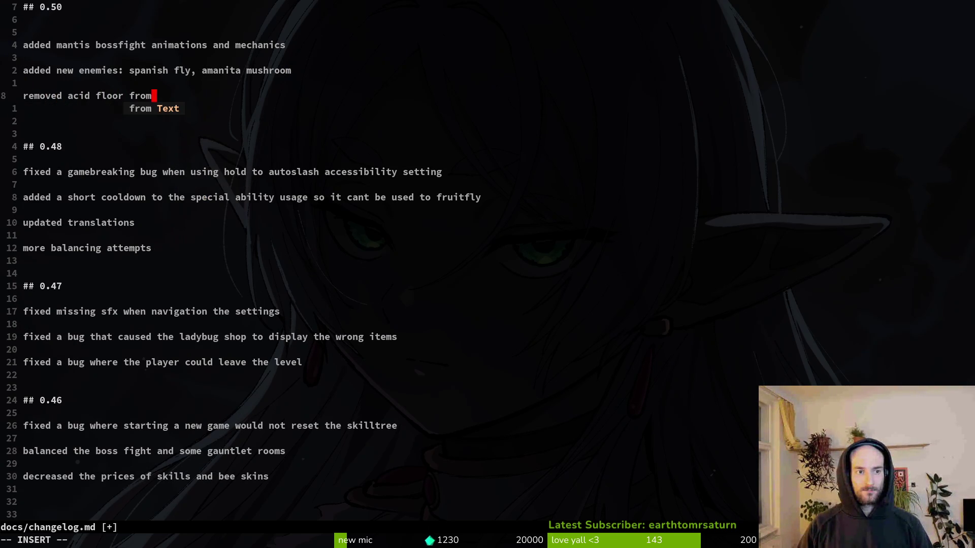
type(" first tier gauntle ")
type("t rooms")
key("Escape")
type(":w")
key("Return")
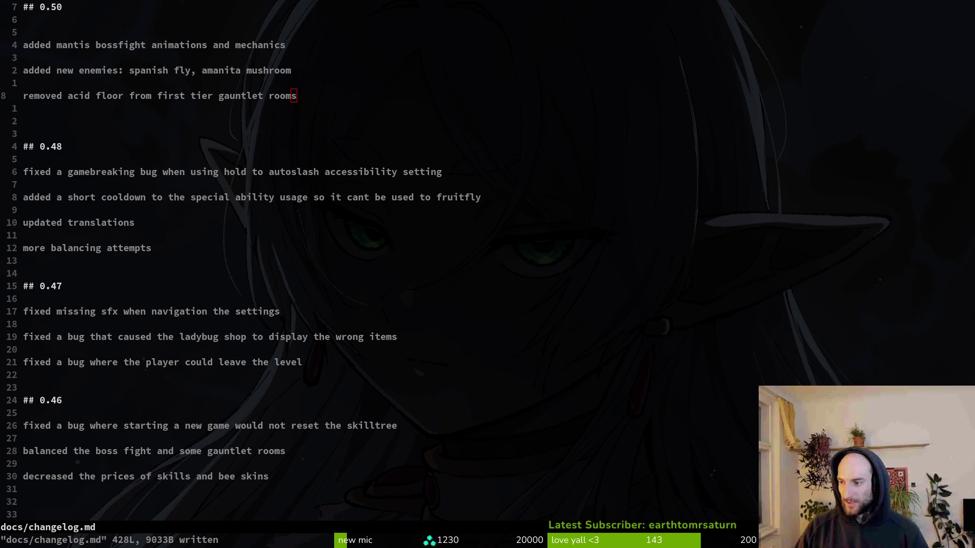
key("alt+Tab")
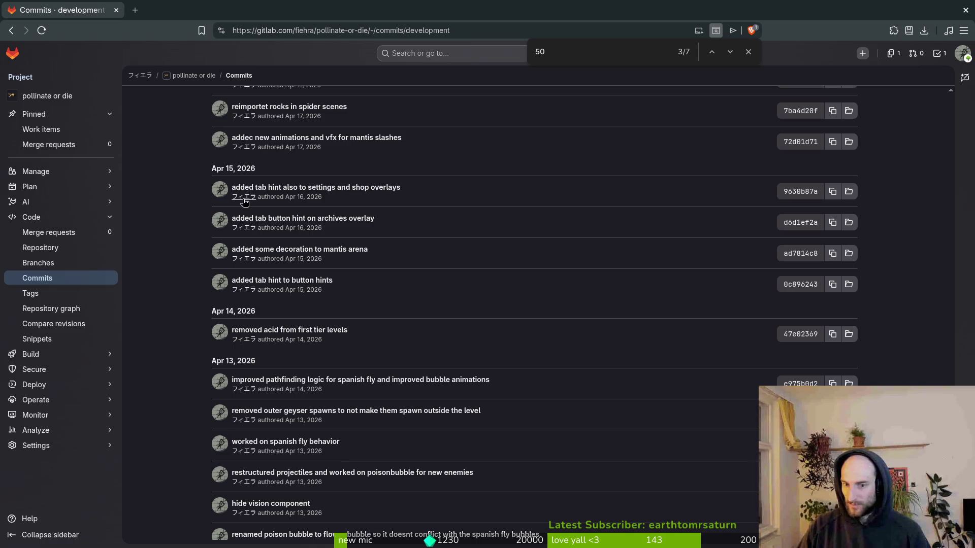
Browse the GitLab commit history to the Apr 25–26 input-buffering commits
scroll(366, 201, "up", 2)
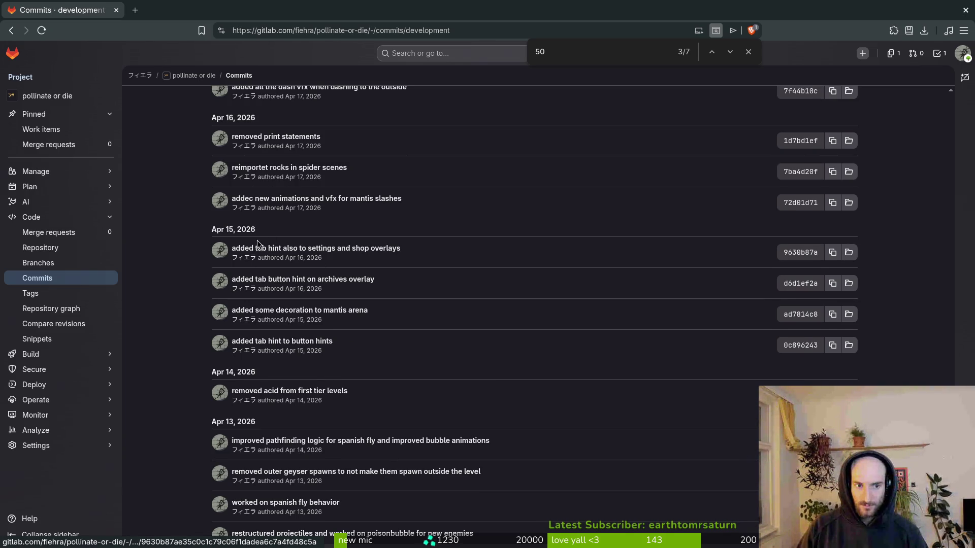
scroll(278, 224, "up", 2)
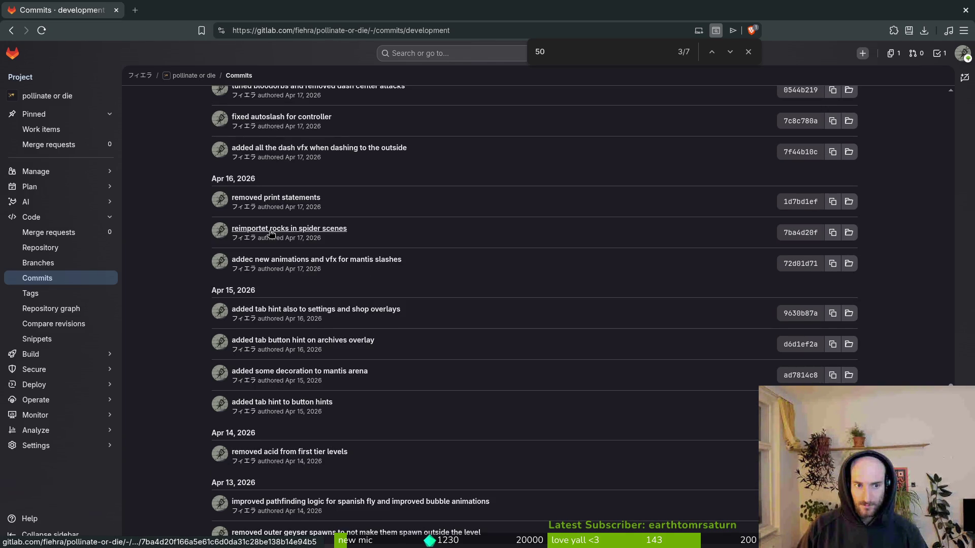
scroll(280, 230, "up", 2)
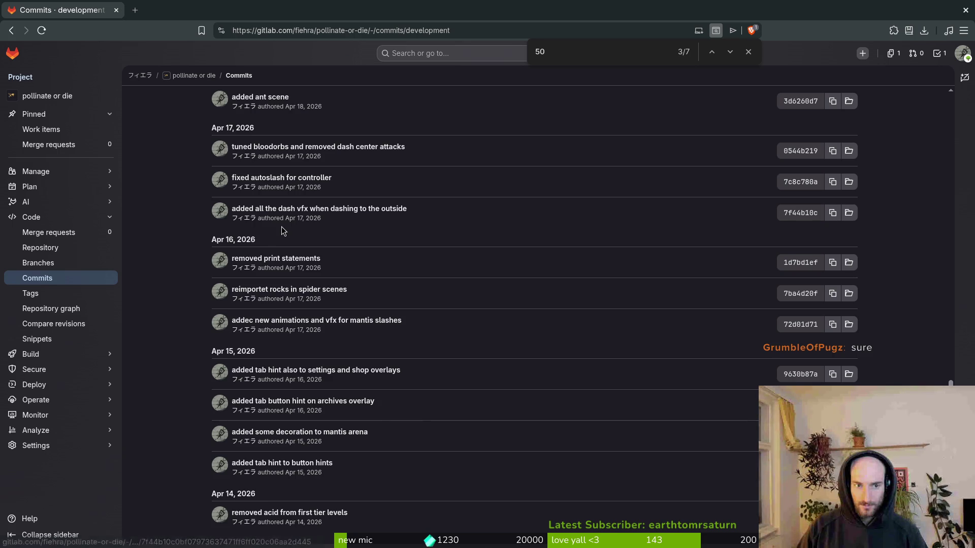
scroll(282, 230, "up", 4)
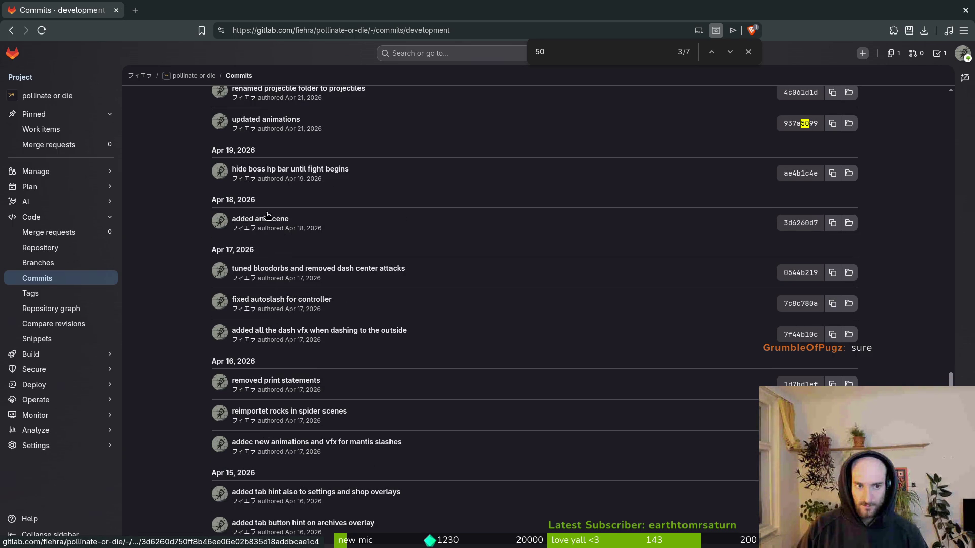
scroll(339, 322, "up", 6)
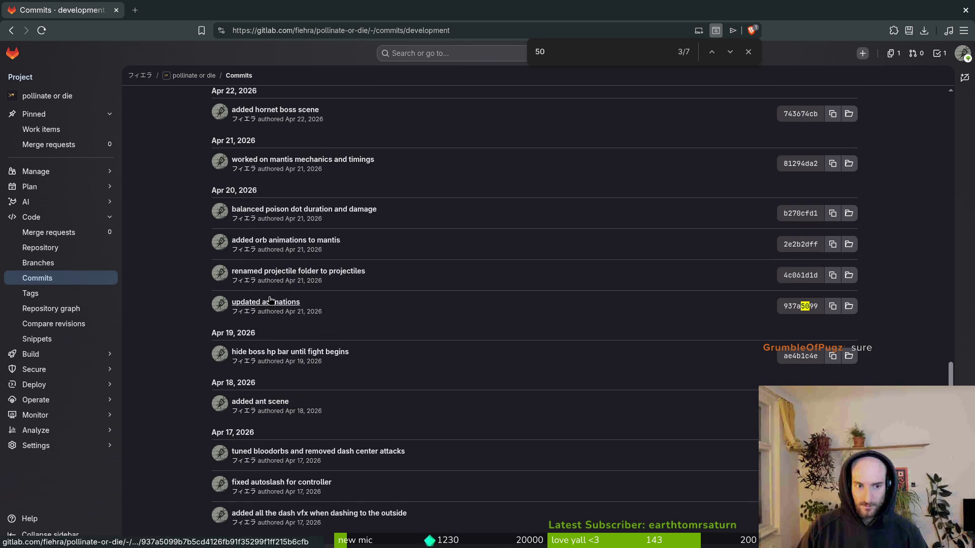
scroll(362, 185, "up", 6)
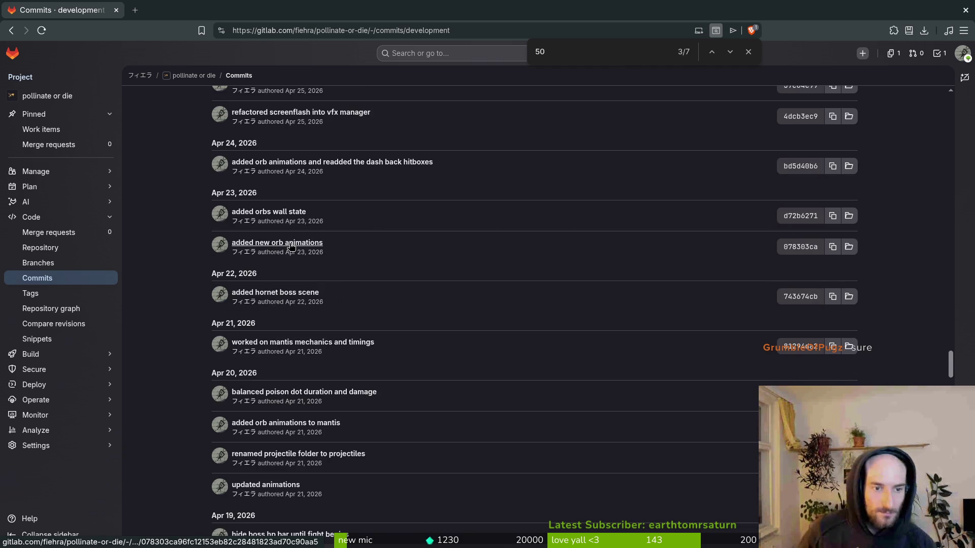
scroll(328, 303, "up", 4)
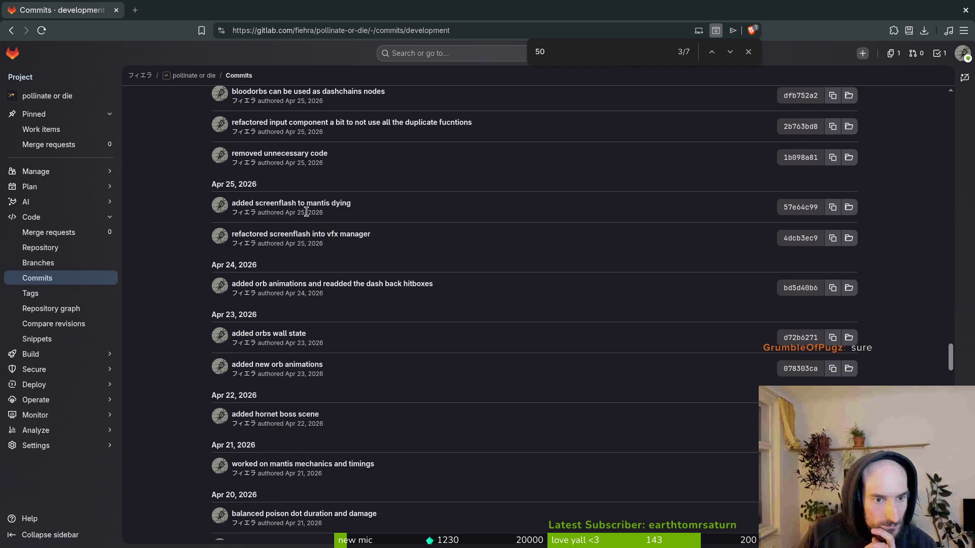
scroll(321, 225, "up", 2)
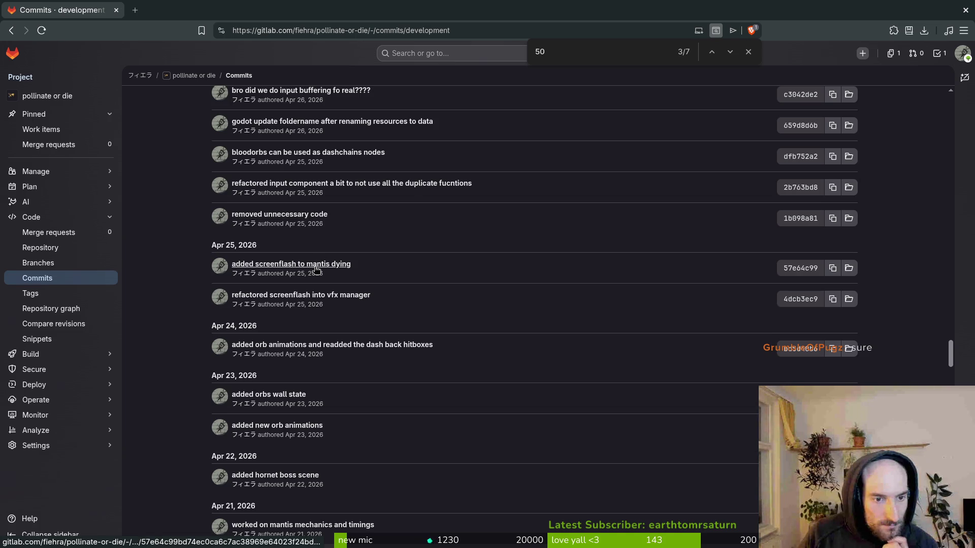
scroll(326, 289, "up", 2)
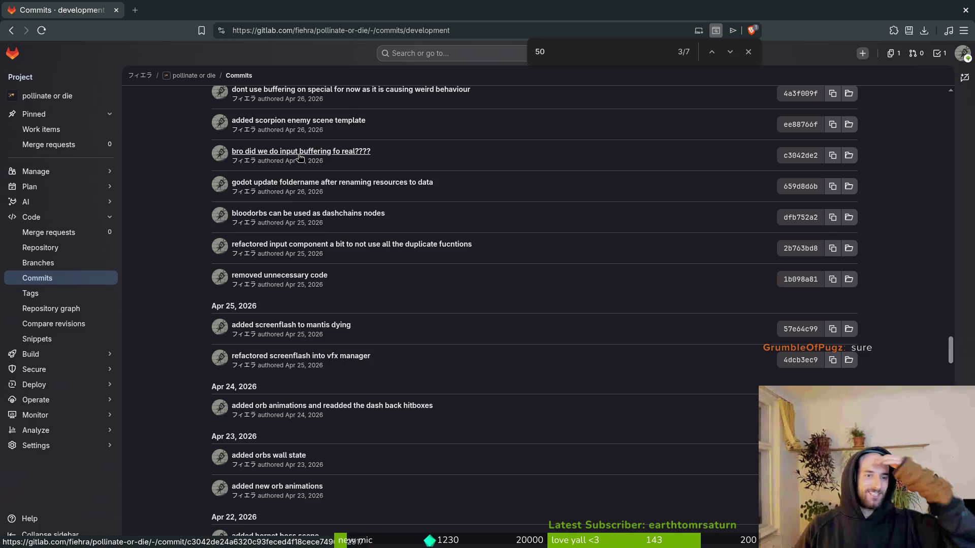
scroll(302, 153, "up", 2)
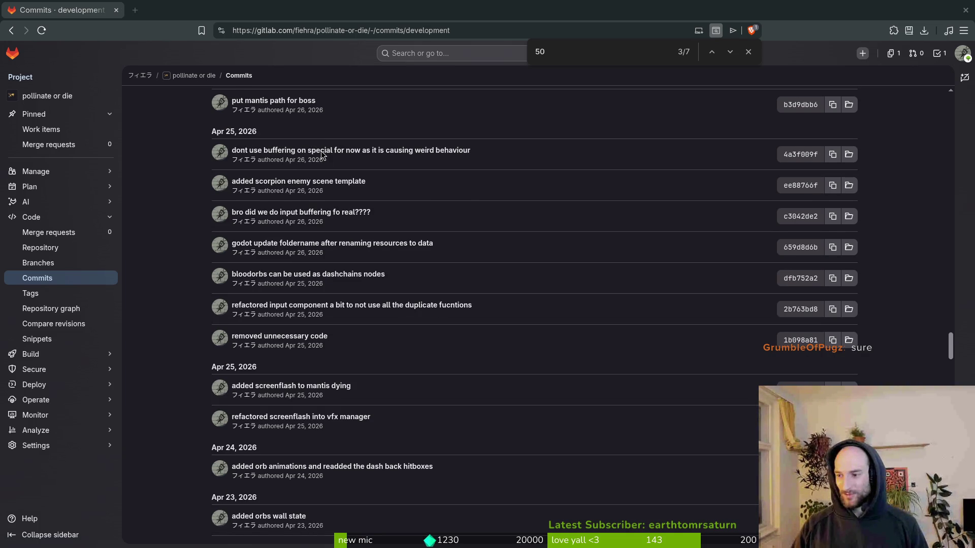
Open new blank lines below the acid floor entry in the changelog
key("alt+Tab")
key("o")
key("Return")
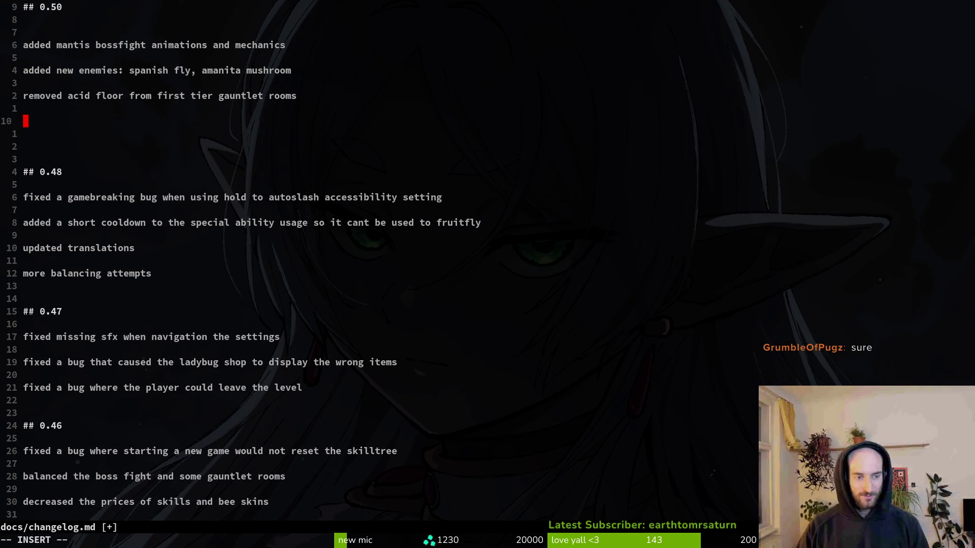
Add 'fixed input buffering' as the last line of the 0.50 entry
type("fixed")
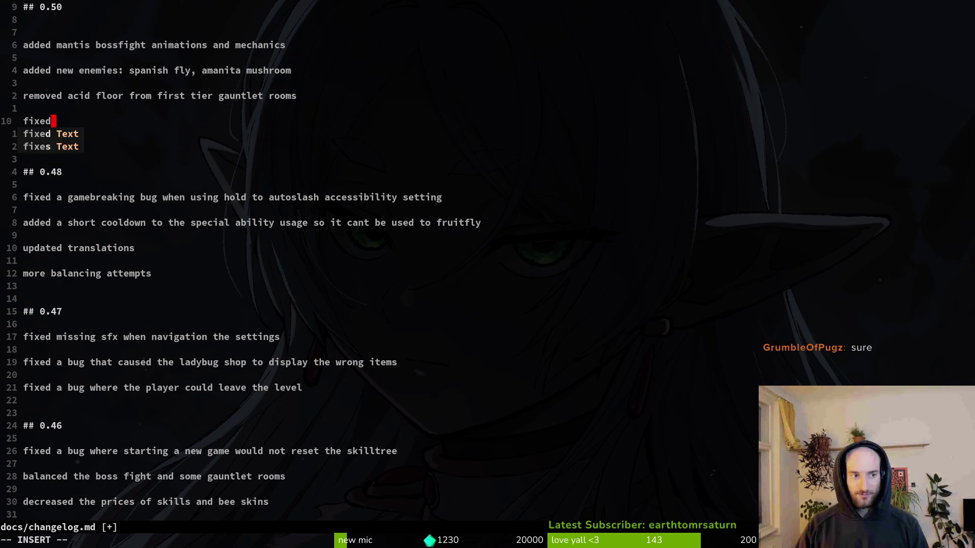
type(" input buffering fo real")
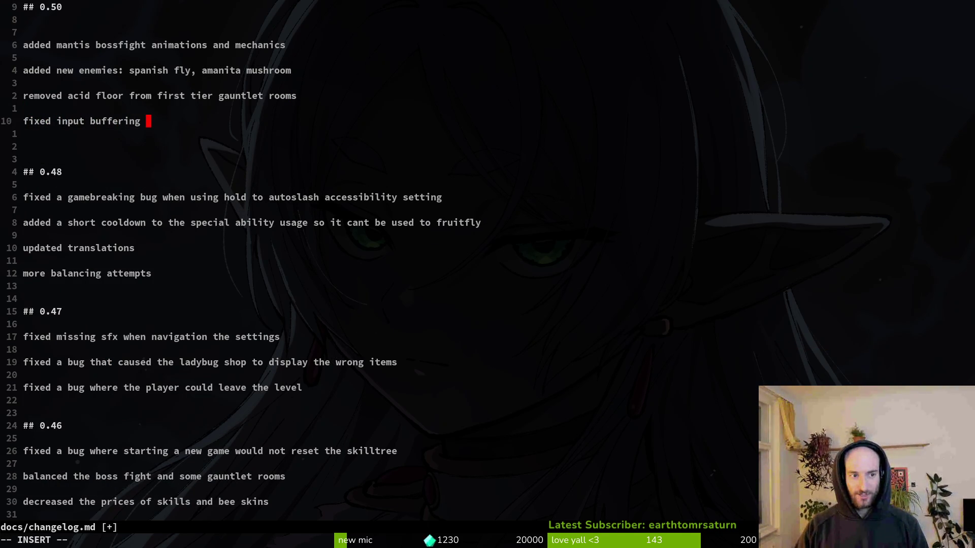
key("BackSpace")
key("BackSpace")
key("BackSpace")
key("Return")
key("Return")
key("alt+Tab")
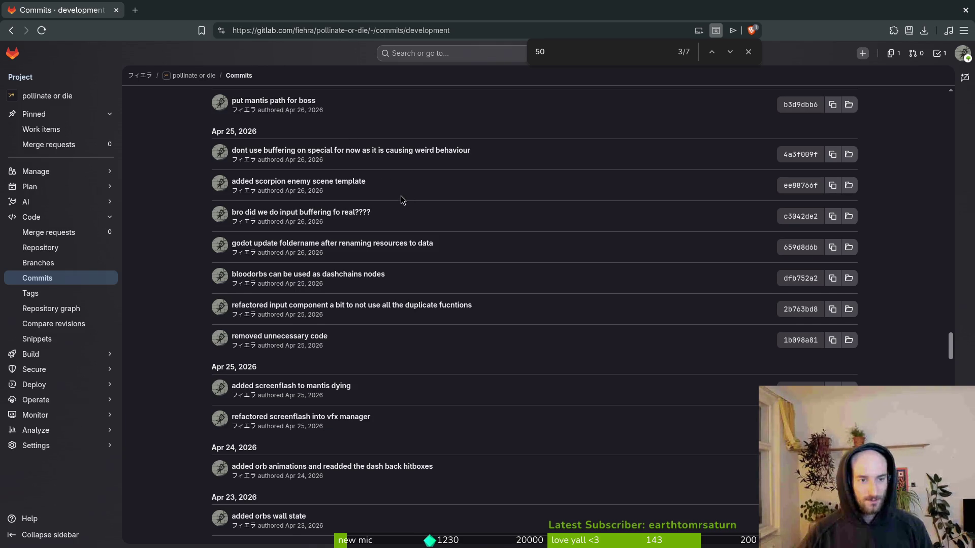
scroll(402, 195, "up", 3)
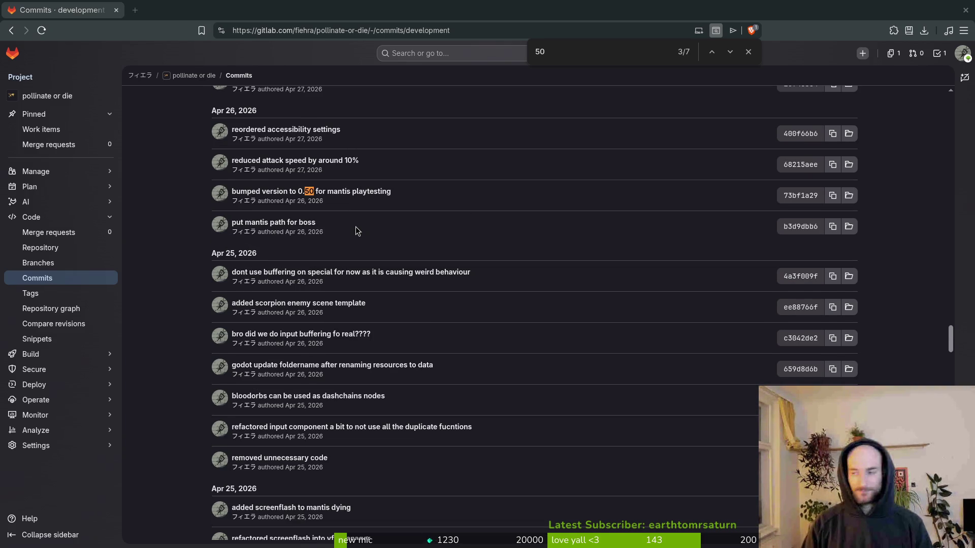
key("alt+Tab")
Delete the extra blank lines around the 0.50 entry and save the changelog
type("##")
key("BackSpace")
key("Escape")
key("d")
key("d")
key("d")
key("d")
type(":w")
key("Return")
key("k")
key("k")
key("k")
key("k")
key("k")
key("k")
key("k")
key("d")
key("d")
type(":w")
key("Return")
key("k")
key("k")
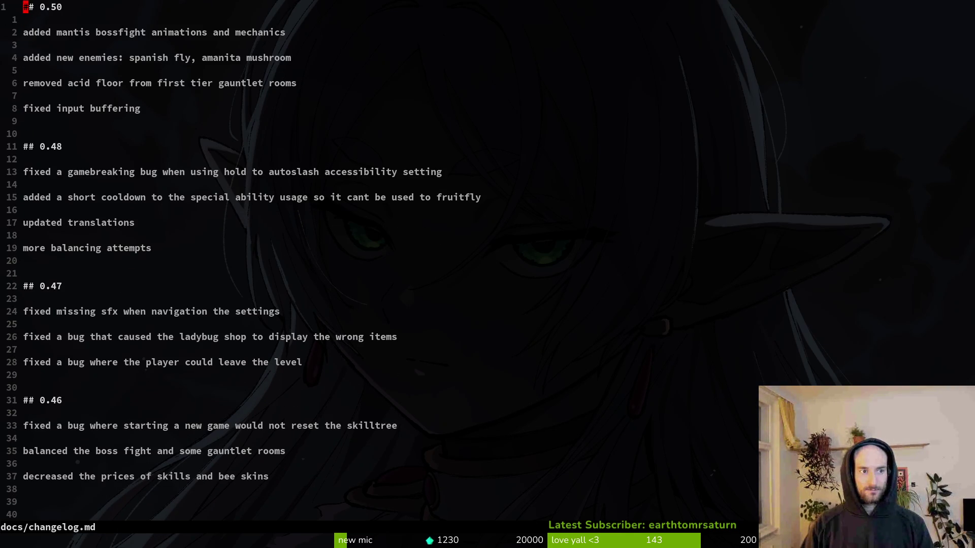
Duplicate the 0.50 heading above itself, change it to 0.51, and save
key("y")
key("y")
key("P")
key("A")
key("BackSpace")
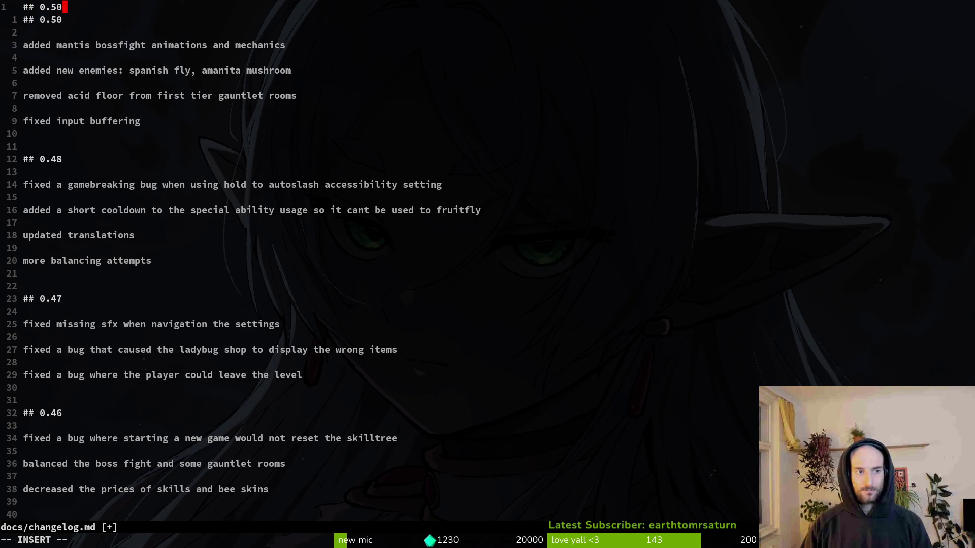
key("Escape")
type("a1")
key("Return")
key("Return")
key("Return")
key("Return")
key("Escape")
type(":w")
key("Return")
List 'reduced slash attack speed by 10%' under the new 0.51 heading
key("alt+Tab")
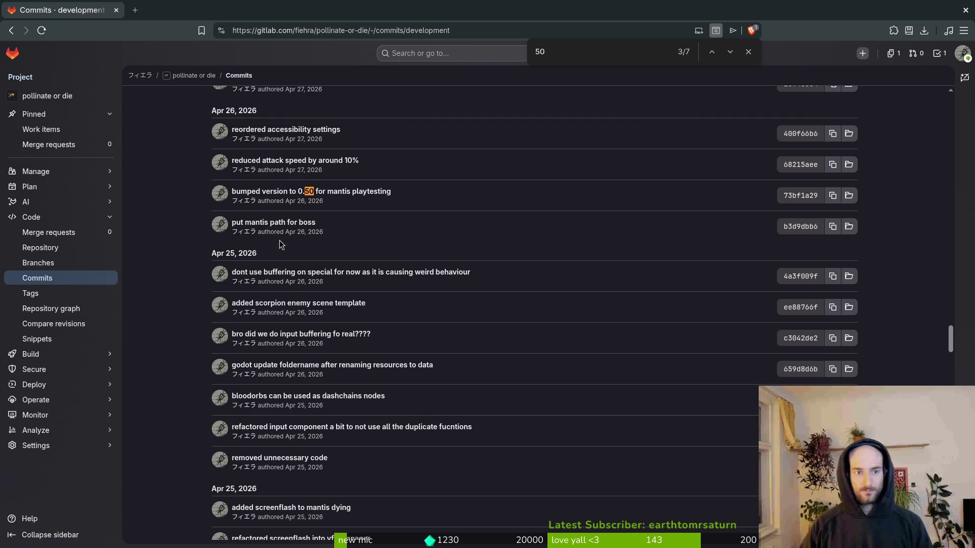
scroll(380, 375, "up", 5)
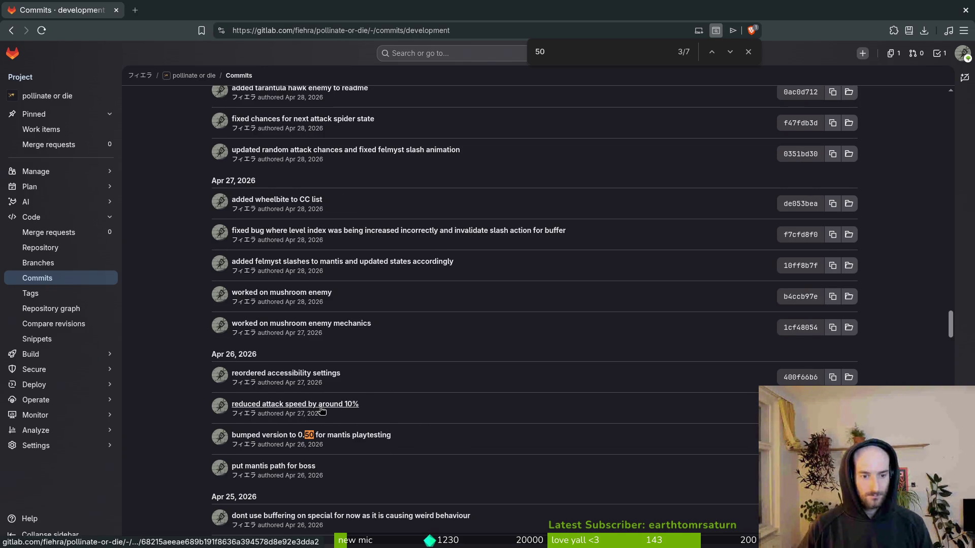
key("alt+Tab")
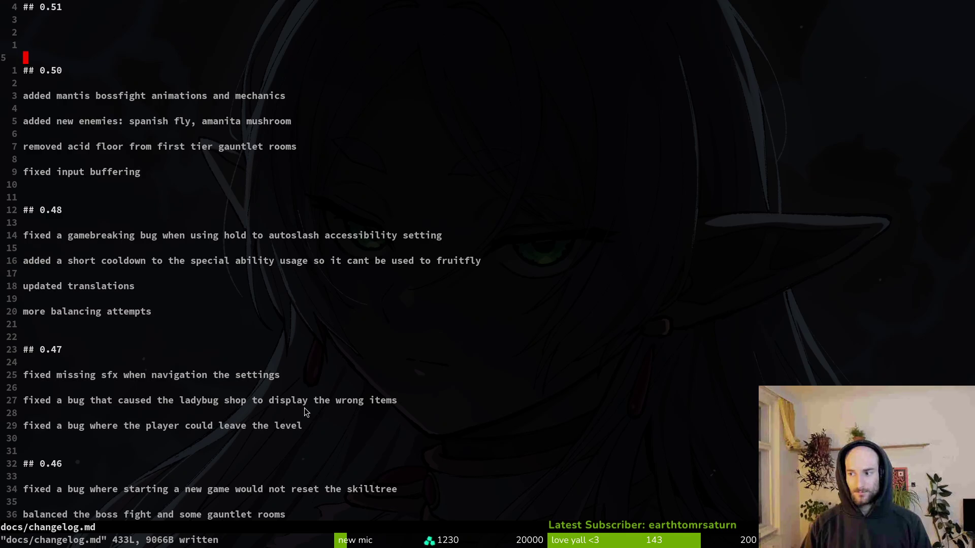
key("k")
key("k")
type("Oreduced att")
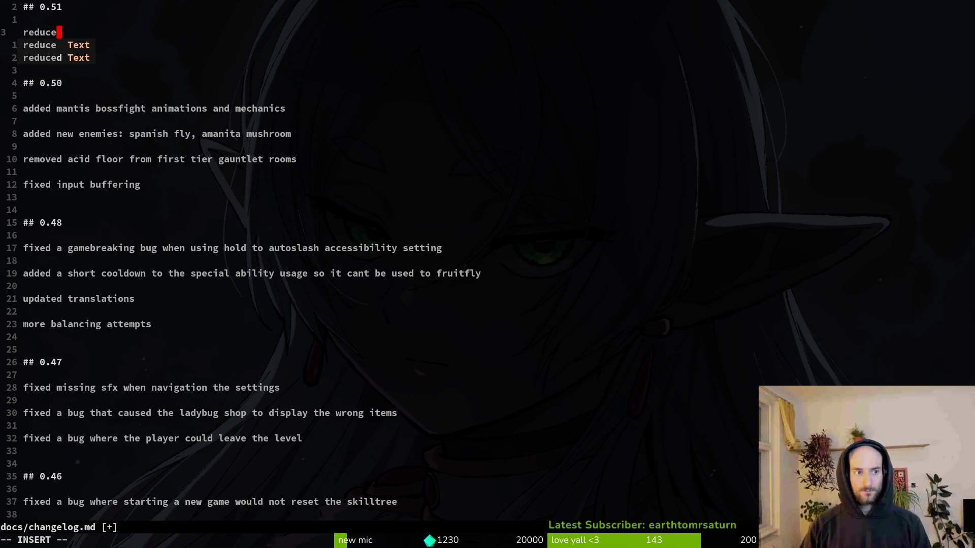
type("ack speed by 10")
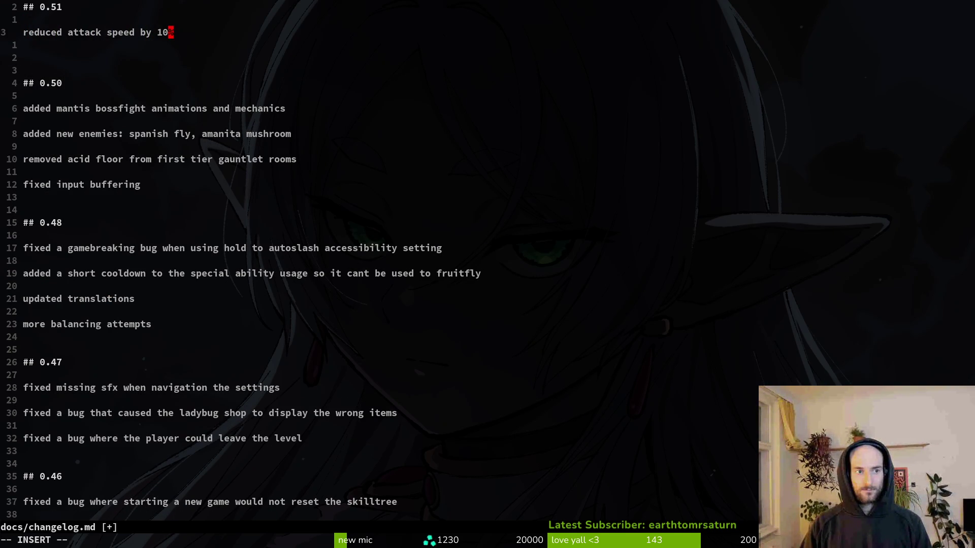
type("slash")
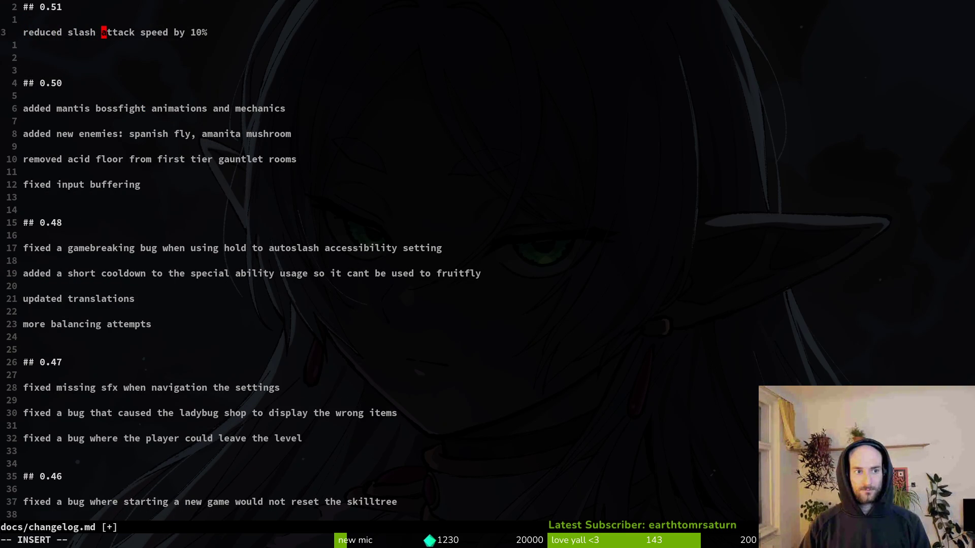
key("Escape")
key("alt+Tab")
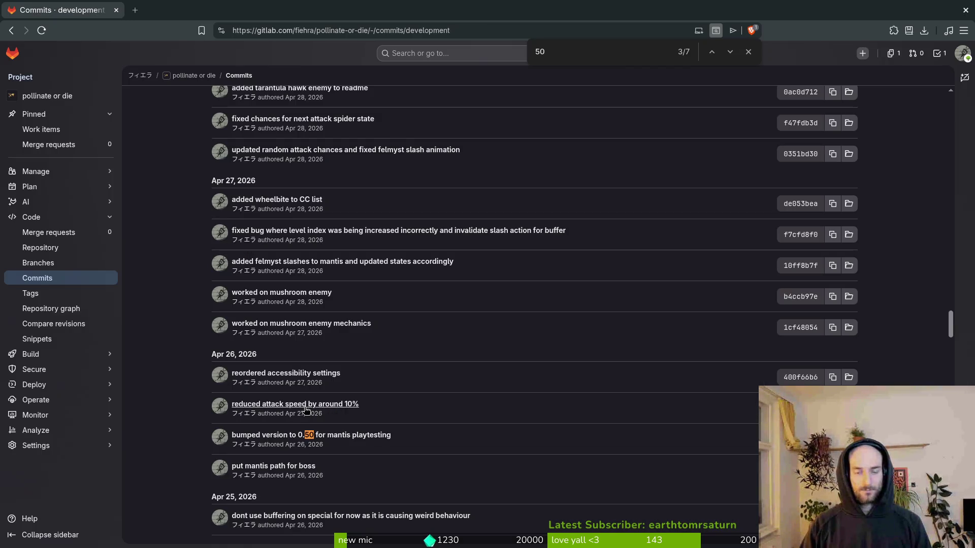
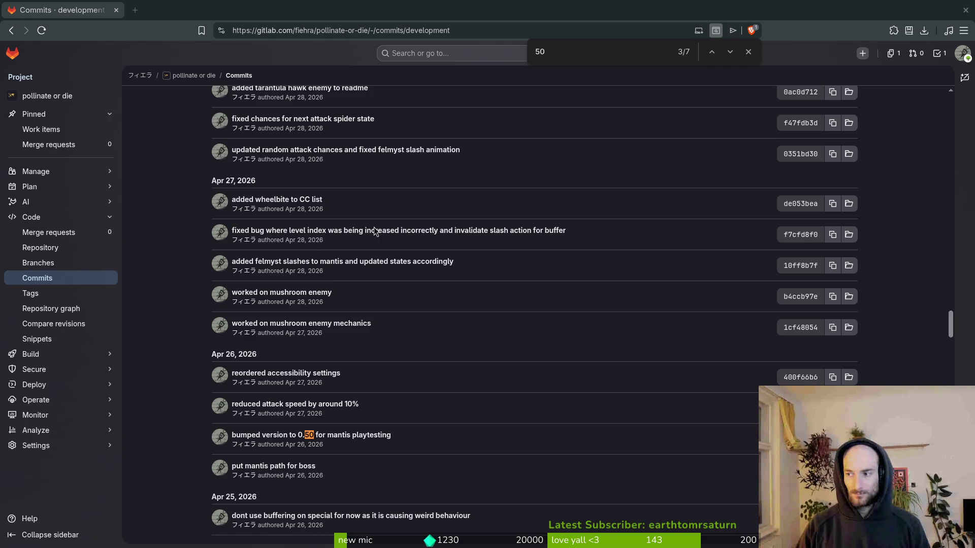
Add 'added felmyst slashes to mantis boss' under the 0.51 heading
key("alt+Tab")
key("Return")
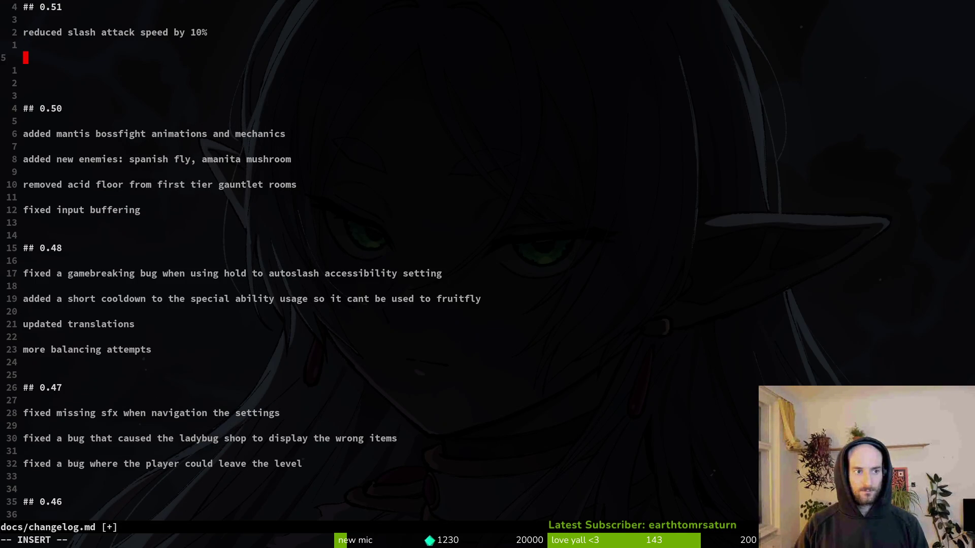
type("added fel")
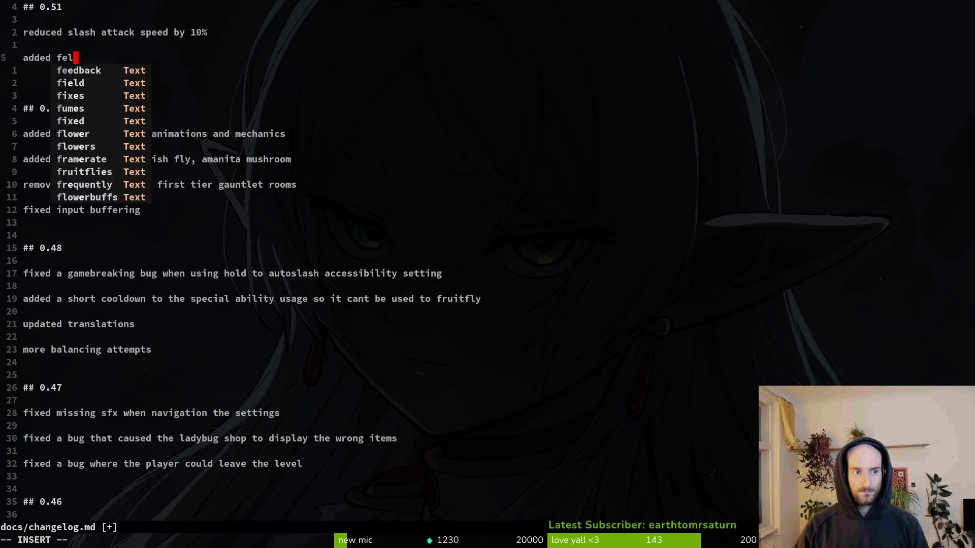
type("myst slashes to man")
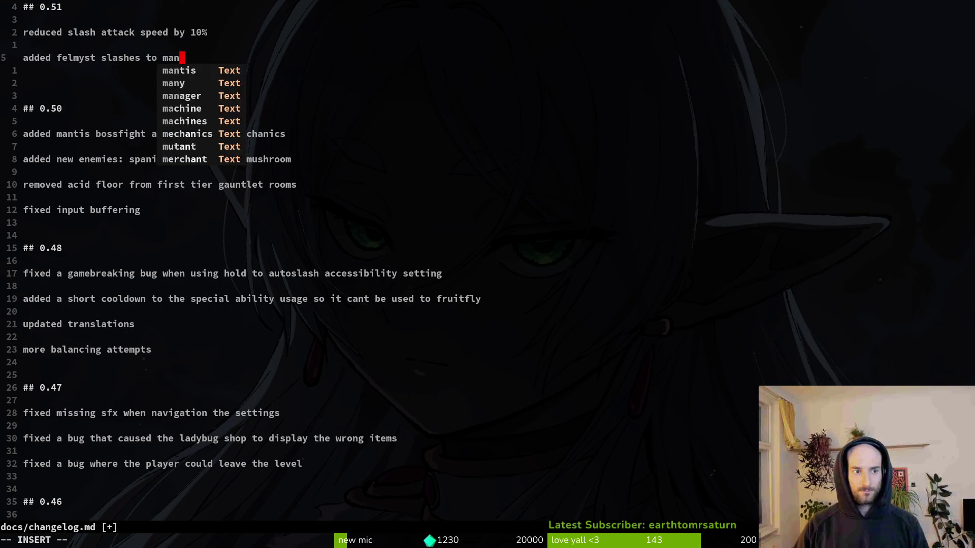
type("tis boss")
key("Return")
key("Return")
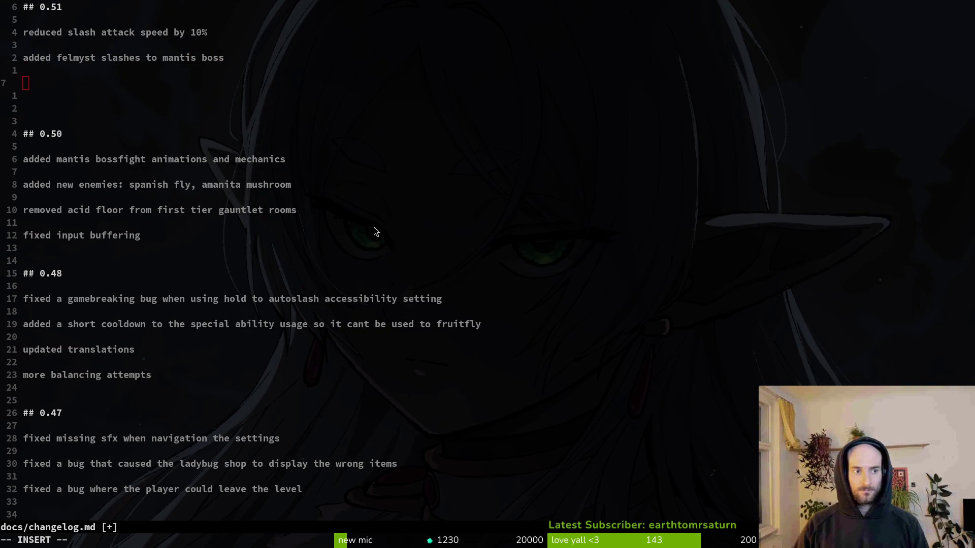
Scroll through the GitLab commit history to check the earlier changes
key("alt+Tab")
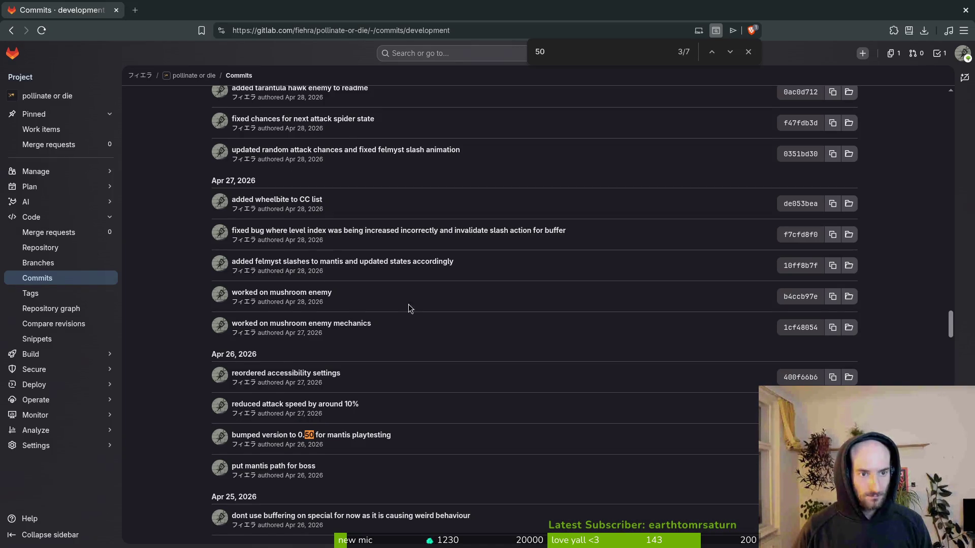
scroll(392, 304, "up", 1)
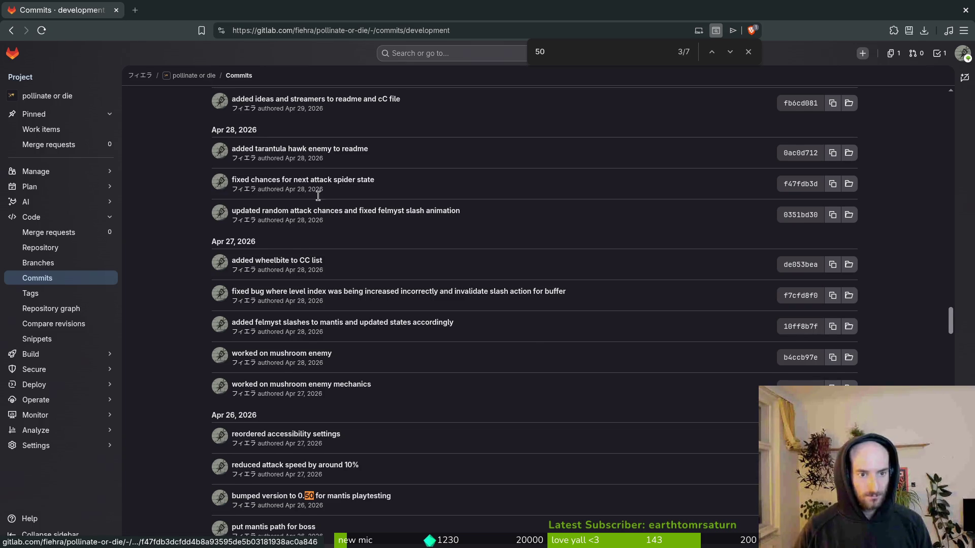
scroll(315, 193, "up", 1)
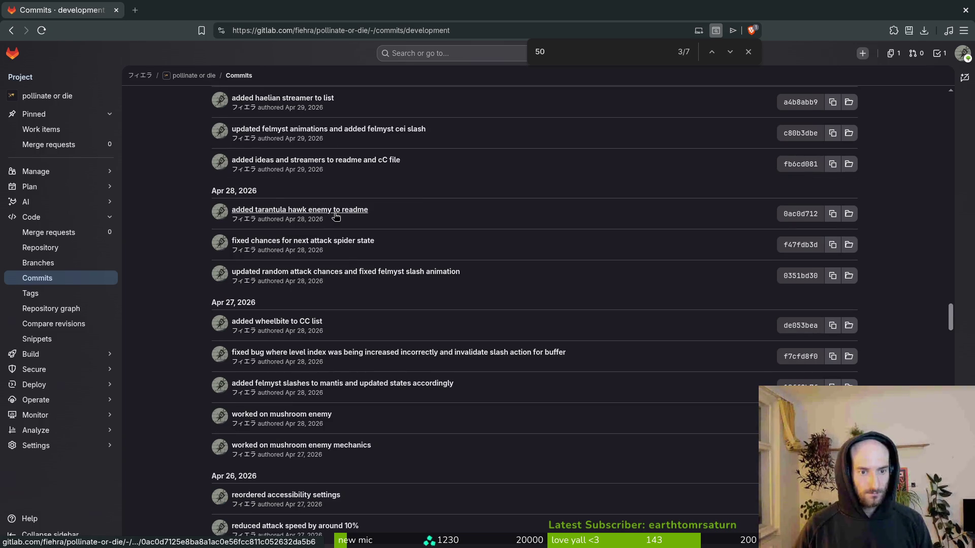
scroll(335, 216, "up", 1)
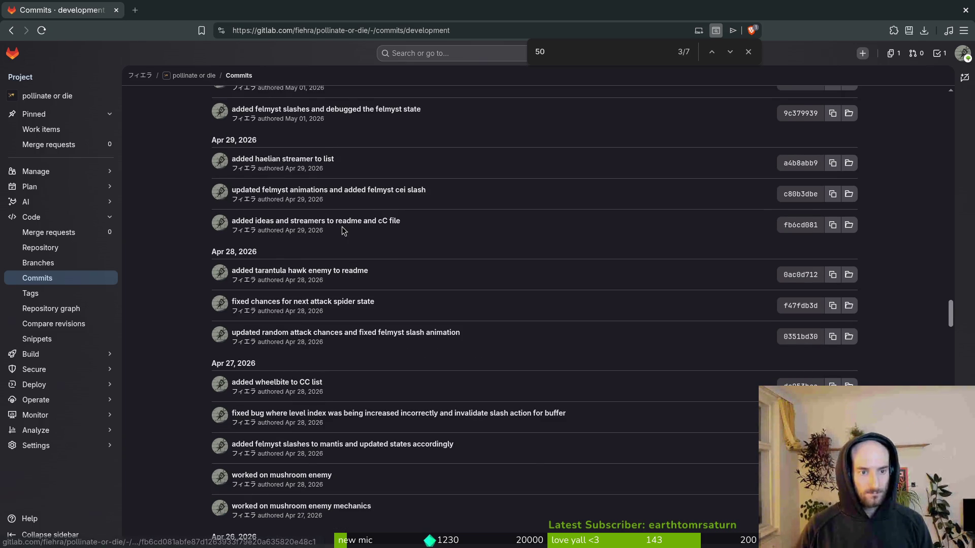
scroll(344, 229, "up", 1)
scroll(335, 218, "up", 2)
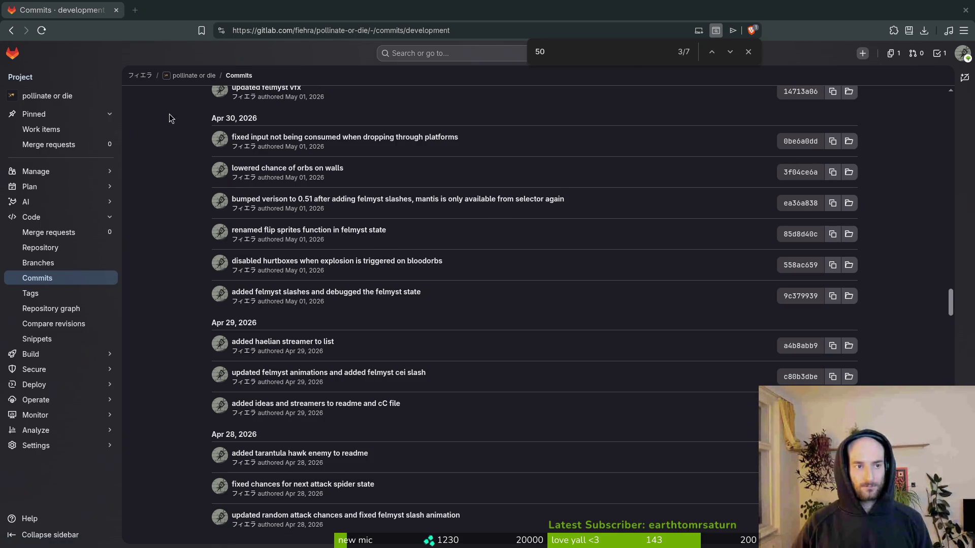
key("alt+Tab")
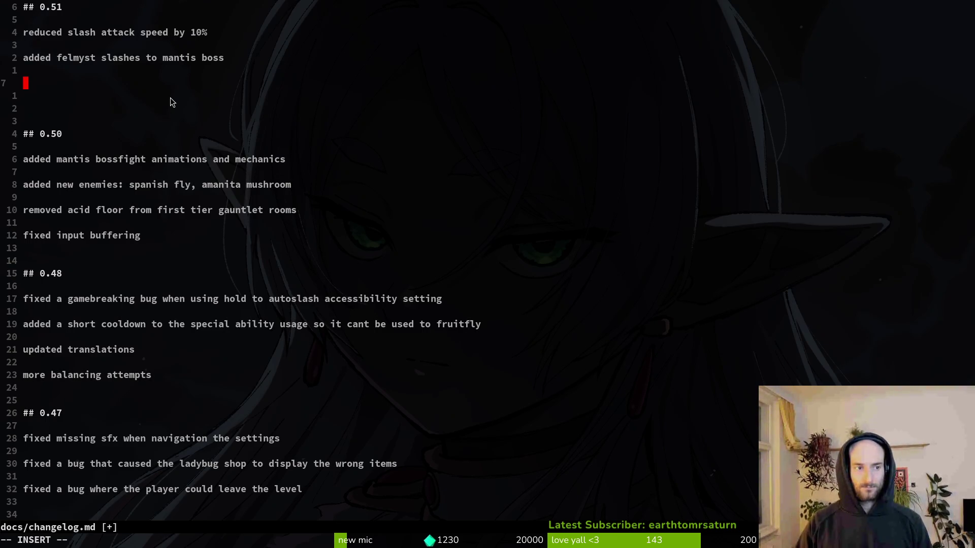
key("alt+Tab")
scroll(467, 283, "down", 3)
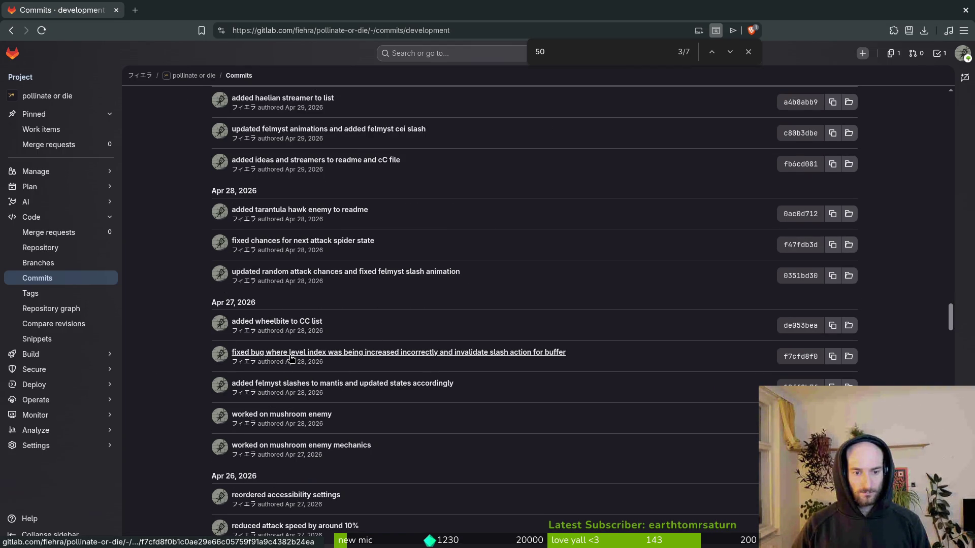
Add the entry 'fixed a bug where the level index was increased incorrectly'
key("alt+Tab")
type("fi")
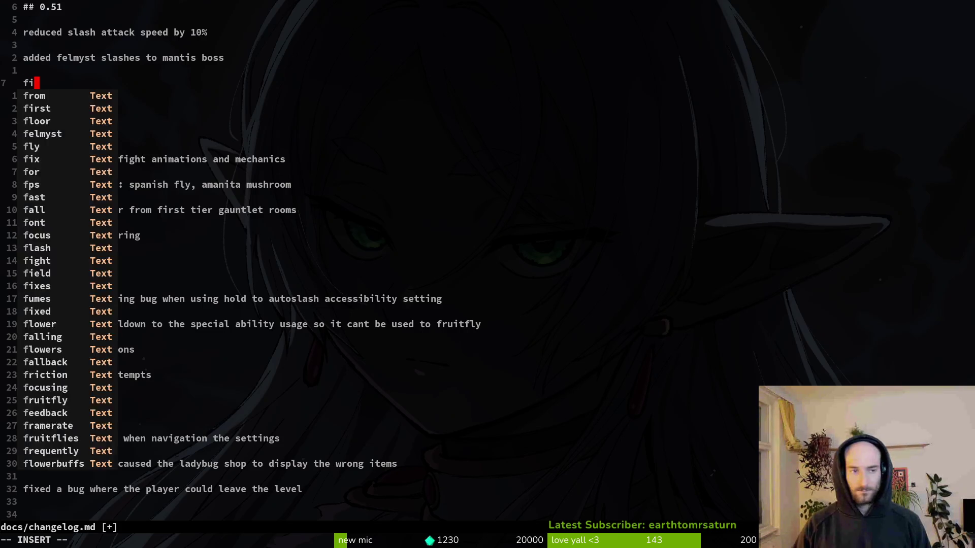
type("xed a bug where the ")
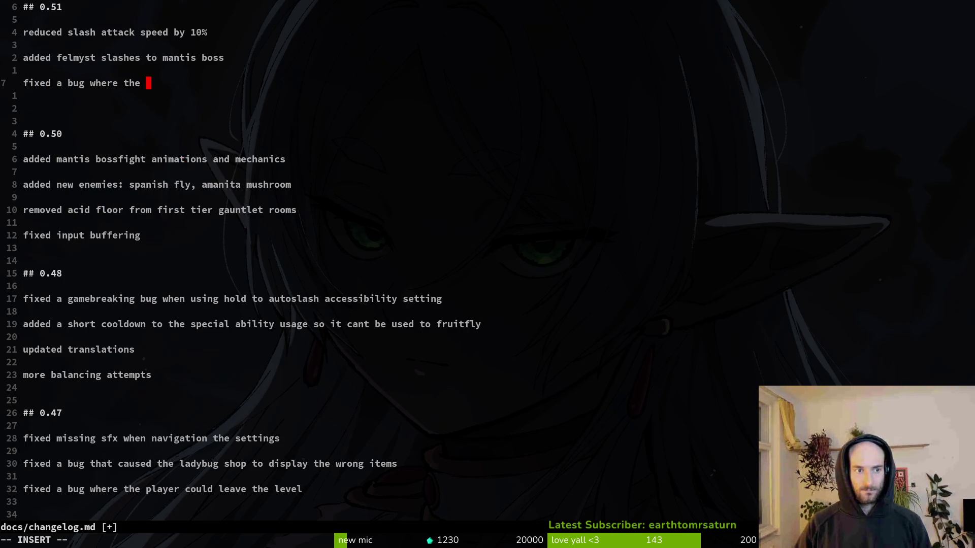
type("level index was ")
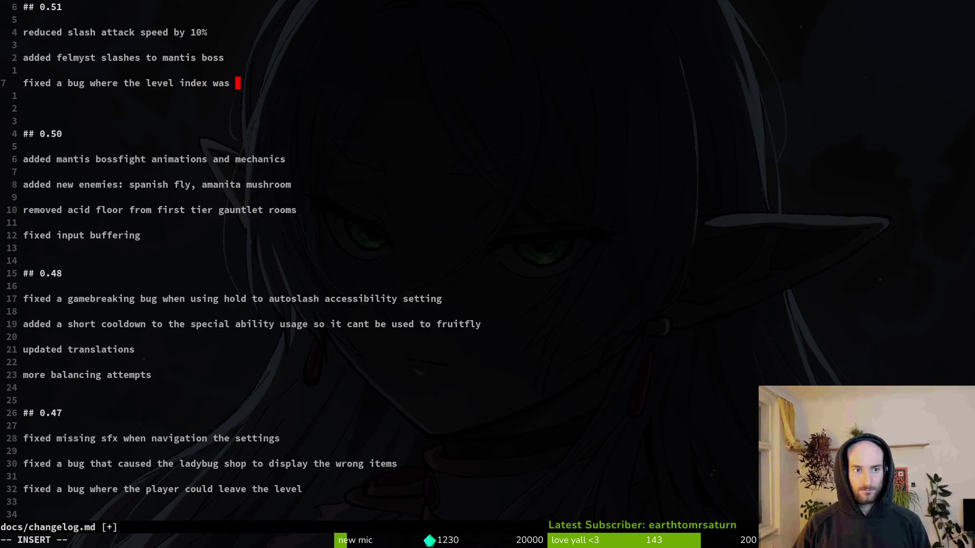
type("increased inc")
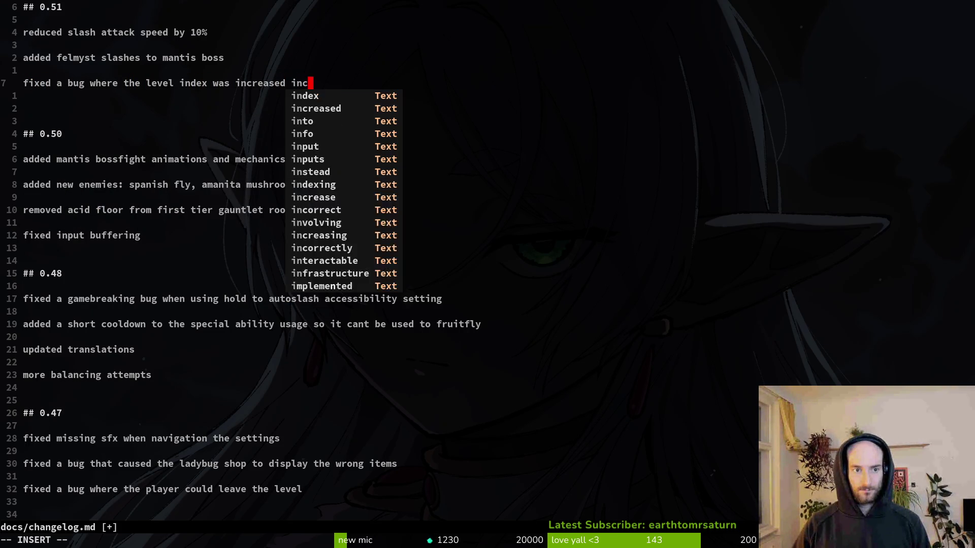
type("orrectly")
key("Escape")
key("j")
Delete the surplus blank line before the 0.50 section
key("k")
key("k")
key("j")
key("j")
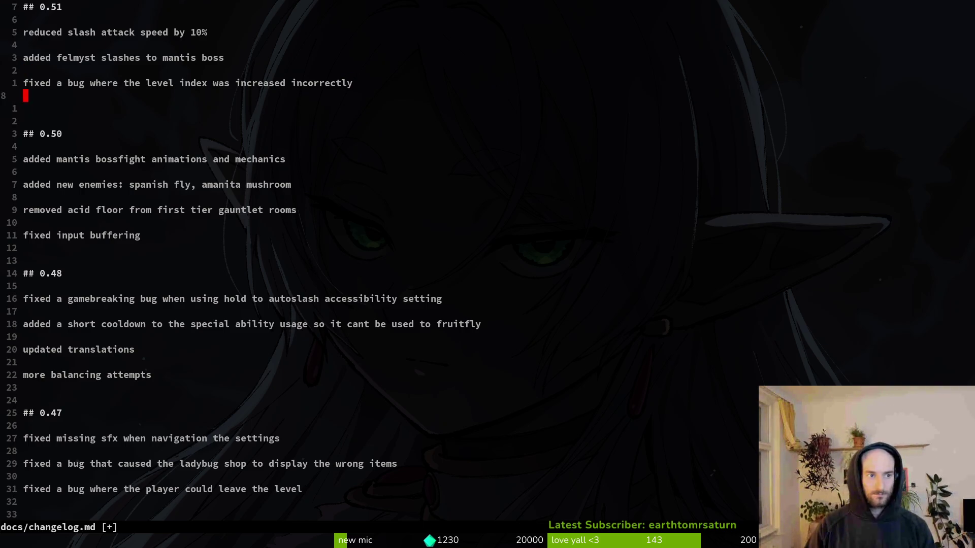
key("j")
key("d")
key("d")
key("k")
key("k")
key("k")
key("k")
key("k")
key("k")
key("k")
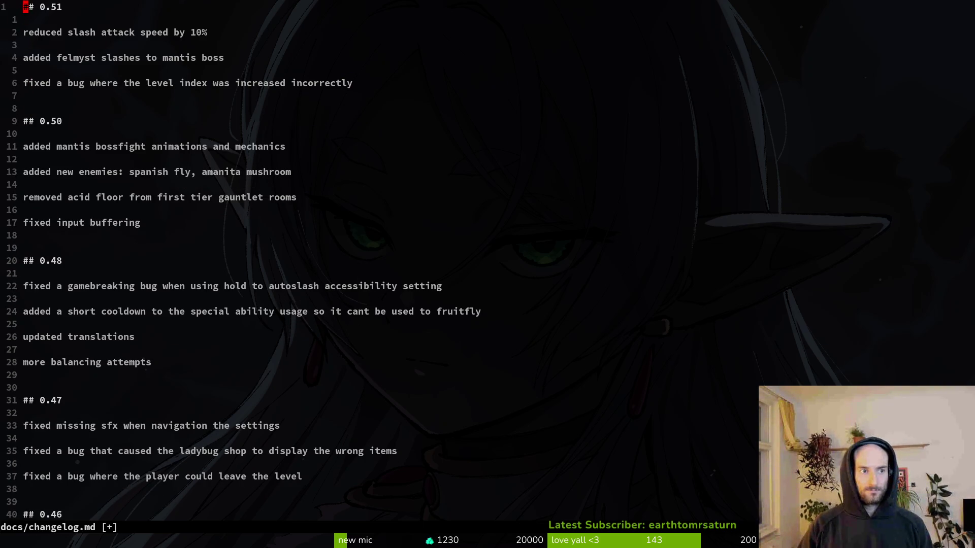
Duplicate the 0.51 heading at the top of the changelog with a line between the copies
key("y")
key("y")
key("p")
key("O")
key("alt+Tab")
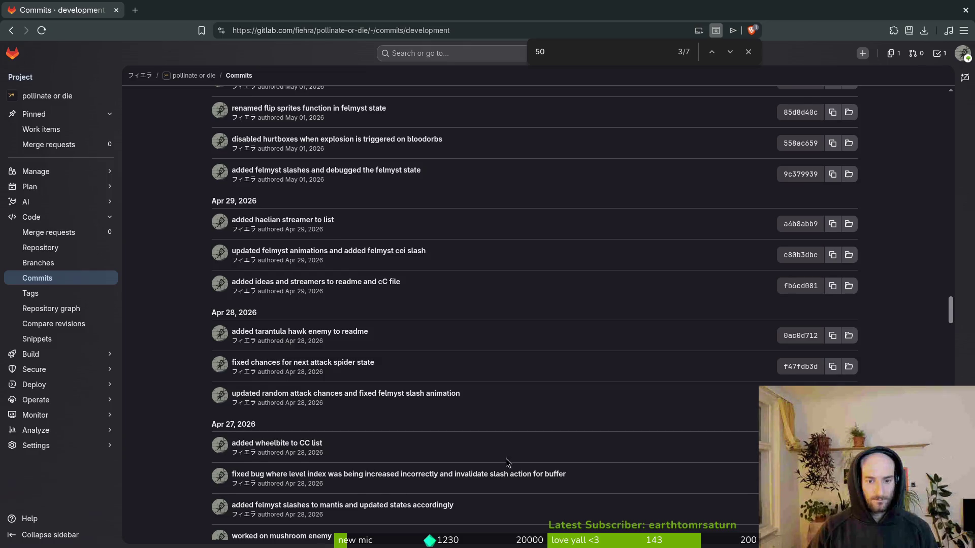
Scroll the GitLab commit list to review the latest commits
scroll(376, 489, "down", 2)
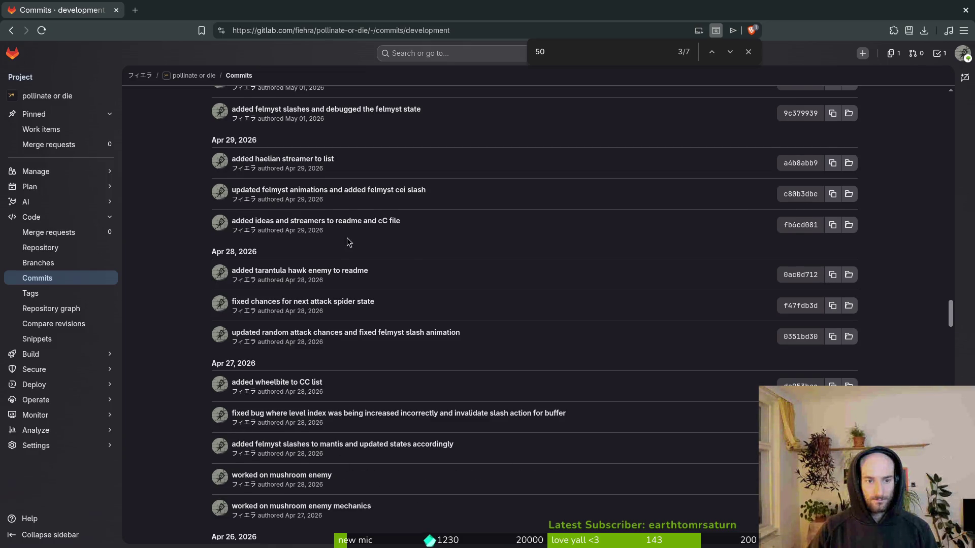
scroll(335, 223, "up", 8)
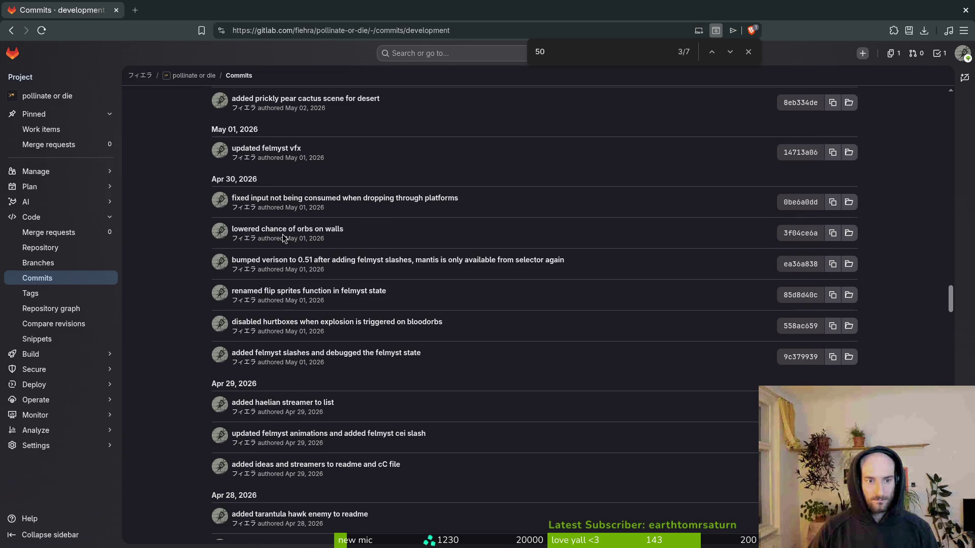
scroll(319, 251, "up", 2)
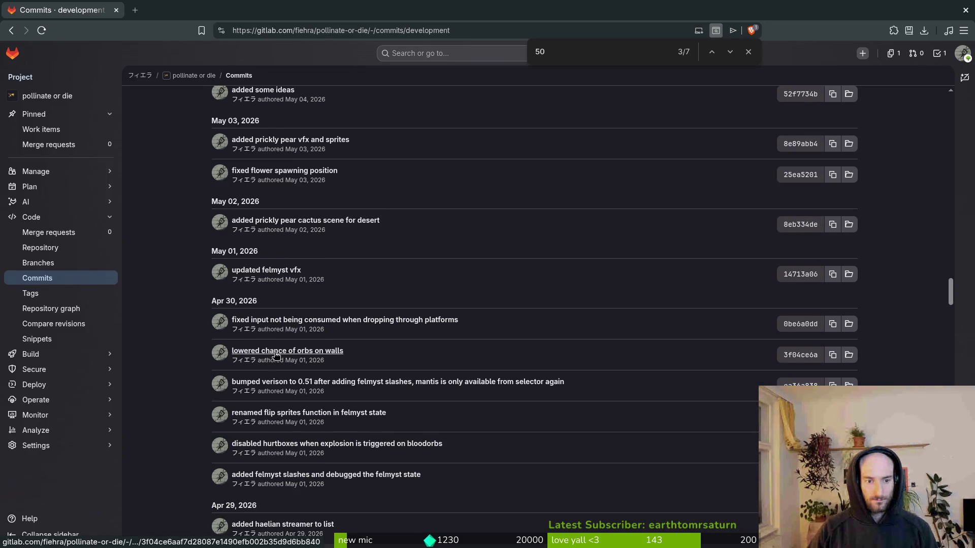
scroll(267, 335, "up", 2)
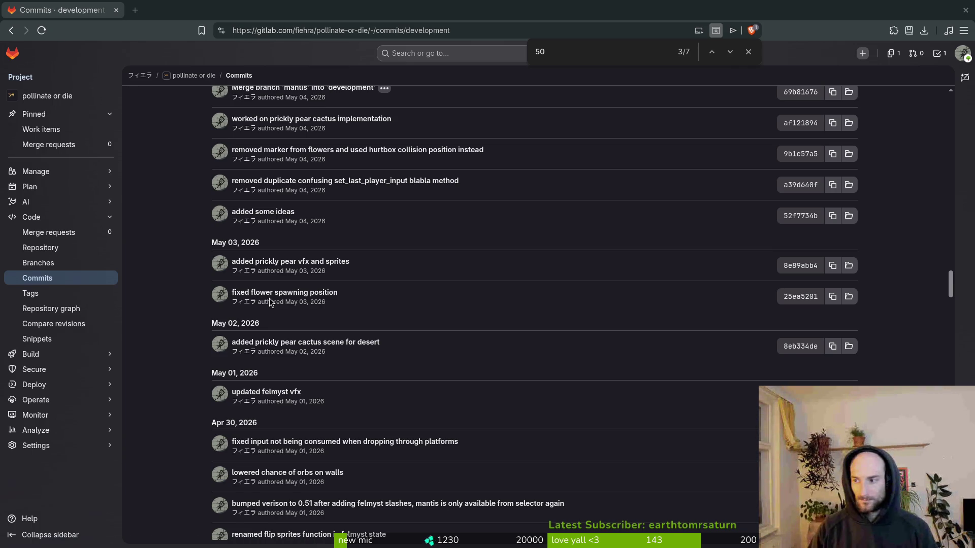
Rename the copied heading to ## 0.52 and add 'added new flower: prickly pear cactus'
key("alt+Tab")
type("2")
key("Return")
key("Return")
key("Return")
type("added new flower pricely")
key("BackSpace")
key("BackSpace")
key("BackSpace")
key("BackSpace")
key("BackSpace")
key("BackSpace")
key("BackSpace")
type(": prickly pear cactus")
key("Return")
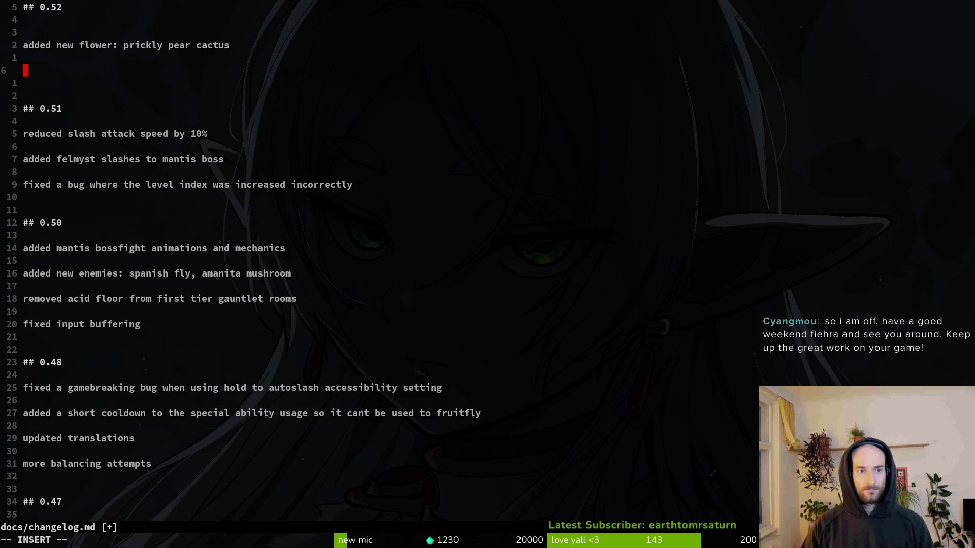
Scroll further up the GitLab commit history through the May 12 commits
key("alt+Tab")
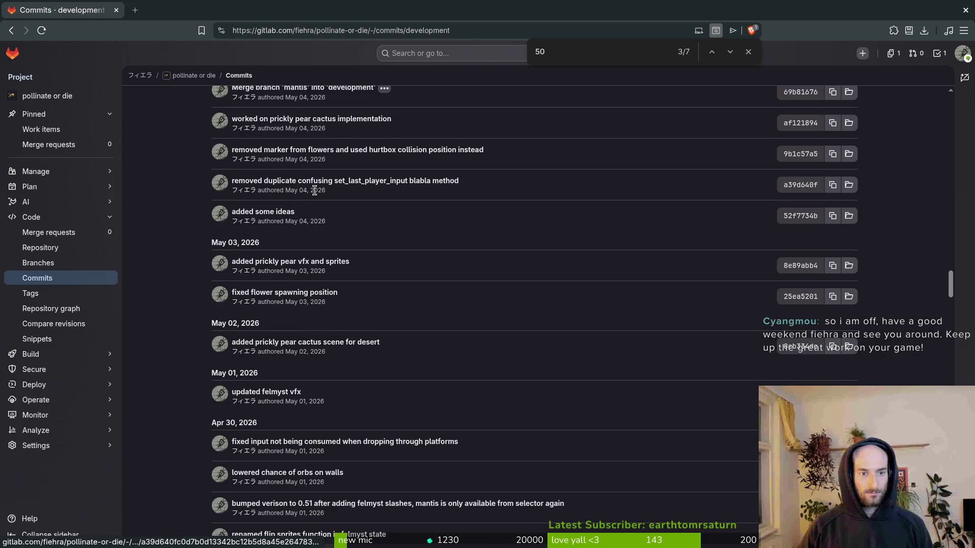
scroll(399, 247, "up", 2)
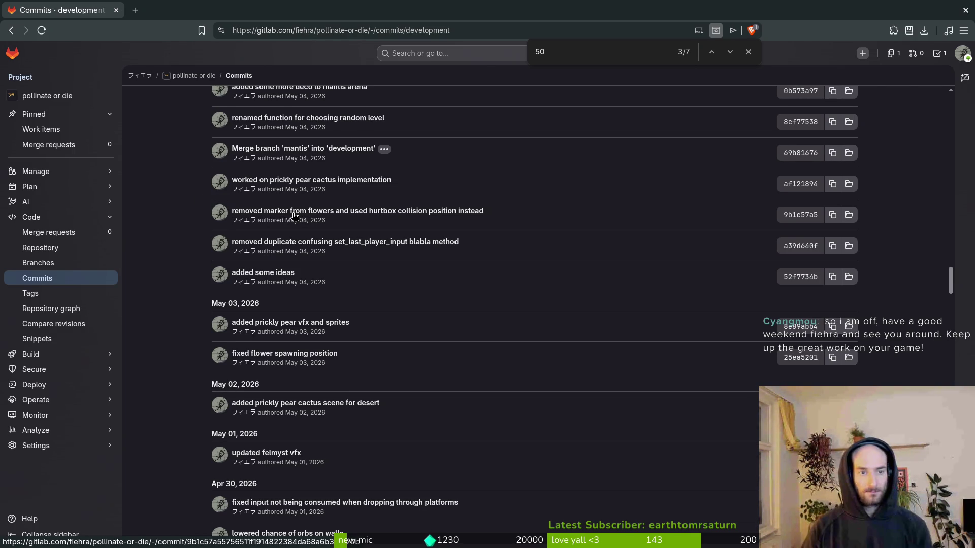
scroll(275, 244, "up", 3)
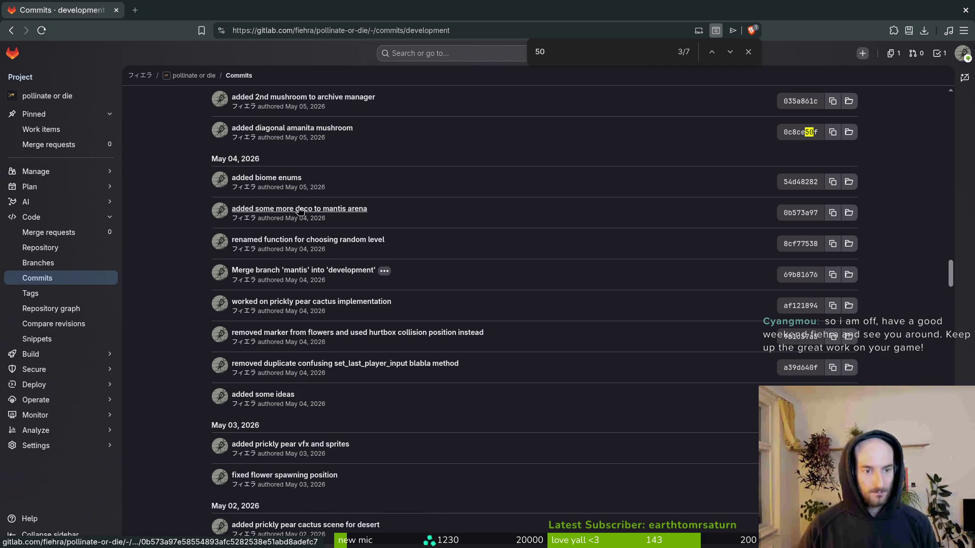
scroll(299, 211, "up", 3)
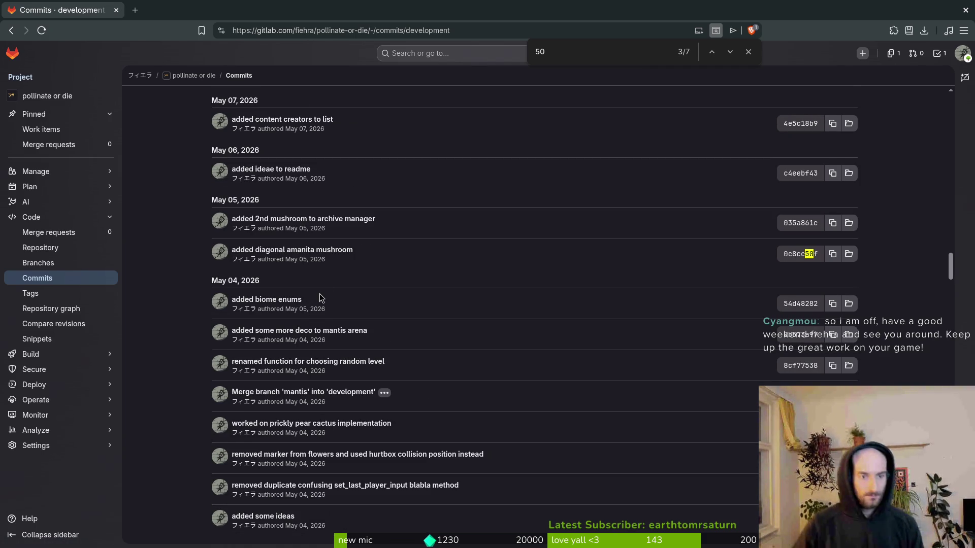
scroll(330, 280, "up", 2)
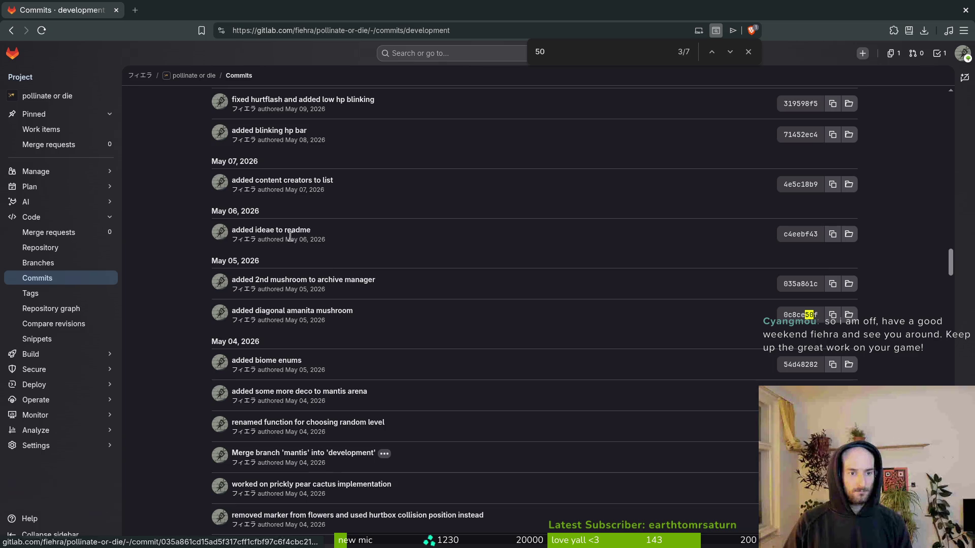
scroll(300, 184, "up", 2)
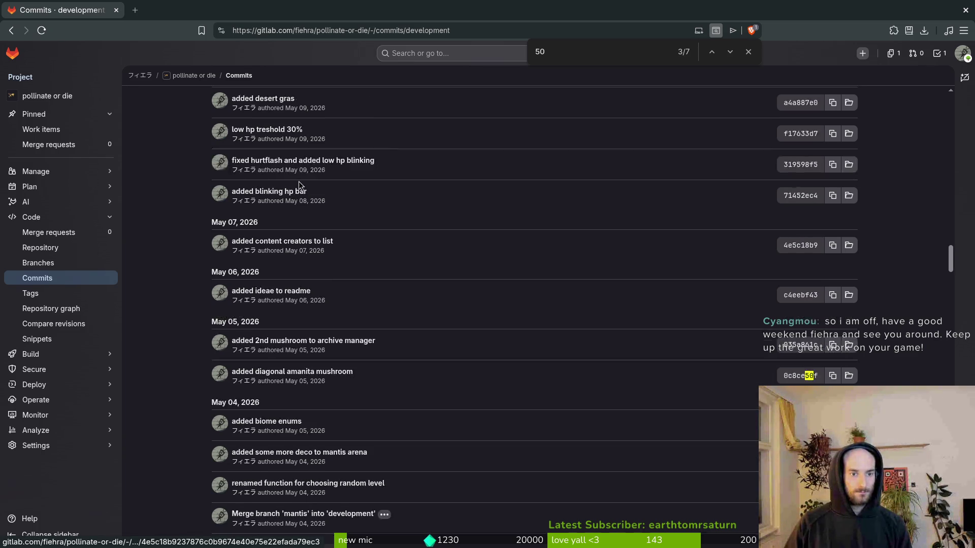
scroll(304, 193, "up", 4)
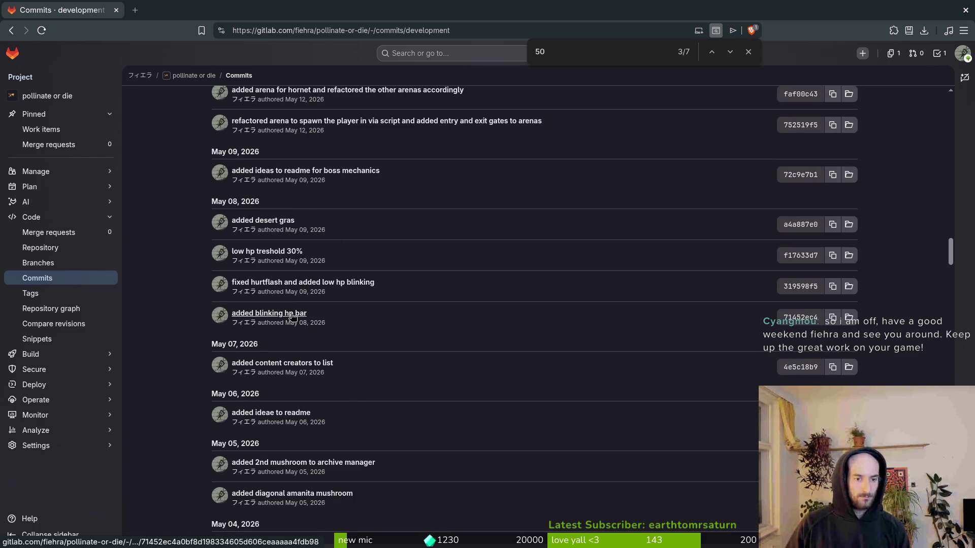
key("alt+Tab")
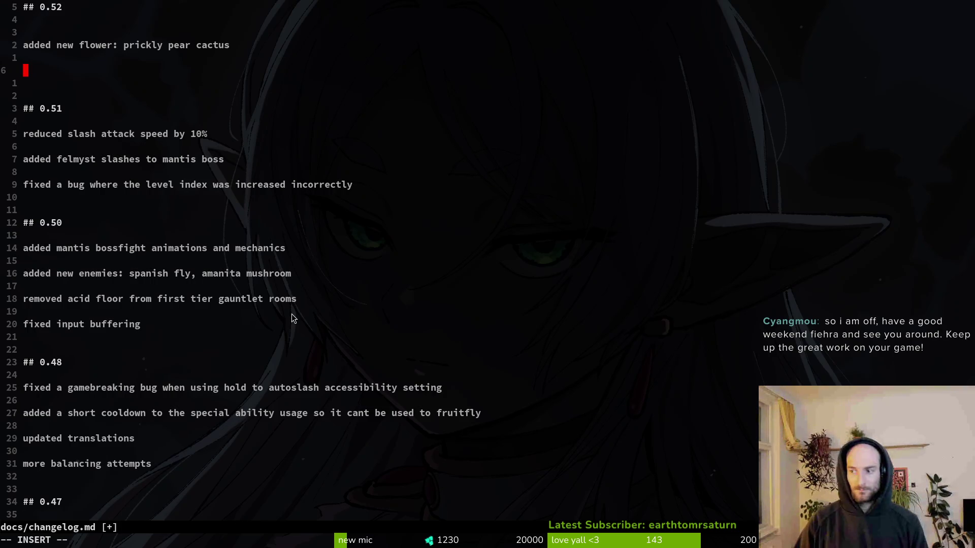
Add the 0.52 entry about vfx on the hpbar and level background at low hp
type("added ")
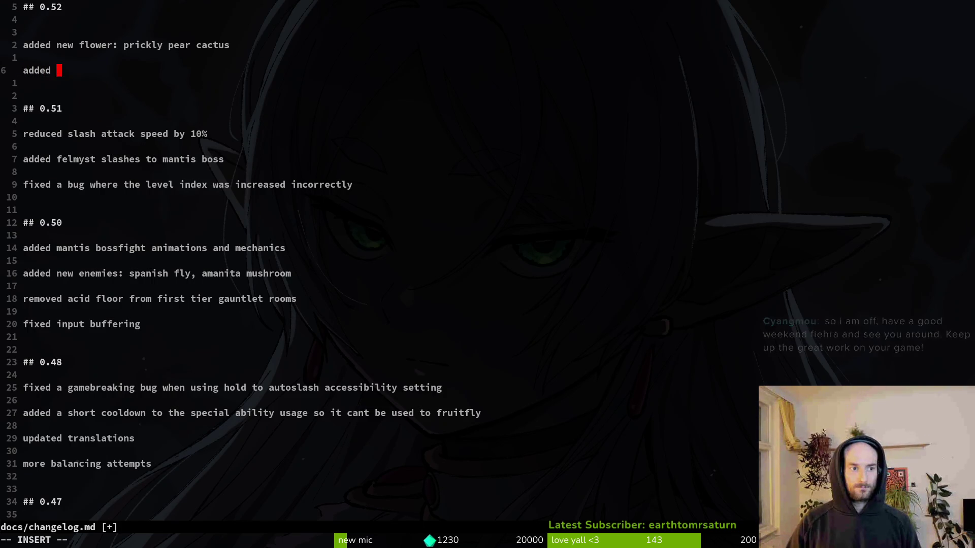
type("some visual ")
type("f")
key("BackSpace")
key("BackSpace")
key("BackSpace")
type("fx to the hp")
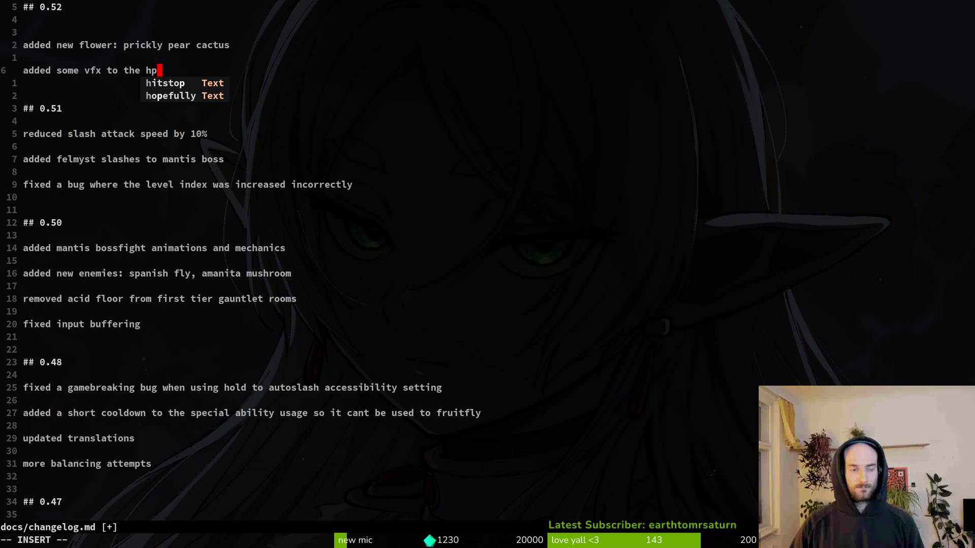
type("bar and level backr")
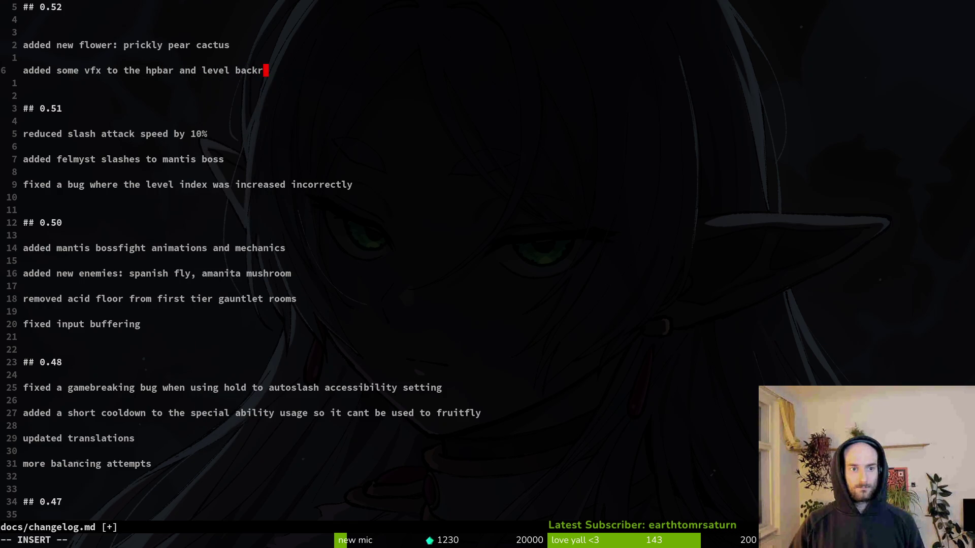
type("ground when on l")
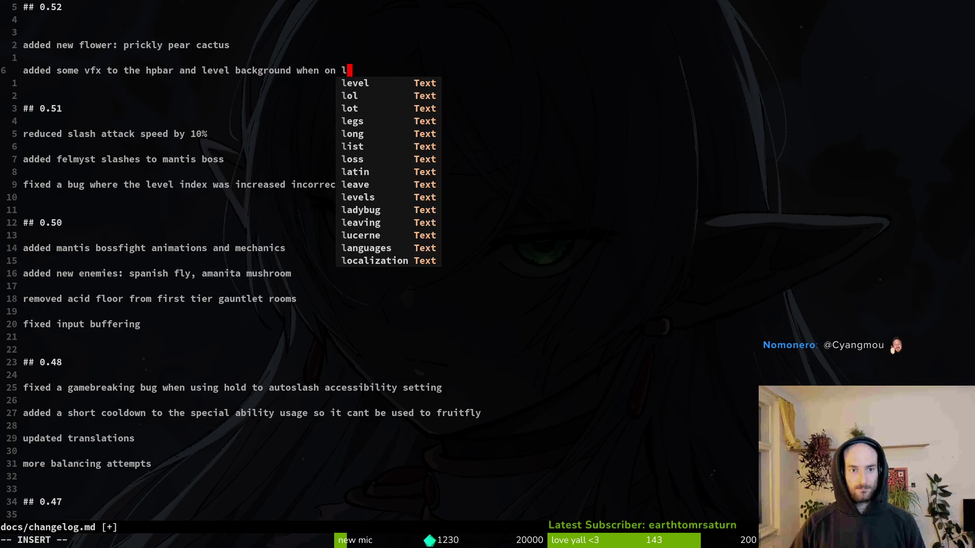
type("ow hpbar")
key("Return")
key("BackSpace")
key("BackSpace")
key("BackSpace")
type("itstop")
key("BackSpace")
key("BackSpace")
key("BackSpace")
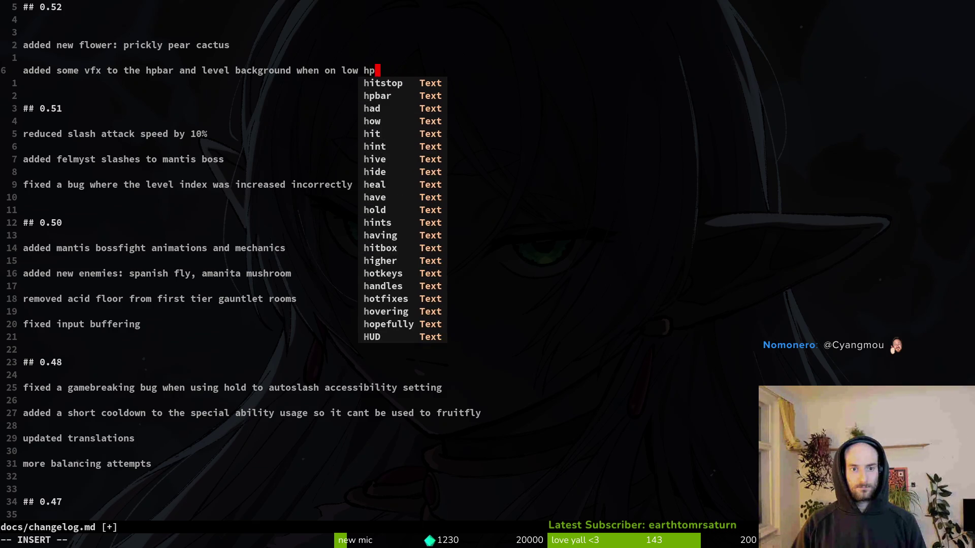
type("p")
key("Escape")
key("o")
Add 'added decorations: desert gras and dead plant' below the vfx entry
key("alt+Tab")
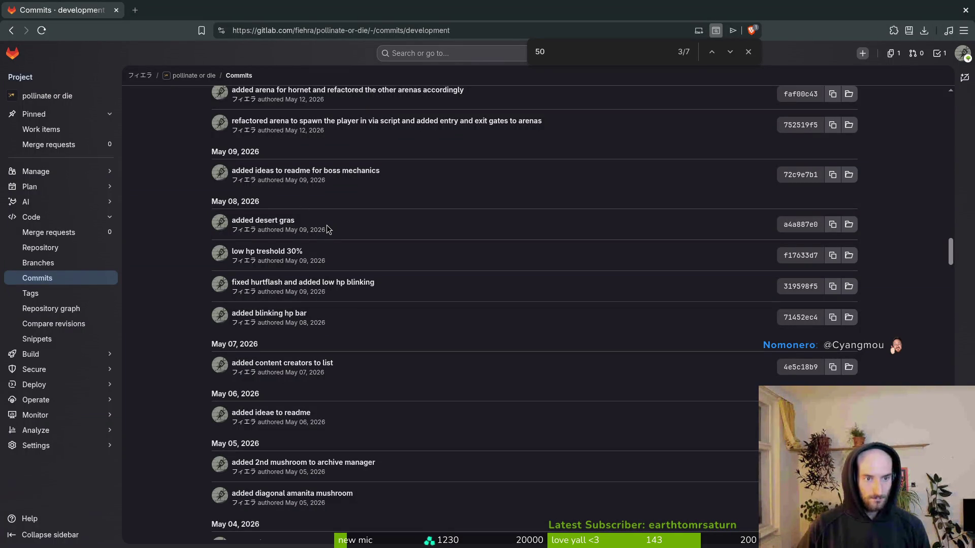
key("alt+Tab")
type("added")
key("BackSpace")
key("BackSpace")
key("BackSpace")
type("new decor")
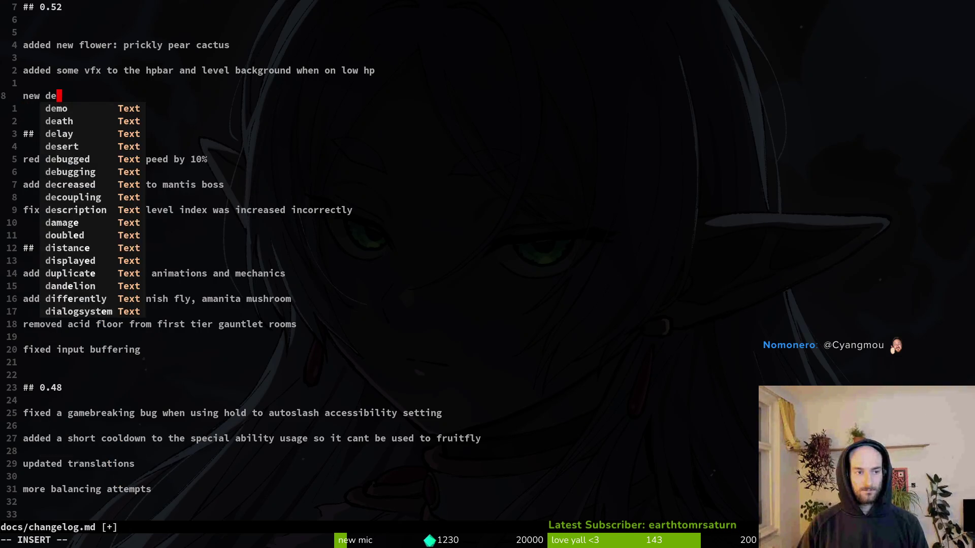
key("BackSpace")
key("BackSpace")
key("BackSpace")
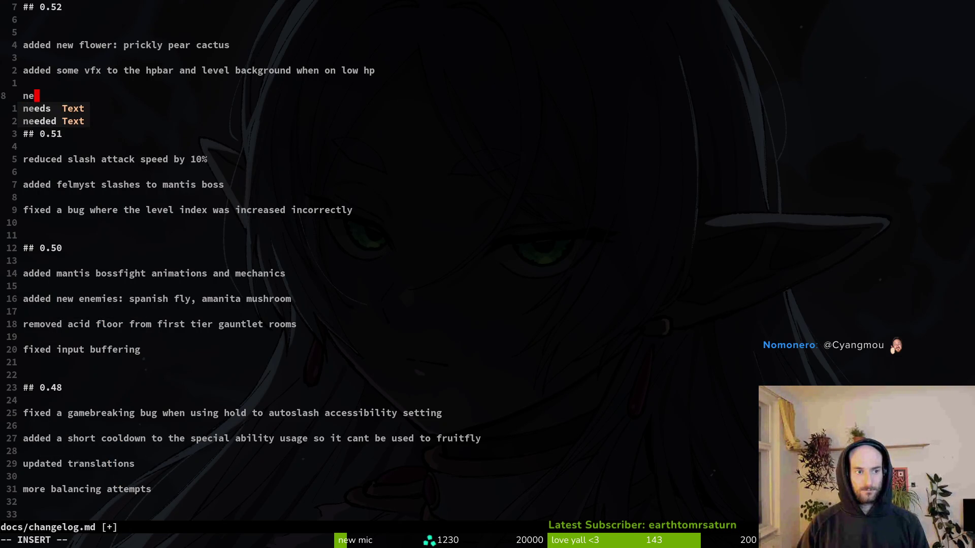
type("added decora")
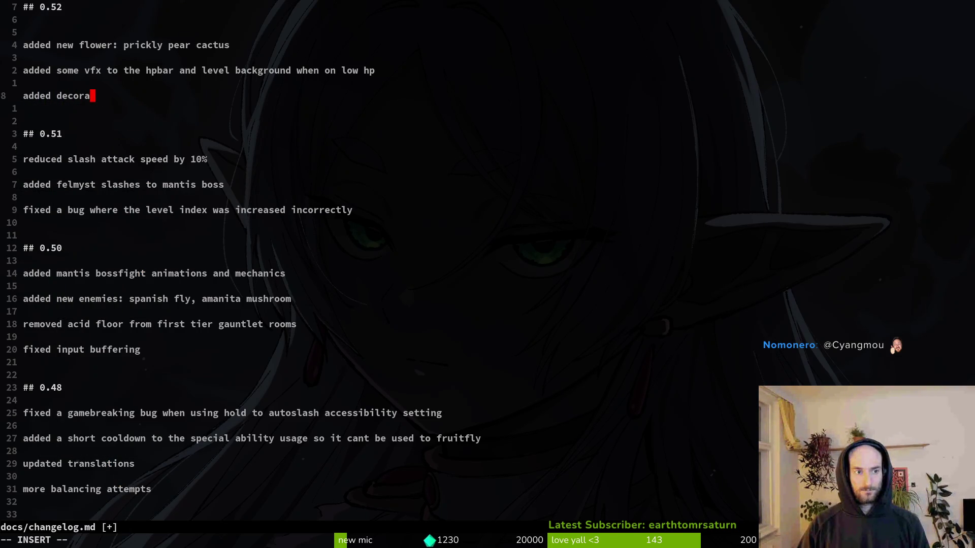
type("tions: desert ")
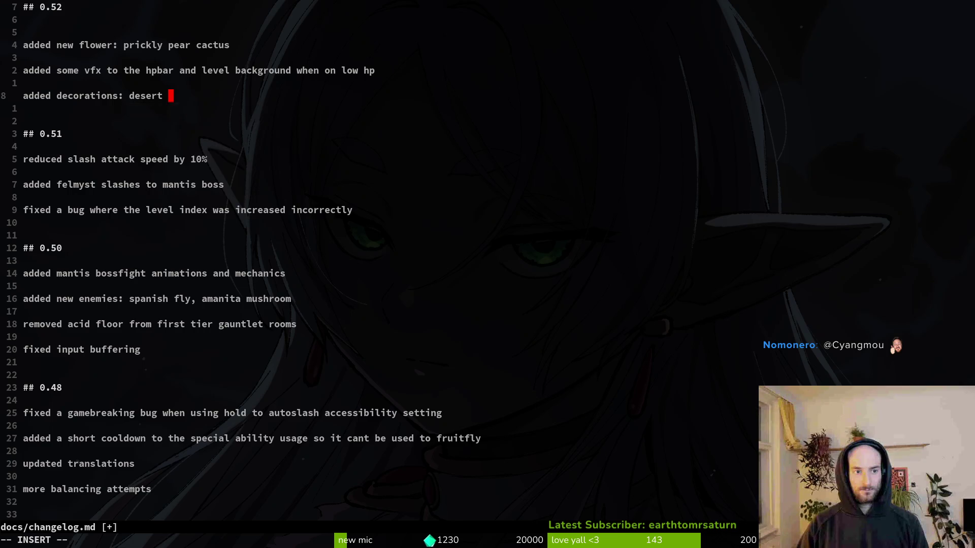
type("gras and dead plant")
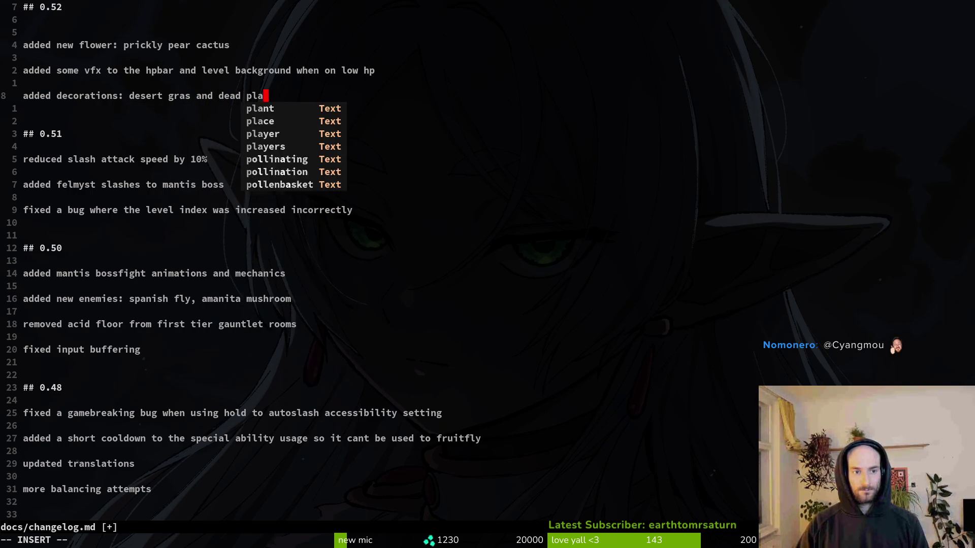
key("Return")
key("Return")
key("Return")
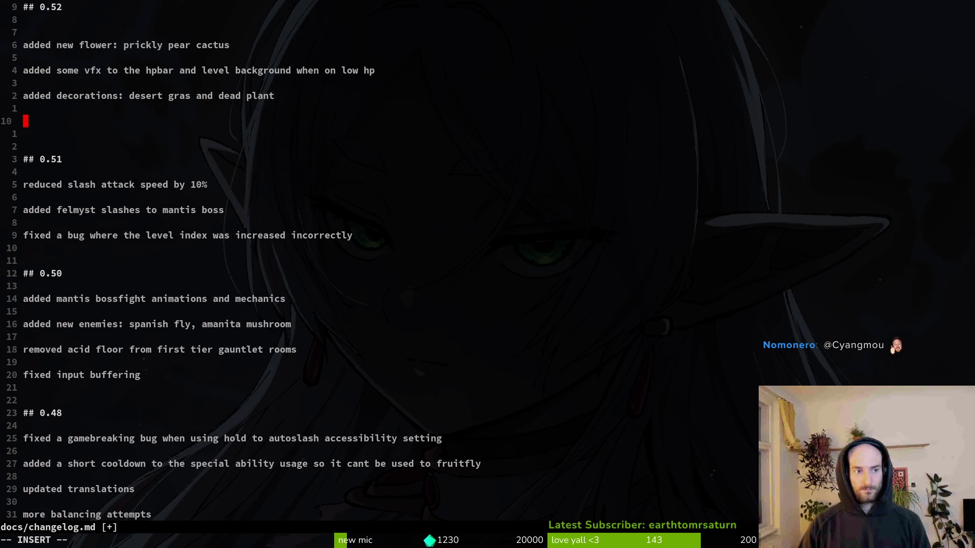
key("alt+Tab")
scroll(329, 252, "up", 2)
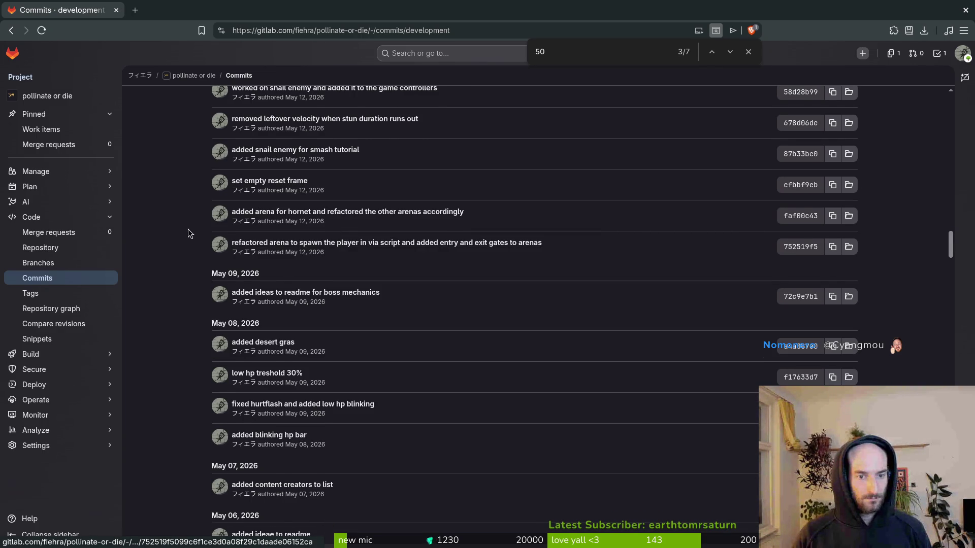
Add 'refactored arena code to spawn the player in properly like to levels'
scroll(181, 233, "up", 2)
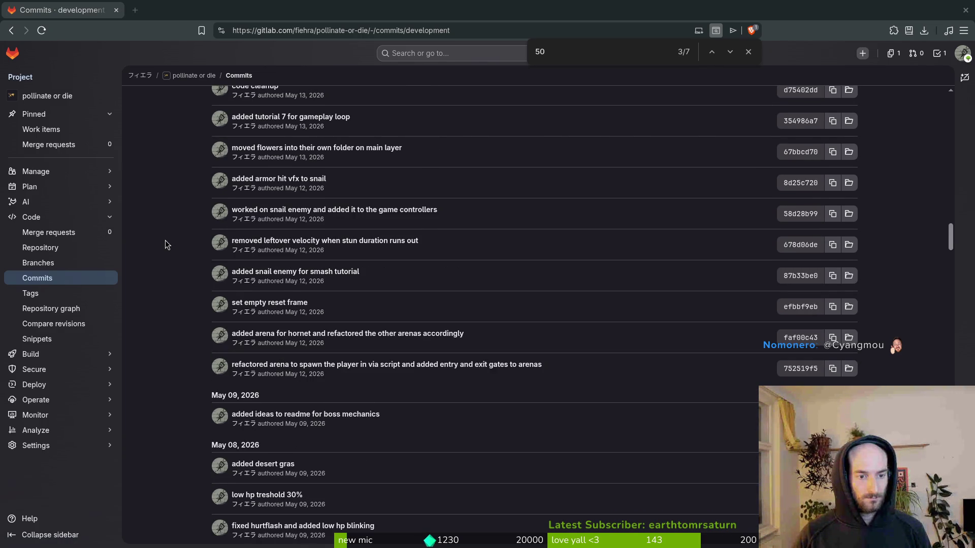
key("alt+Tab")
type("ref")
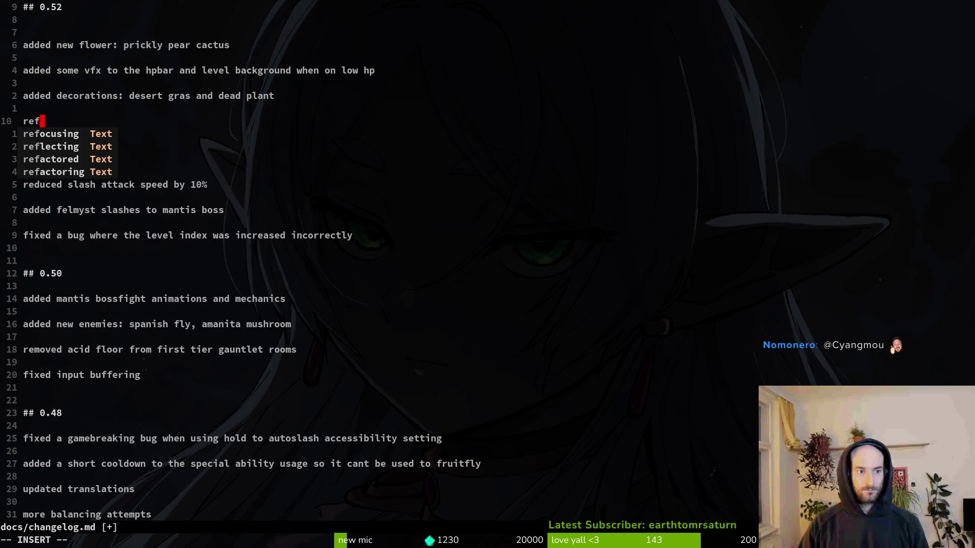
type("actored arena code to spawn i")
key("BackSpace")
type("the player in properly like to levels")
key("Return")
key("Return")
Add the entry 'added new boss: hornet', dropping the snail enemy line
key("alt+Tab")
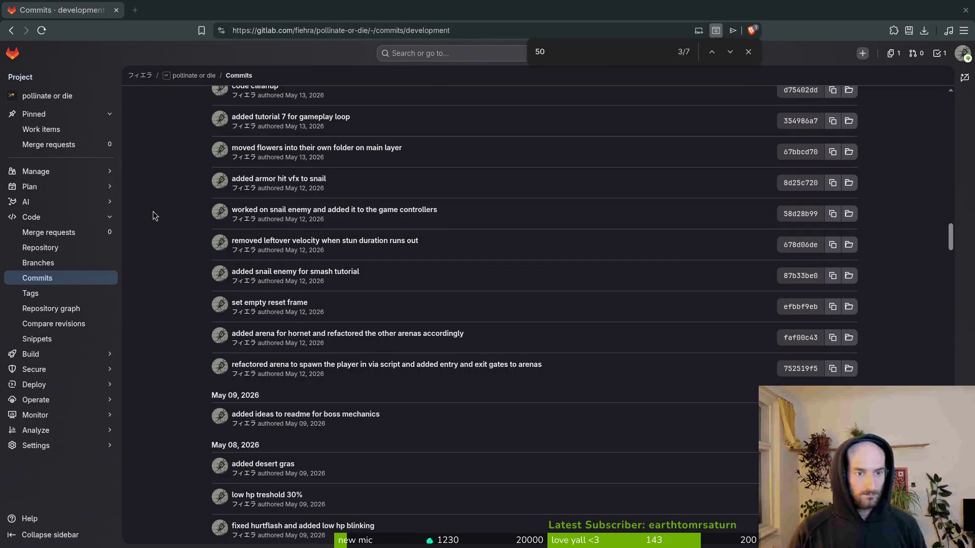
key("alt+Tab")
type("adde")
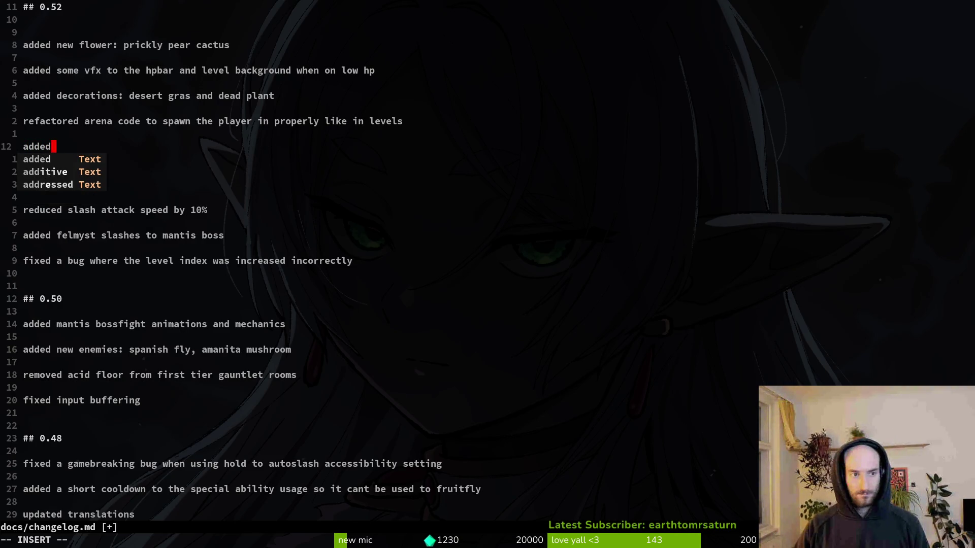
type("d snail enemy")
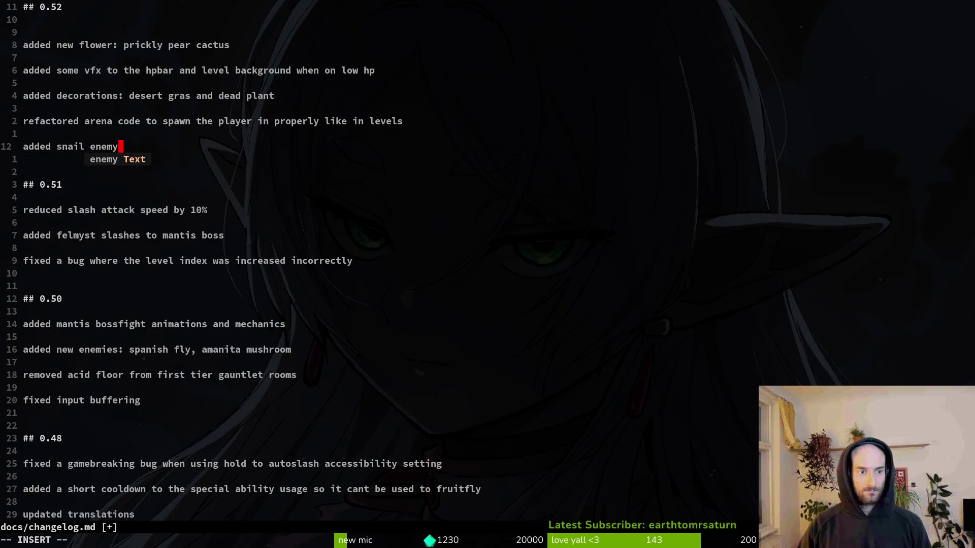
key("Return")
key("BackSpace")
key("BackSpace")
key("BackSpace")
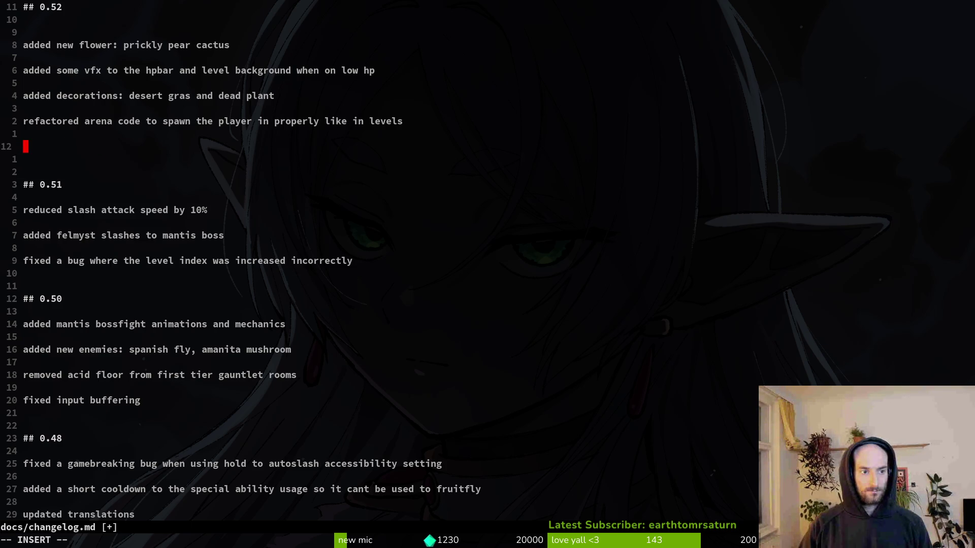
type("added")
key("BackSpace")
key("BackSpace")
key("BackSpace")
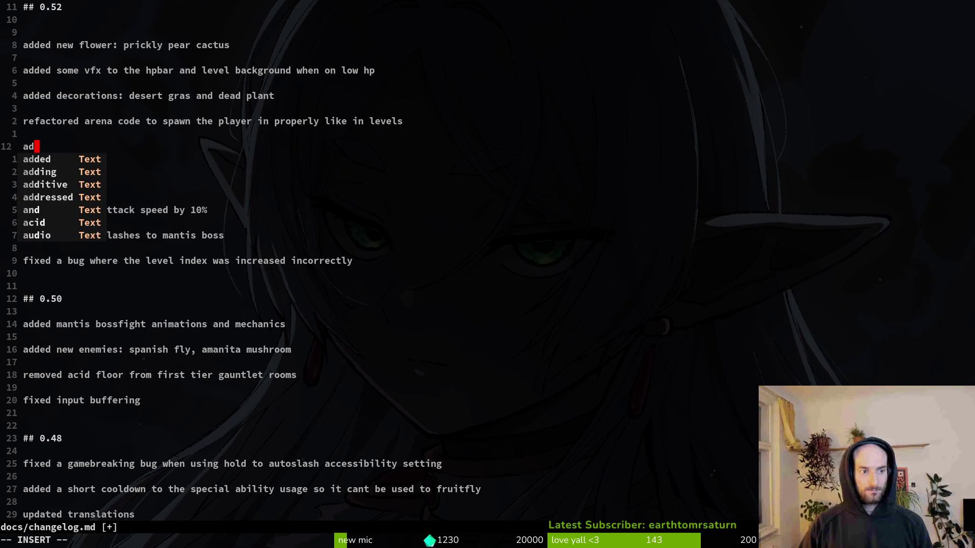
type("ded n")
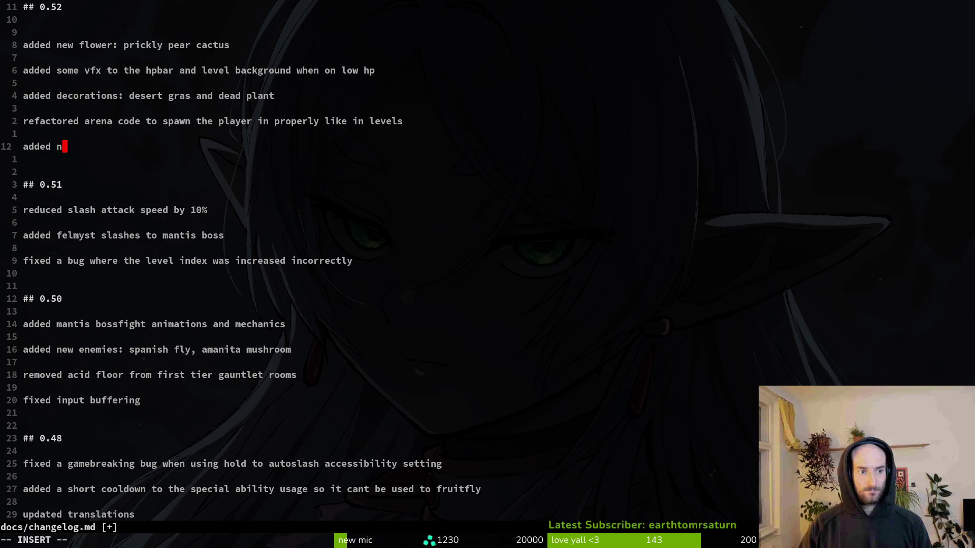
type("ew boss: hornet")
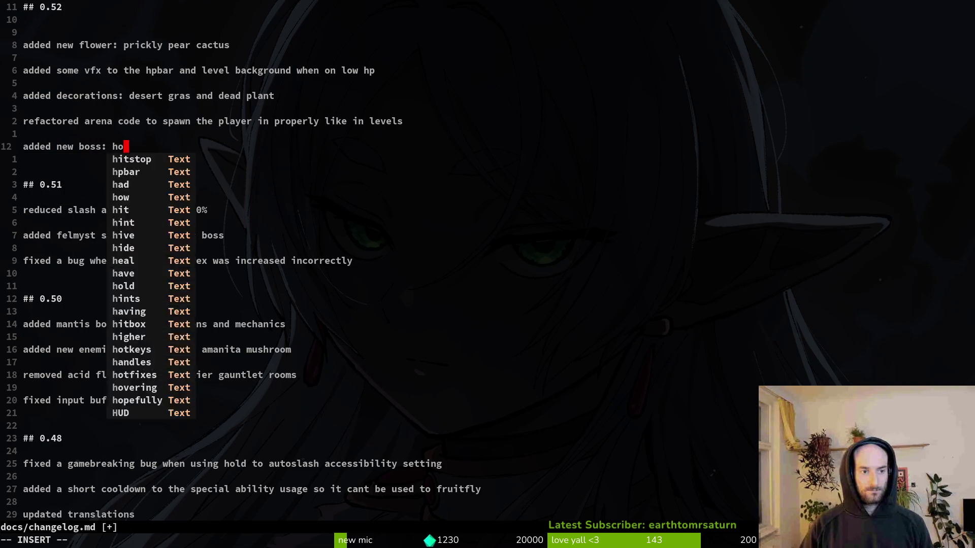
key("Return")
key("Return")
Type a draft 'revamped tutorial' entry about new enemies and lore
type("added new")
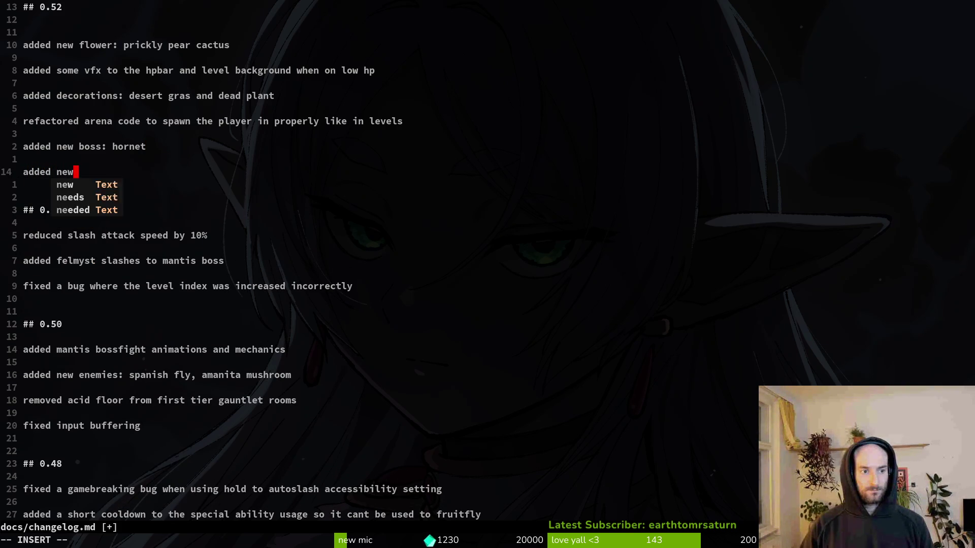
type(" enemi")
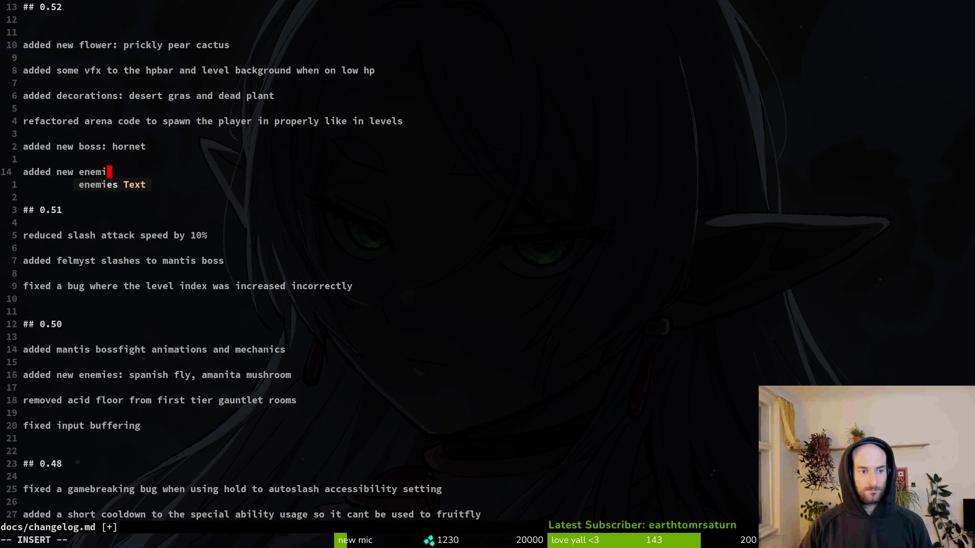
key("BackSpace")
key("BackSpace")
key("BackSpace")
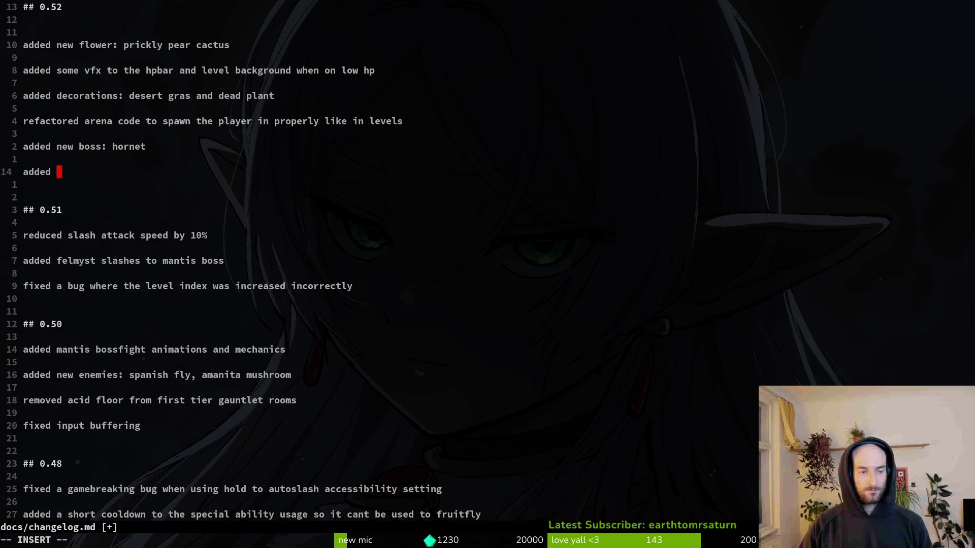
type("revamped t")
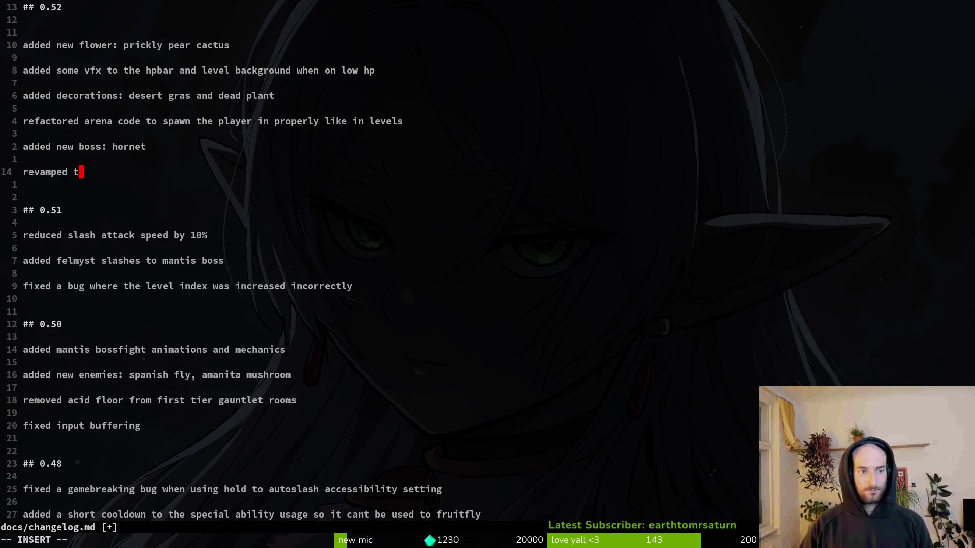
type("utorial again ")
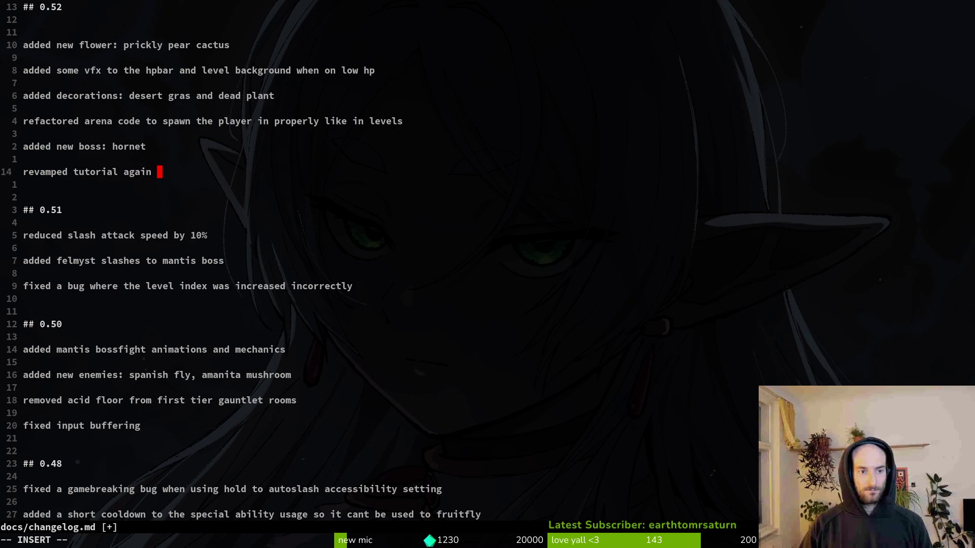
type(", new ene")
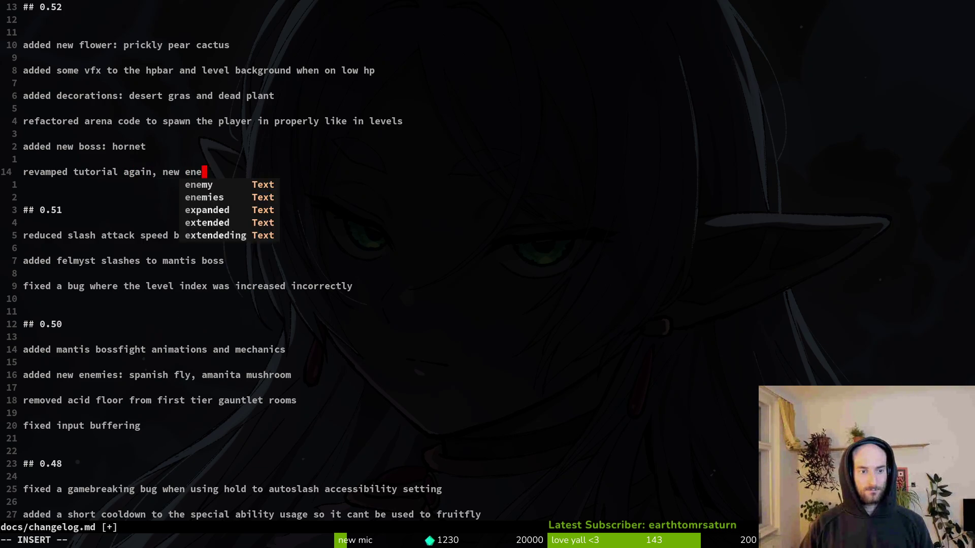
type("mies, more sto")
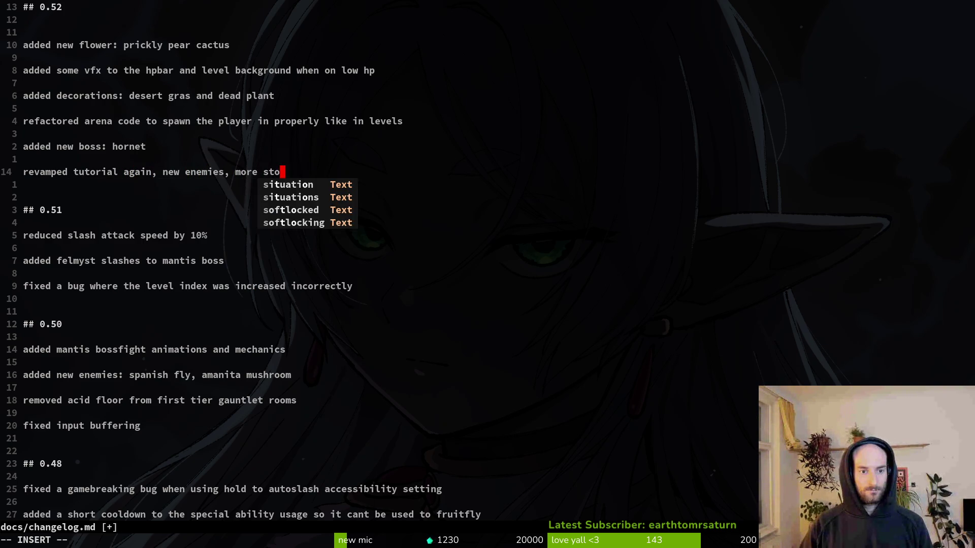
key("BackSpace")
key("BackSpace")
key("BackSpace")
type("lore")
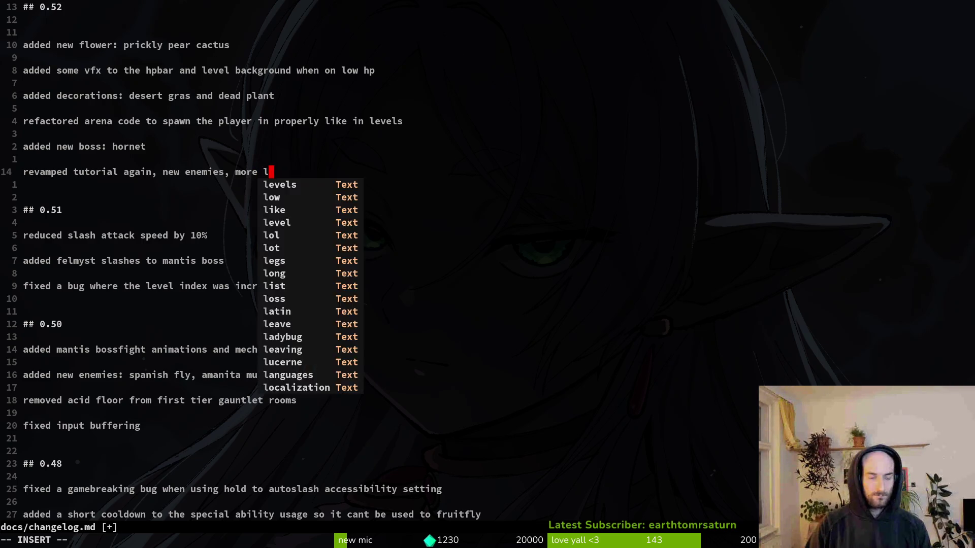
key("Return")
key("Return")
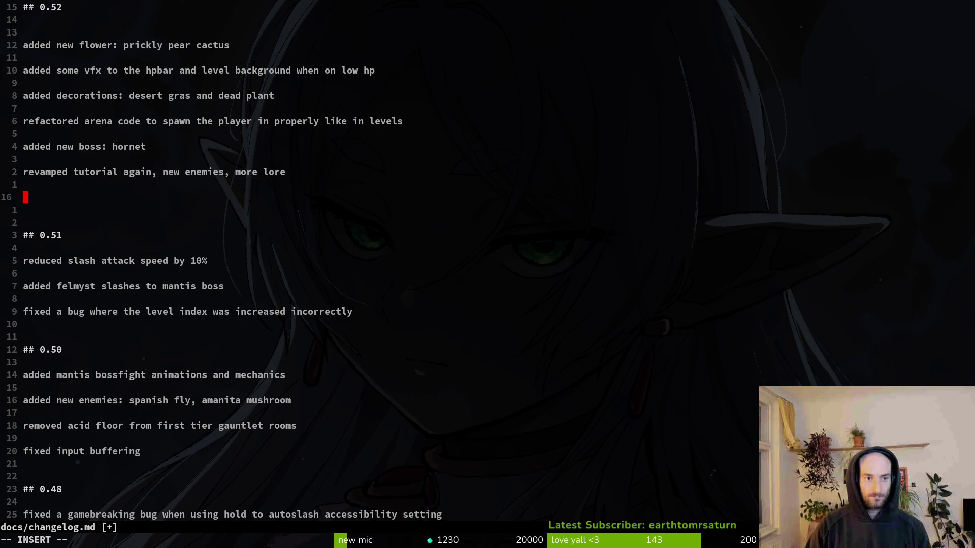
key("Escape")
Reword the tutorial line to include 'more' and 'levels and', then save
key("k")
key("k")
type("w")
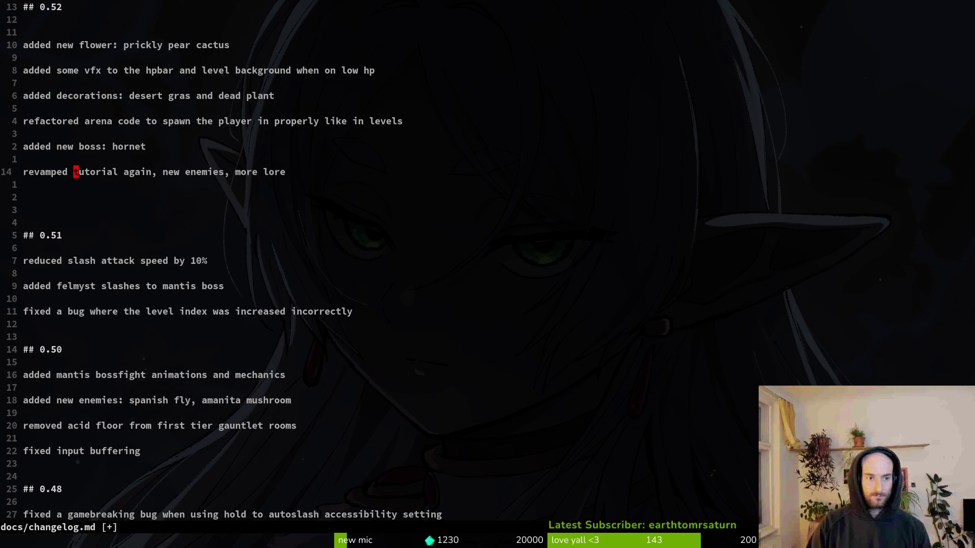
type("cwmore")
key("Escape")
key("0")
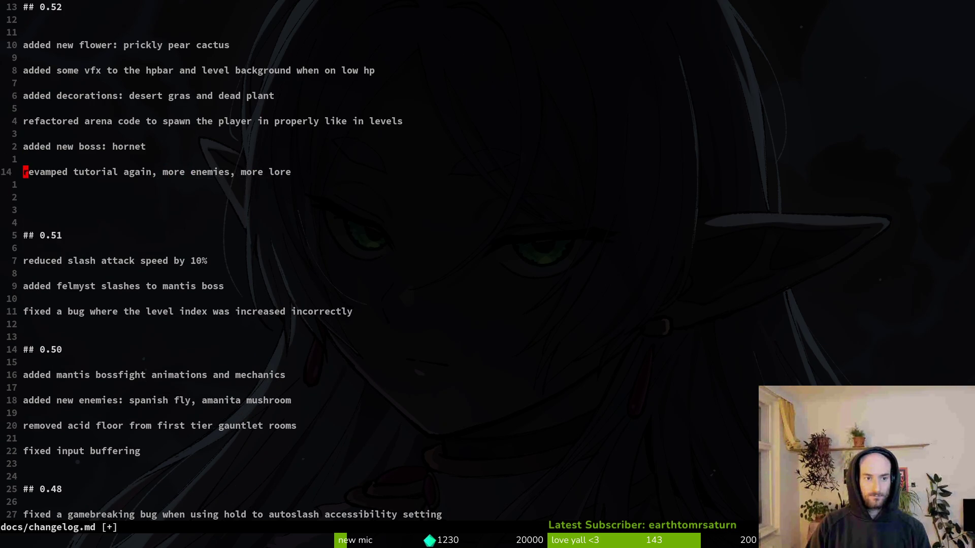
type("cwlevels and")
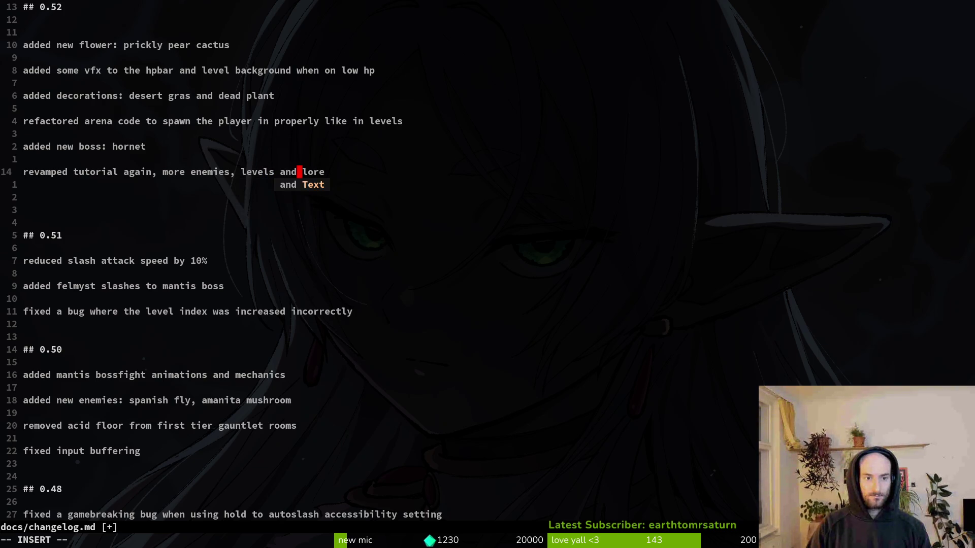
key("Escape")
type(":w")
key("Return")
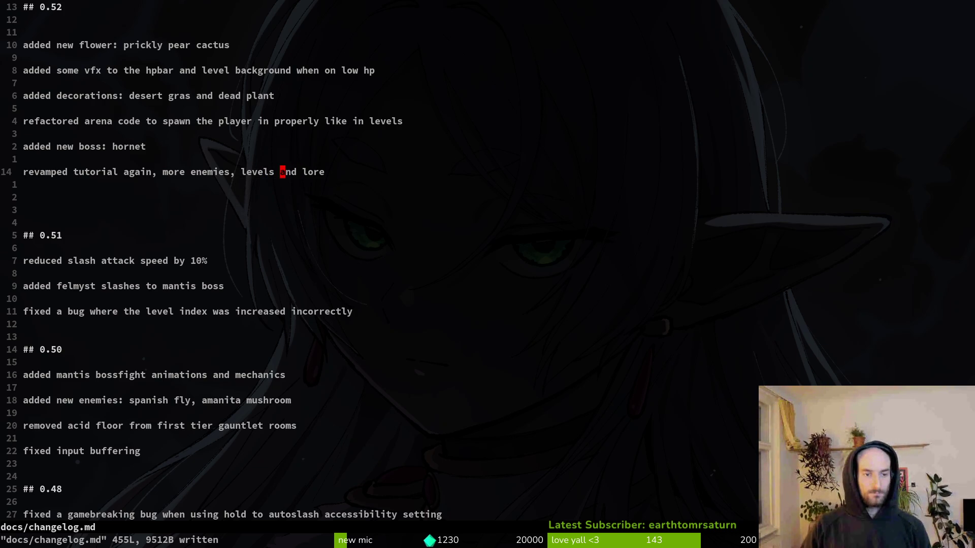
Fix the tutorial line to read 'revamped tutorial: more enemies, levels and lore' and save
type("s:")
key("Escape")
type(":w")
key("Return")
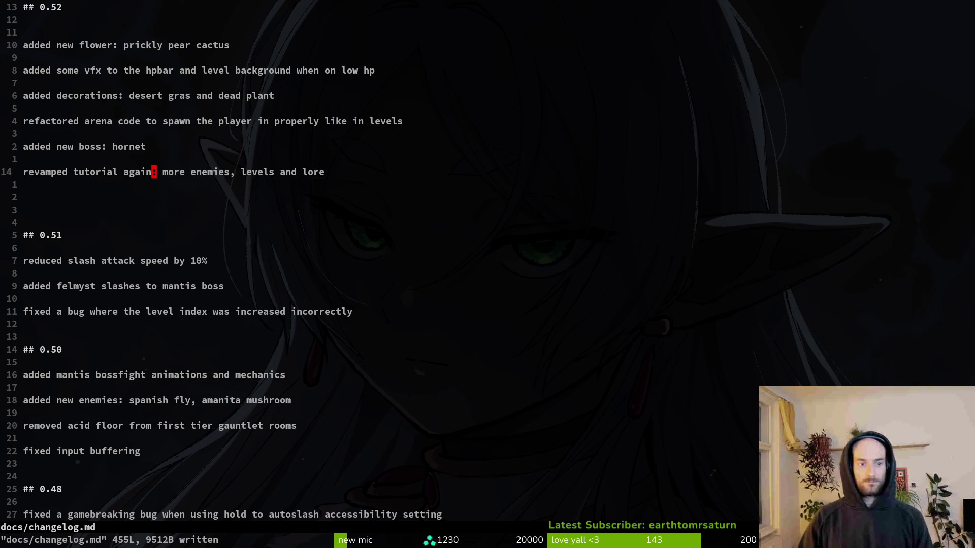
type("dTl:w")
key("Return")
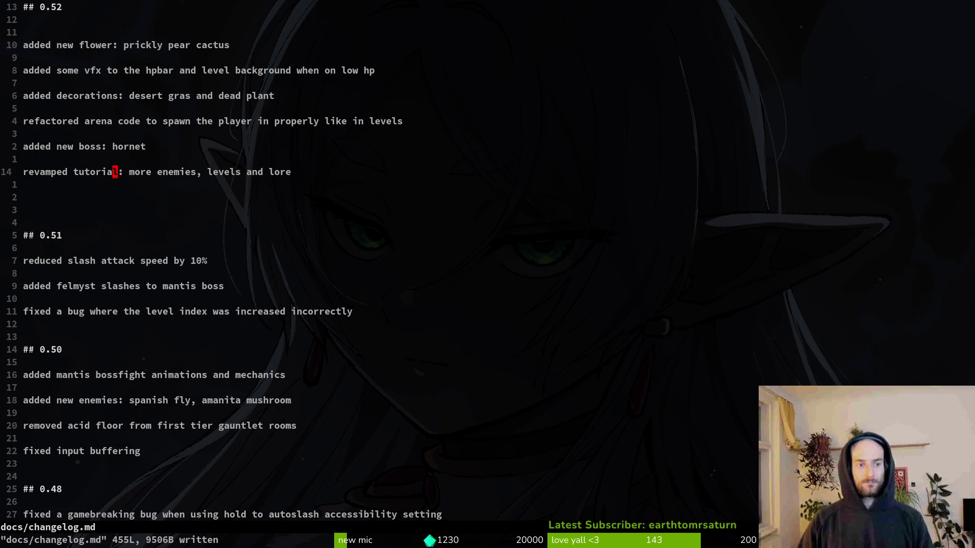
key("alt+Tab")
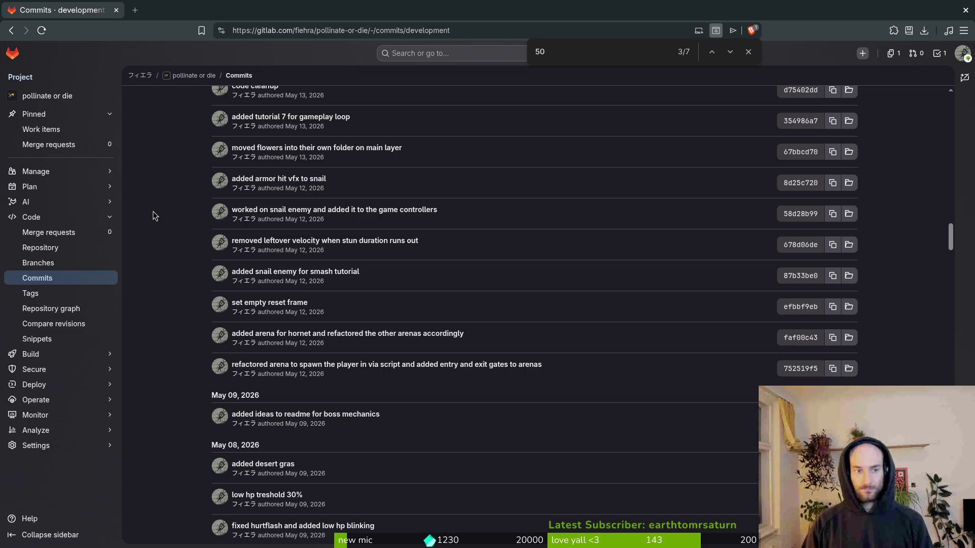
Scroll through the GitLab development branch commits from May 12 to May 14
scroll(273, 271, "up", 2)
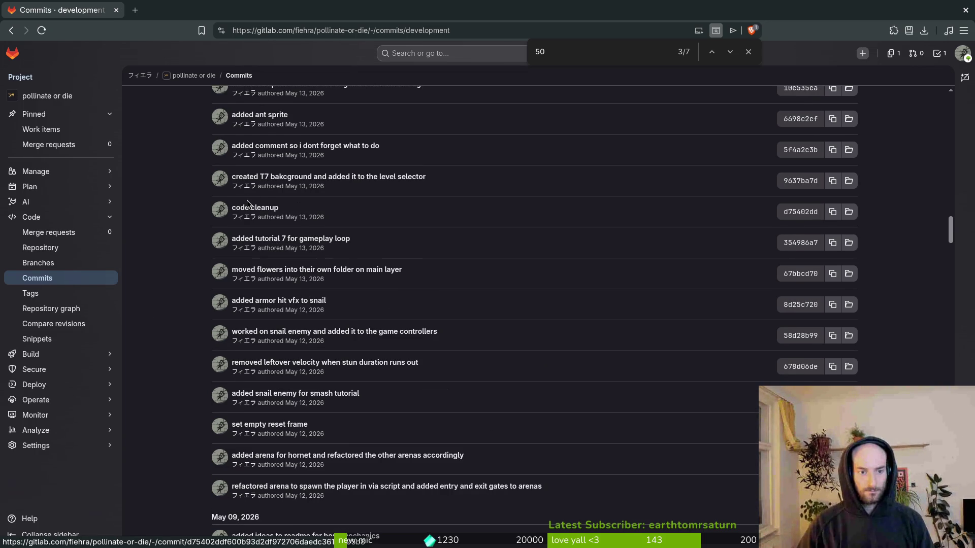
scroll(203, 206, "up", 2)
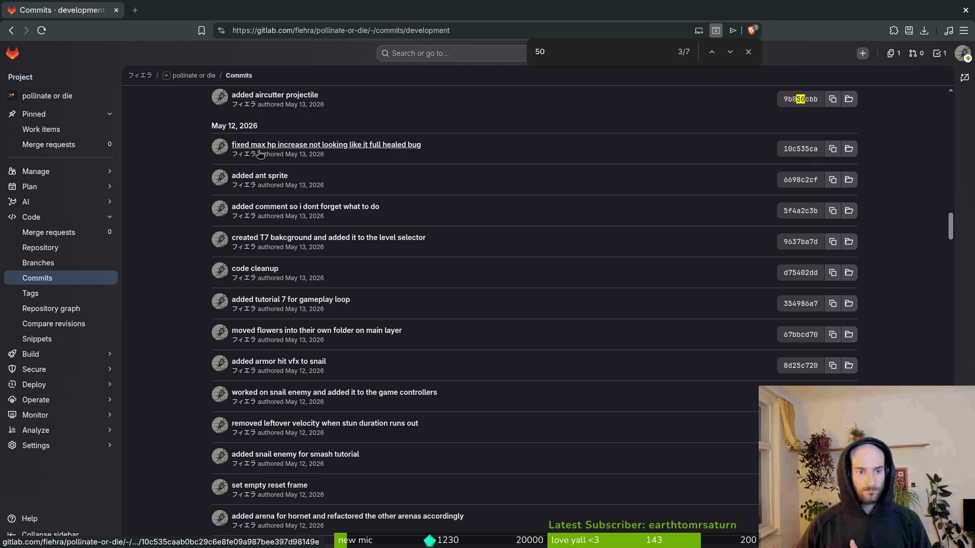
scroll(352, 310, "up", 3)
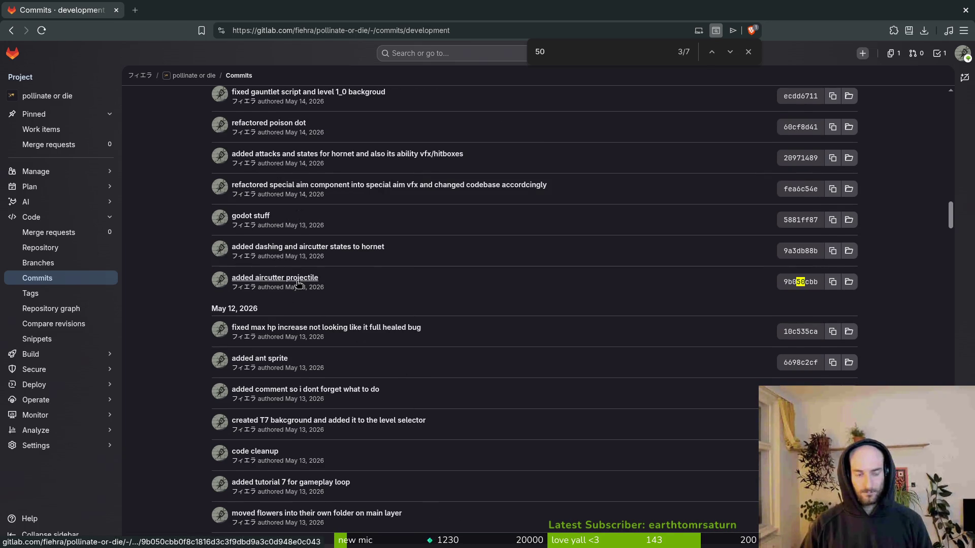
key("alt+Tab")
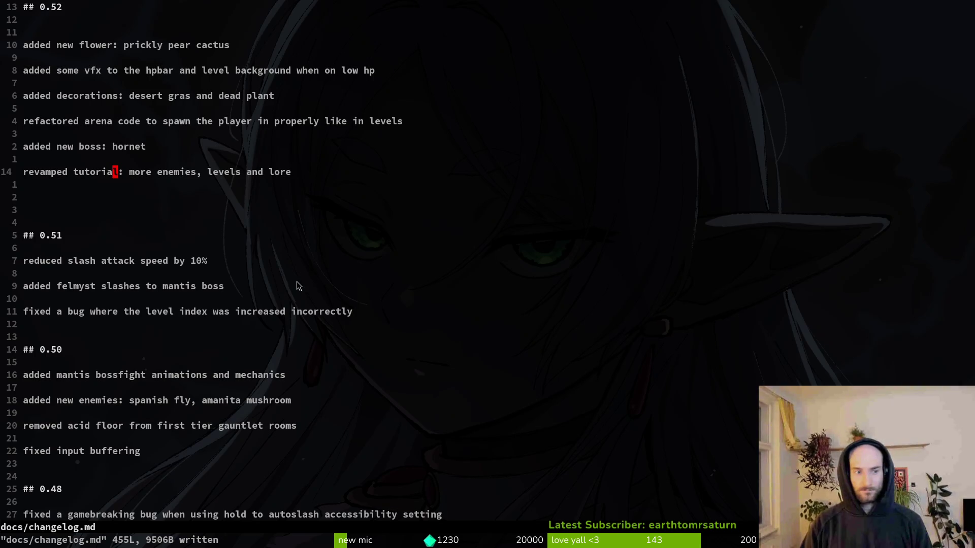
Add 'fixed a bug where +1 hp flower buff was not displayed correctly in the player hp'
key("o")
key("Return")
type("fixed a bug where")
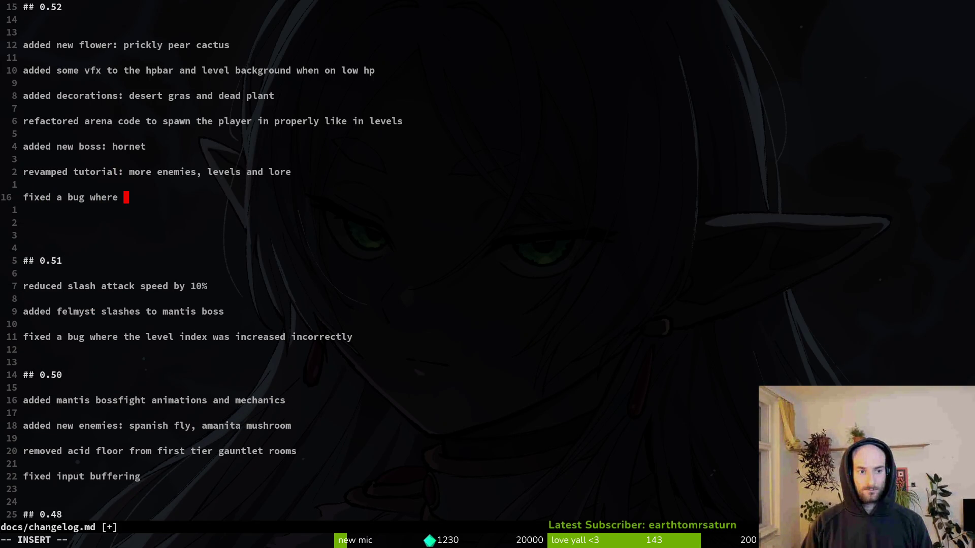
type("1 hp flower buff was not ")
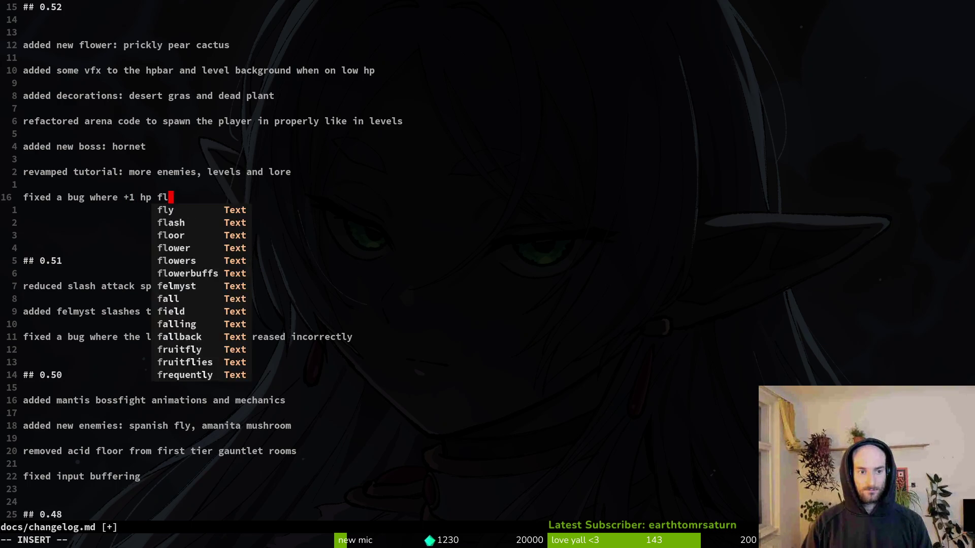
type("dis")
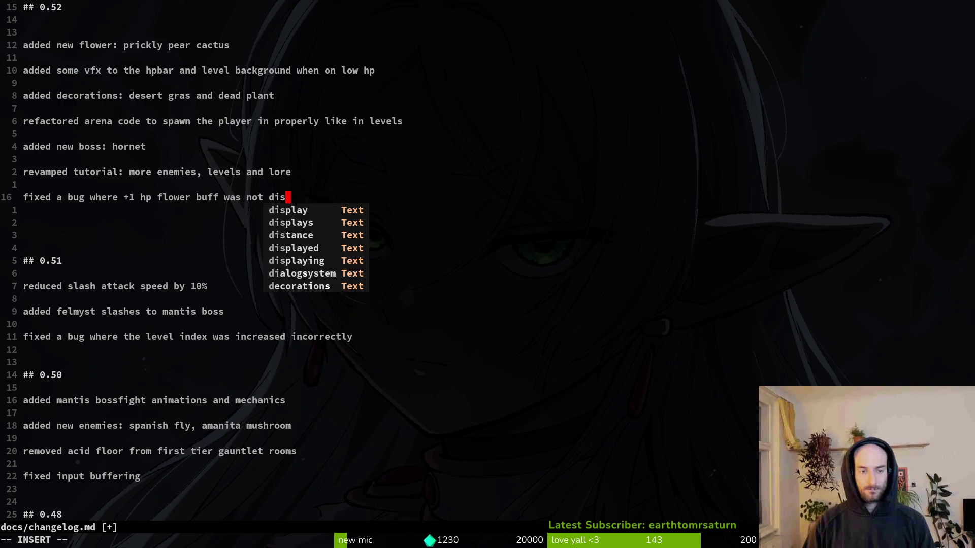
type("played c")
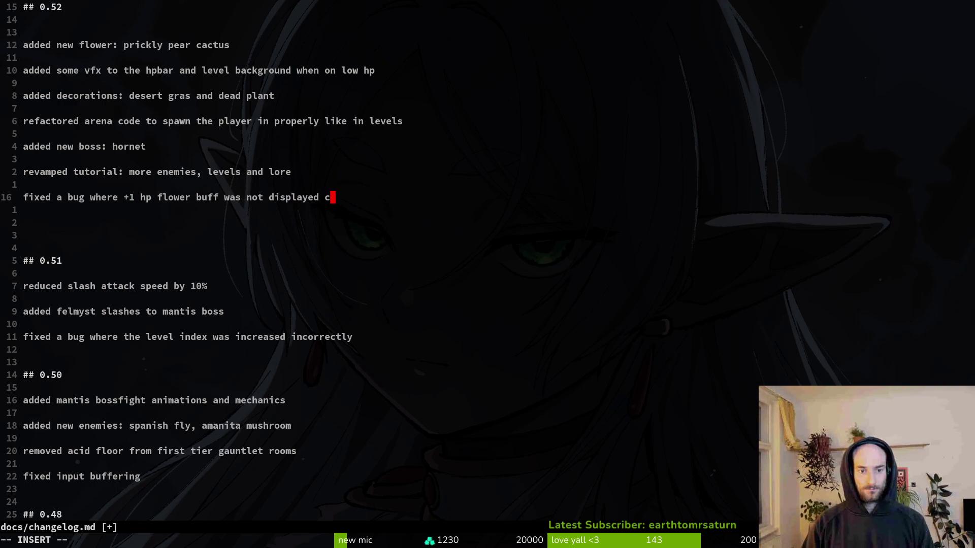
type("orrectly in the player hp")
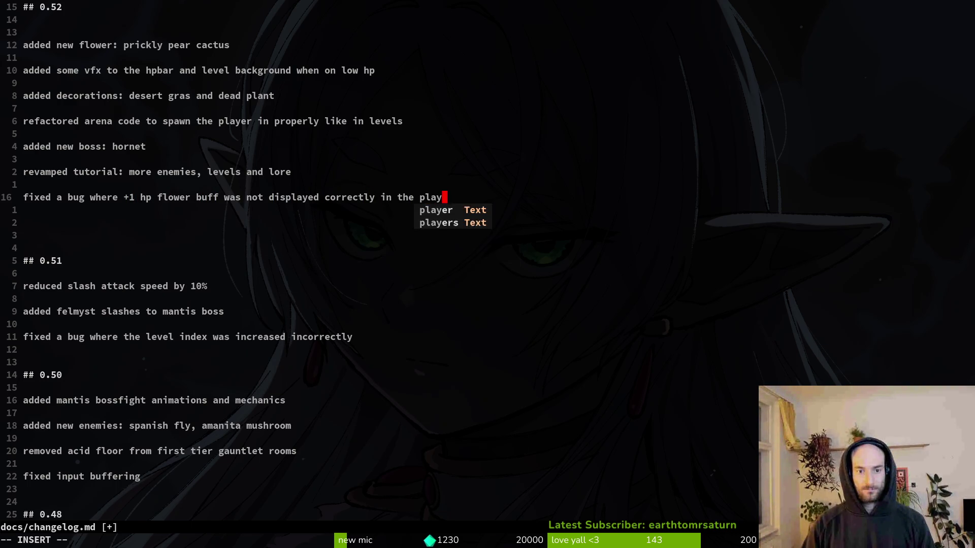
key("Escape")
key("o")
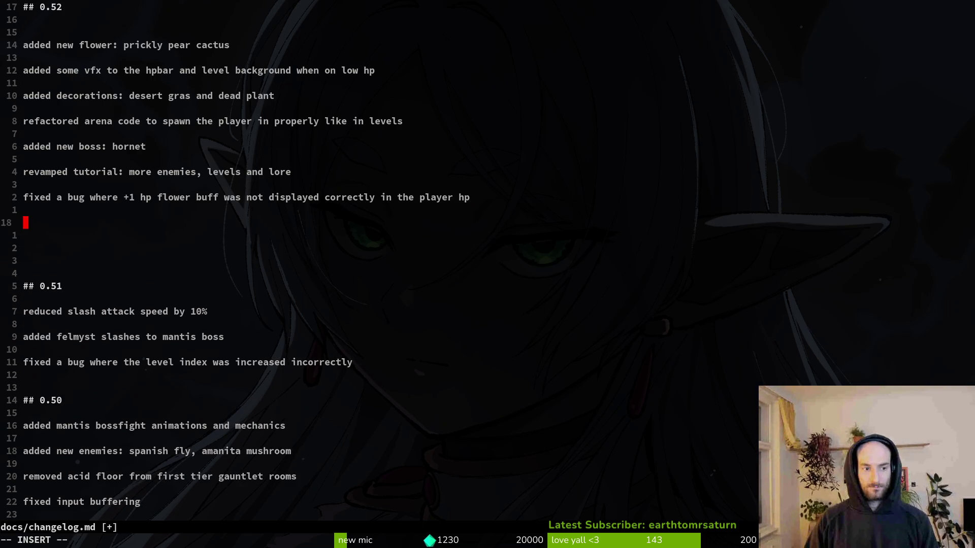
key("alt+Tab")
scroll(388, 242, "up", 2)
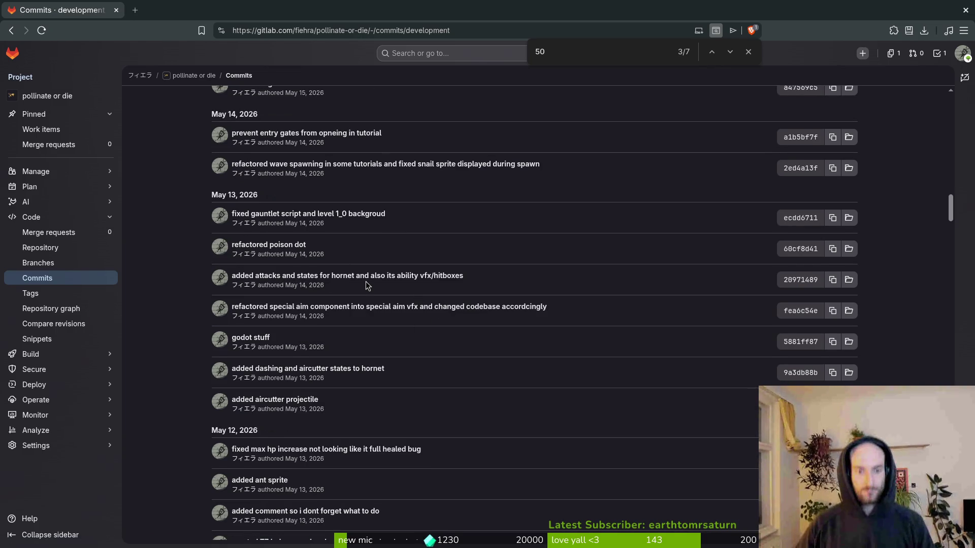
scroll(373, 277, "up", 1)
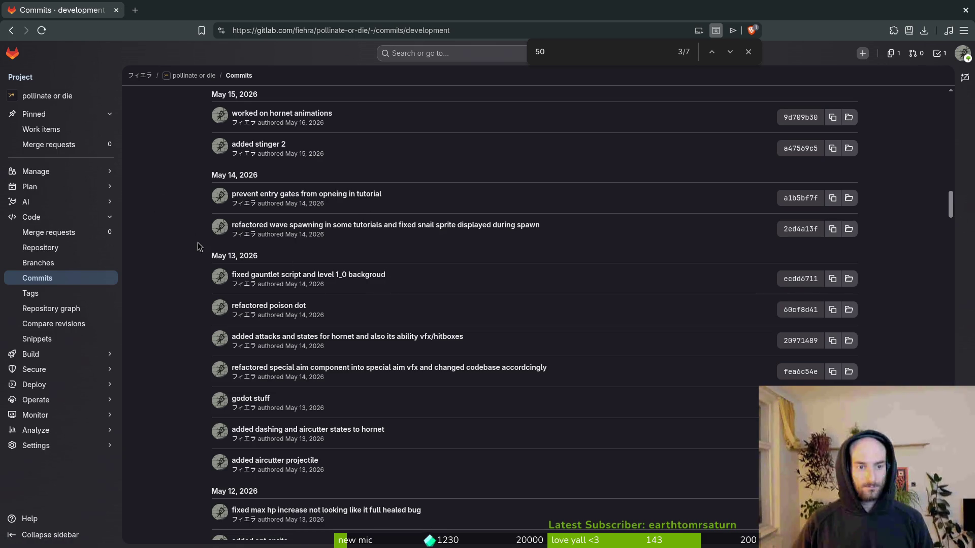
scroll(299, 321, "up", 1)
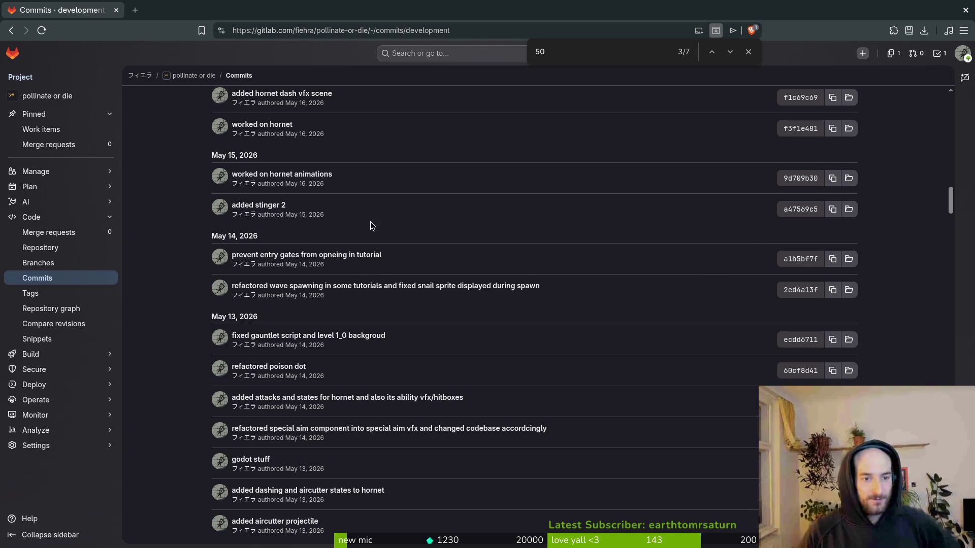
scroll(403, 201, "up", 2)
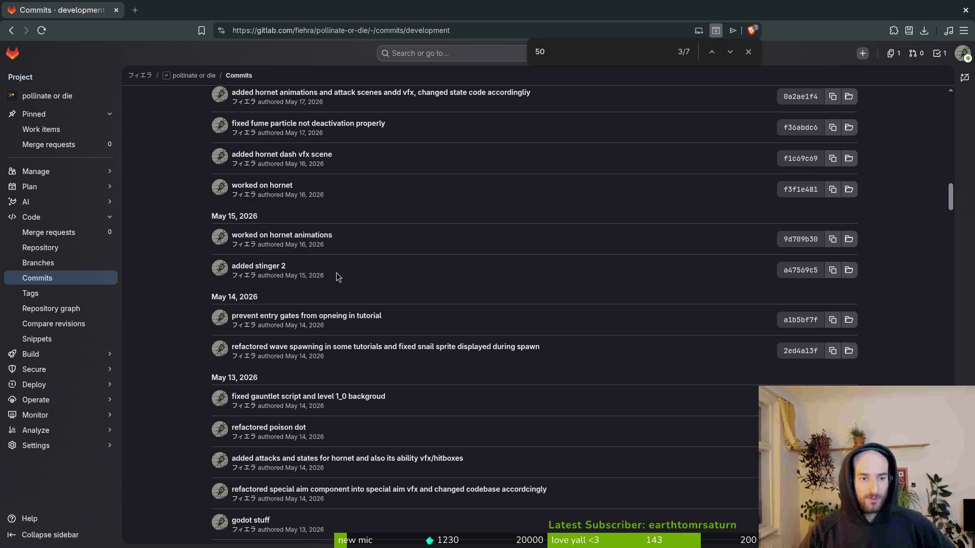
scroll(311, 246, "up", 2)
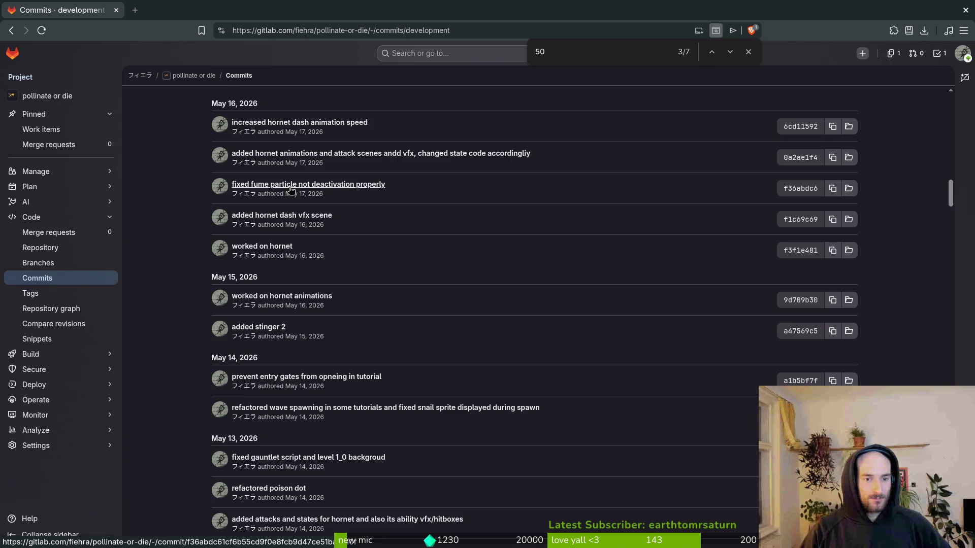
scroll(382, 267, "up", 3)
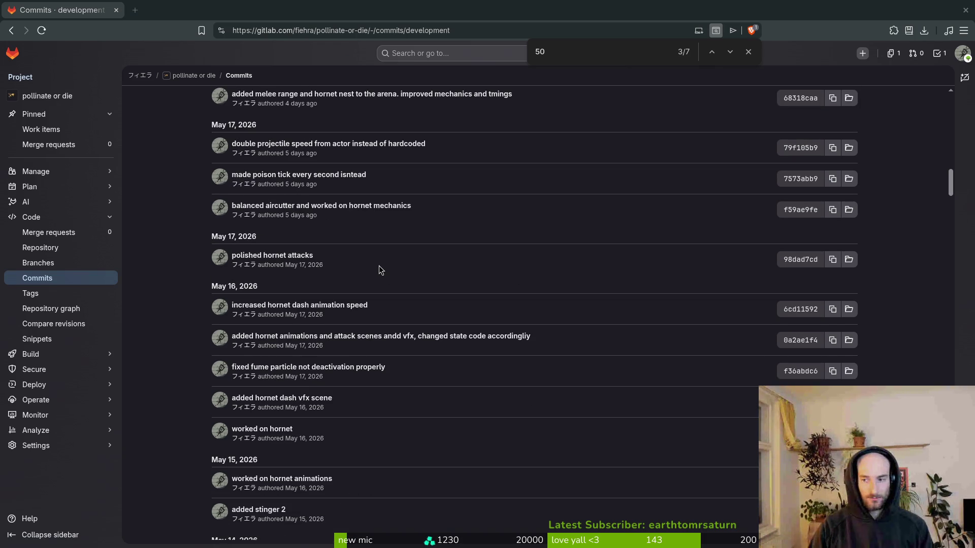
key("alt+Tab")
Add the entry about fumes not turning off when the level was cleared, and save with :w
type("fixe")
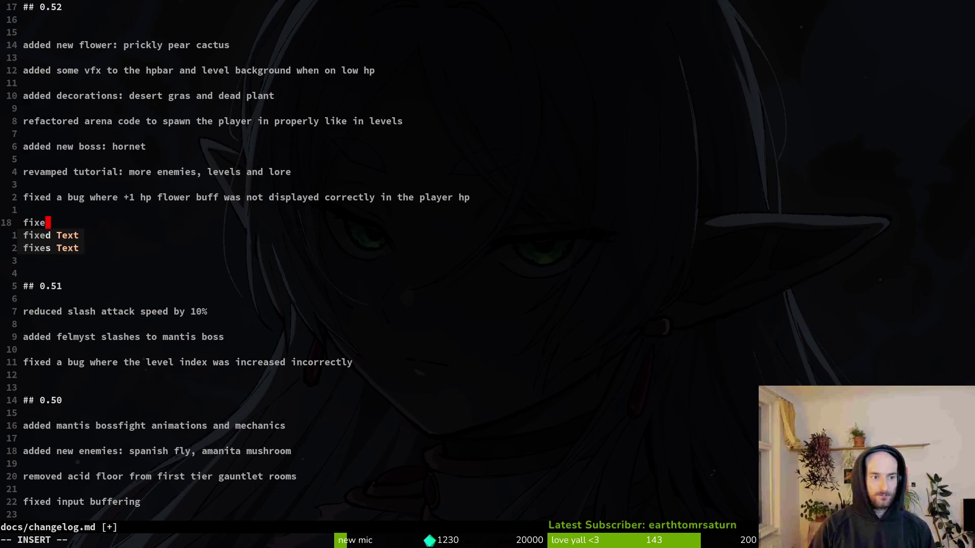
type("d a bug where fumes ")
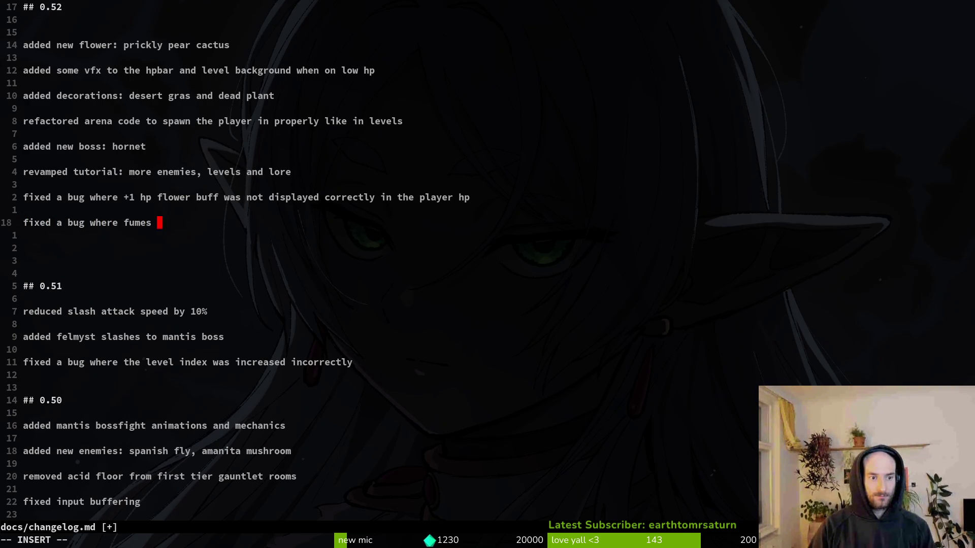
type("were not turnet")
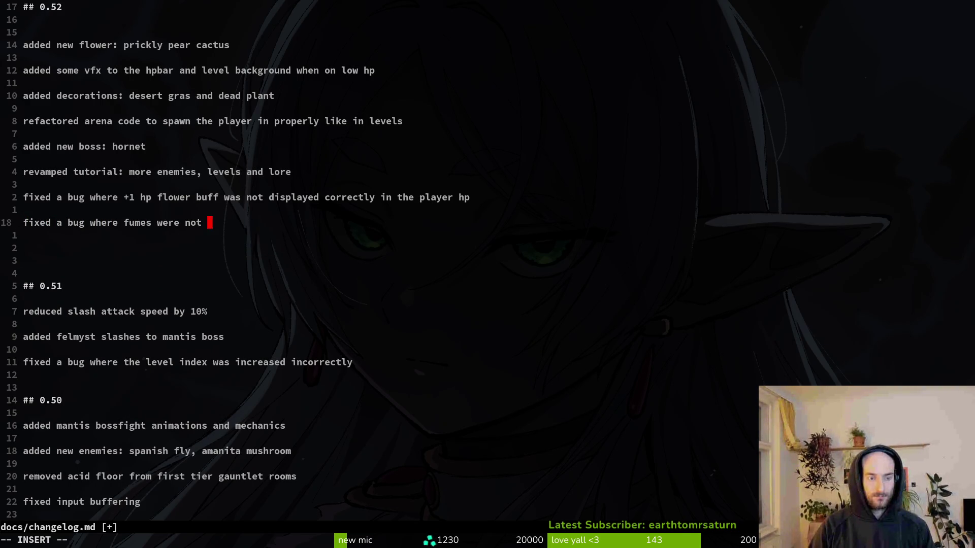
type("f pro")
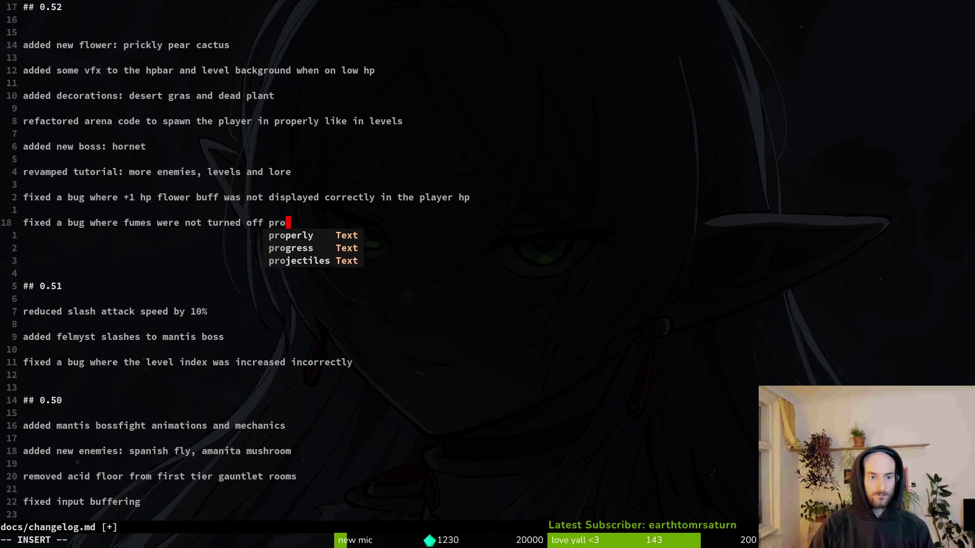
type("perly when the l")
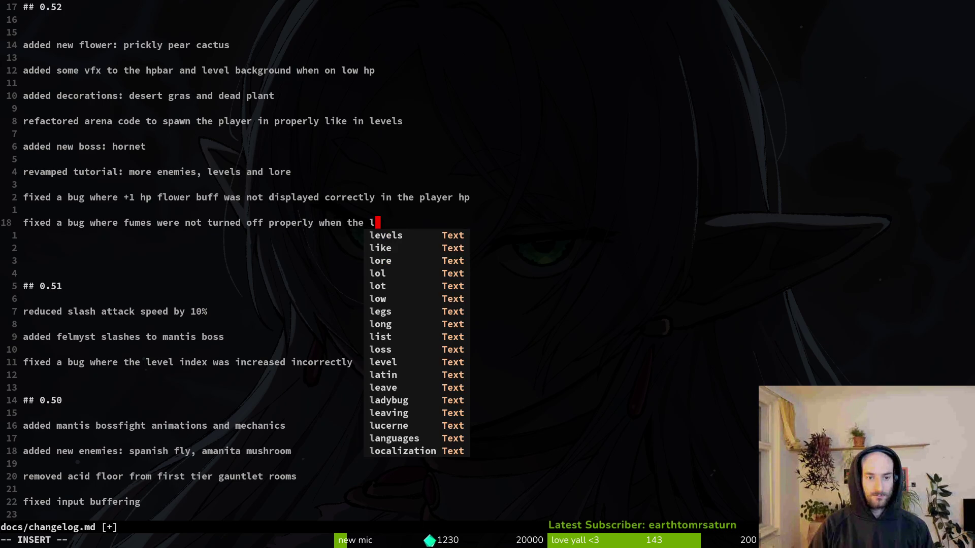
type("evel was cleared")
key("Escape")
type(":w")
key("Return")
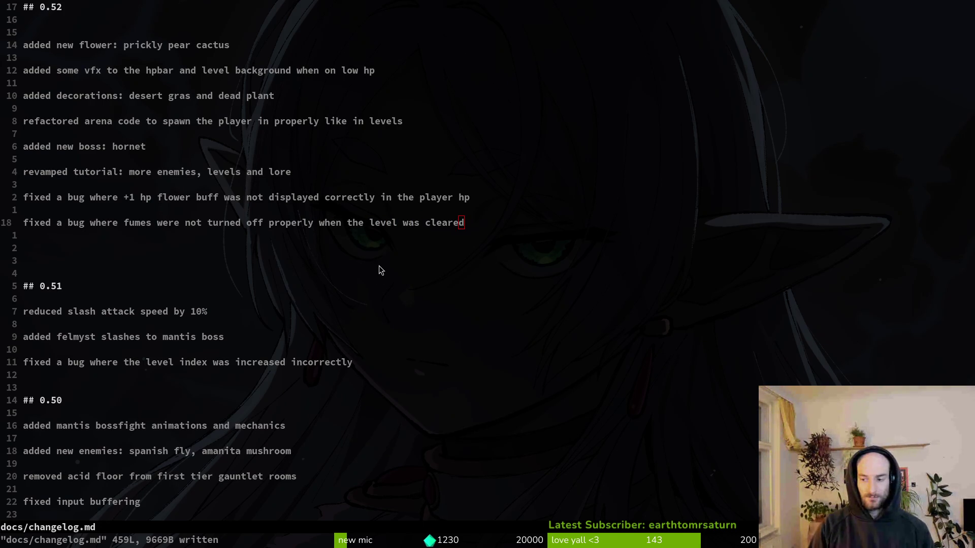
key("alt+Tab")
scroll(424, 261, "up", 2)
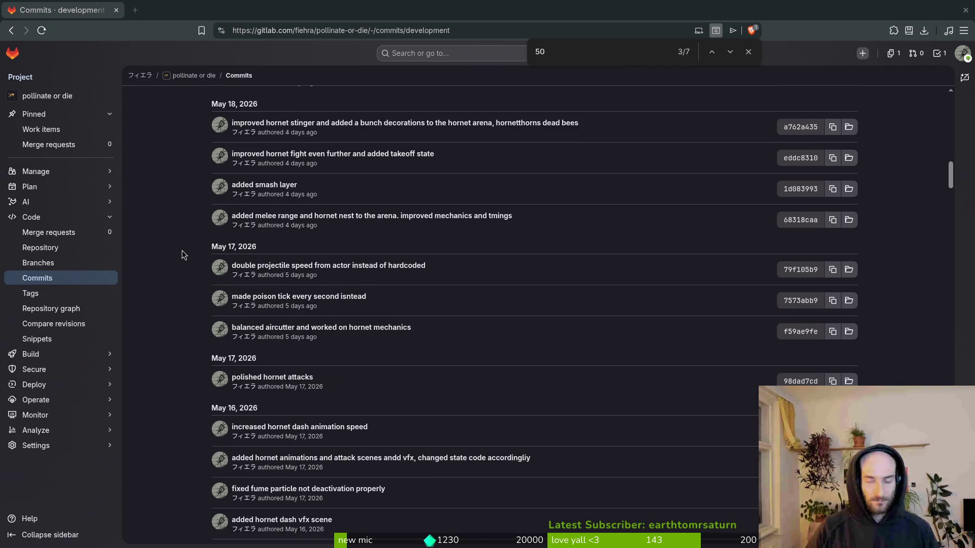
Start a new changelog line below the fumes entry reading 'double projectile speed when reflecting'
key("alt+Tab")
key("o")
key("BackSpace")
key("Return")
key("Return")
type("double")
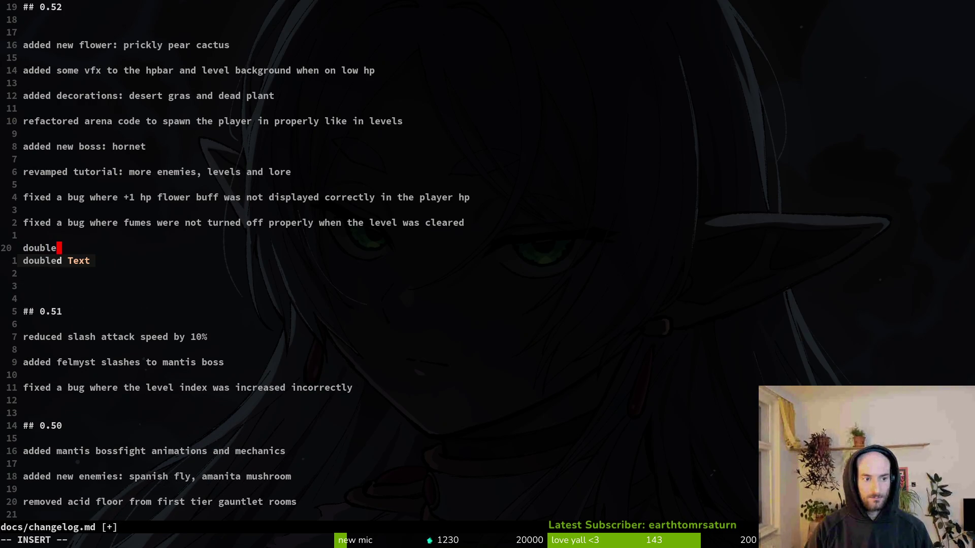
type(" projectil")
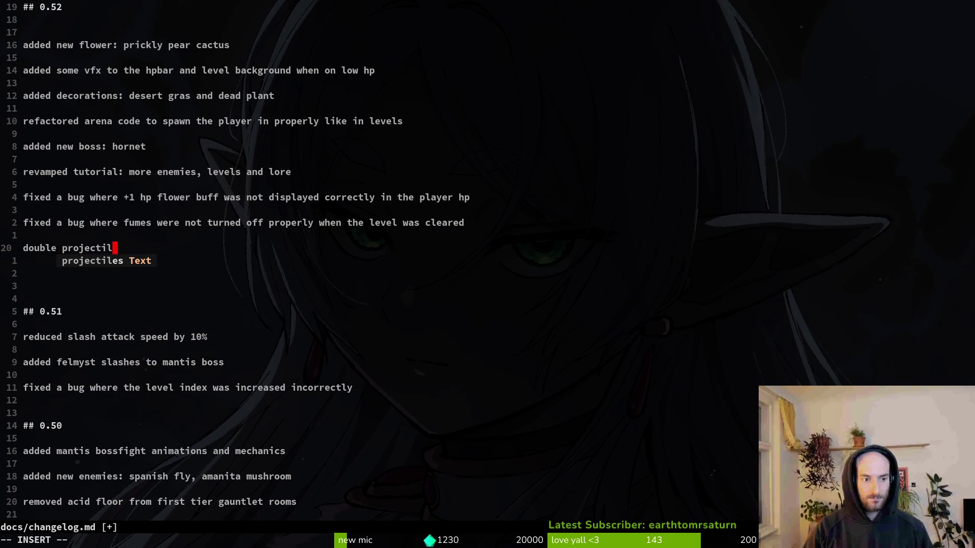
type("e speed when reflecting in")
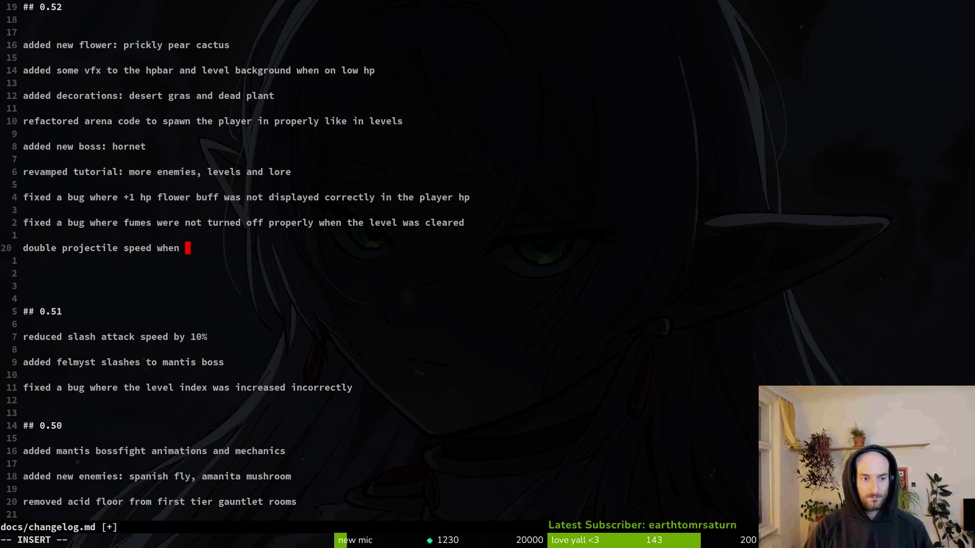
key("BackSpace")
key("BackSpace")
key("BackSpace")
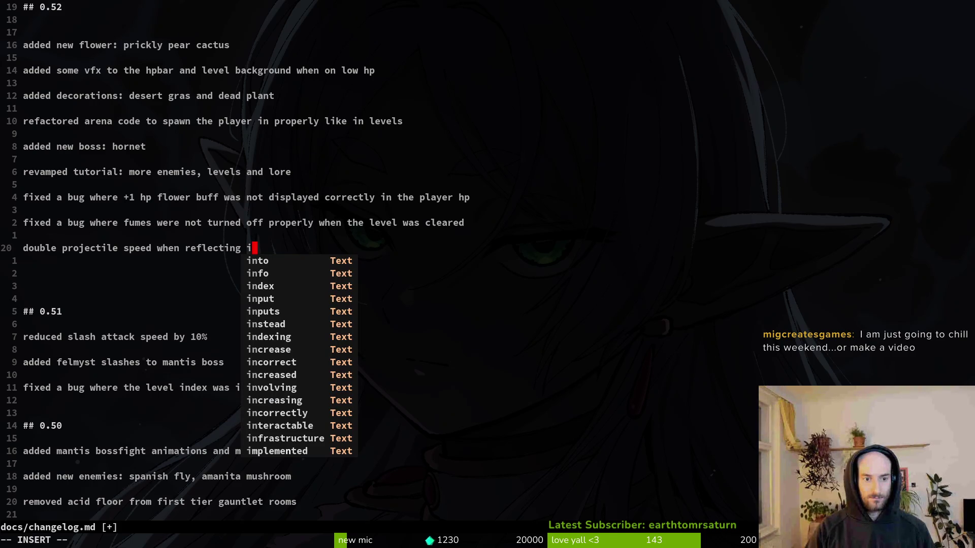
key("Escape")
Prefix line 20 with 'replaced hardcoded reflect velocity with'
type("0ireplaced hardcoded ")
type("sp")
key("BackSpace")
key("BackSpace")
type("velocity")
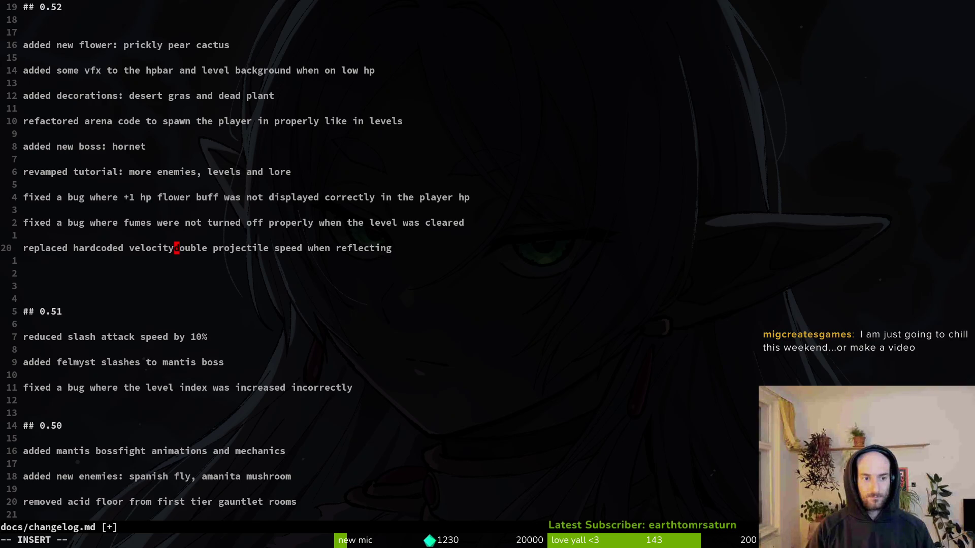
type(" value")
key("BackSpace")
key("BackSpace")
key("BackSpace")
type("reflect veldouble projec")
key("BackSpace")
key("BackSpace")
type("ocity with")
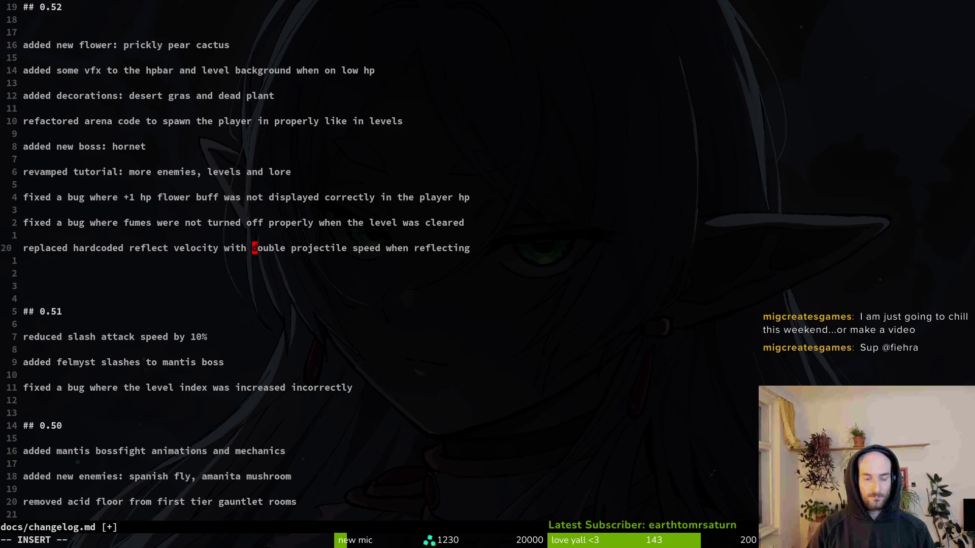
Remove the stray empty line and the stray 'w' before 'replaced' on line 20
key("ctrl+Right")
key("ctrl+Right")
key("ctrl+Right")
key("End")
key("Return")
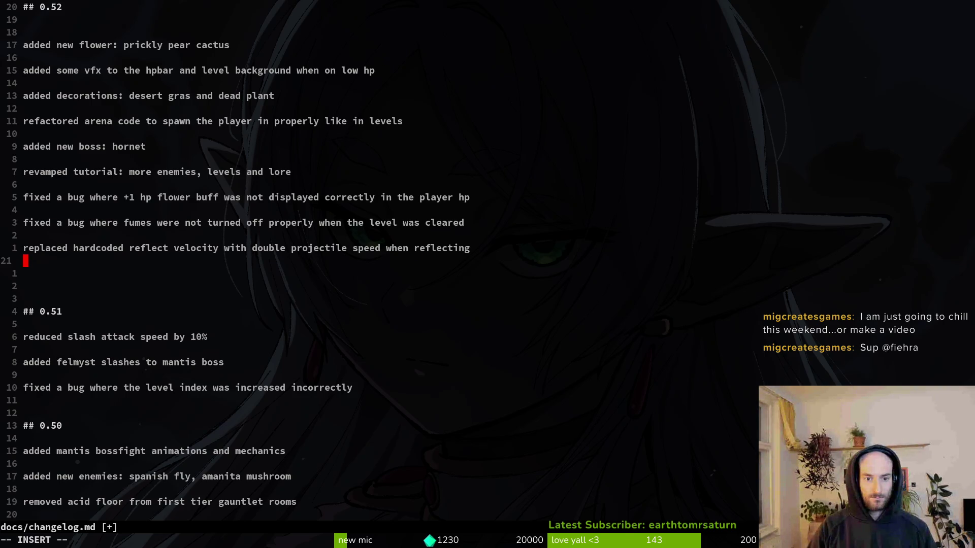
key("BackSpace")
key("Home")
type("w")
key("Escape")
key("x")
Delete the word 'projectile' from the entry with a visual selection
key("w")
key("w")
key("w")
key("w")
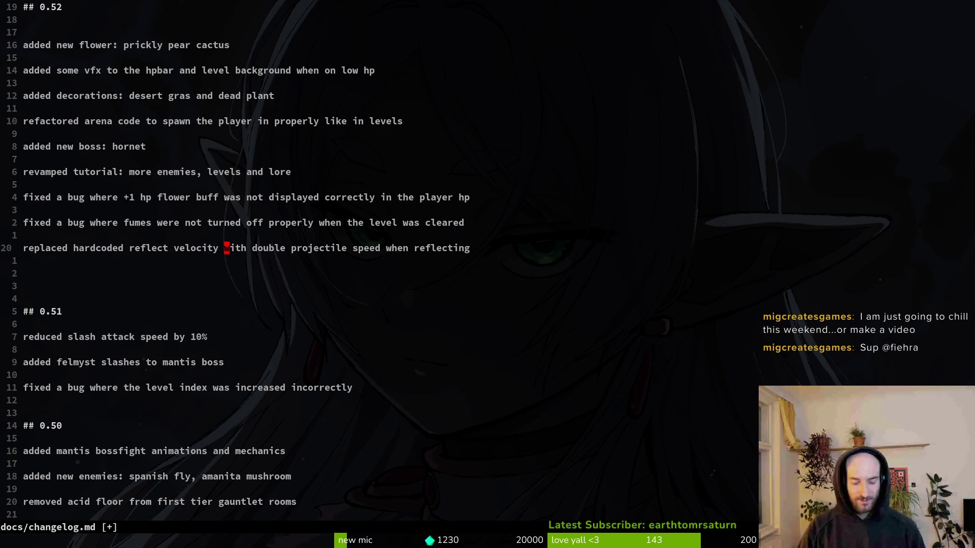
key("w")
key("w")
key("v")
key("e")
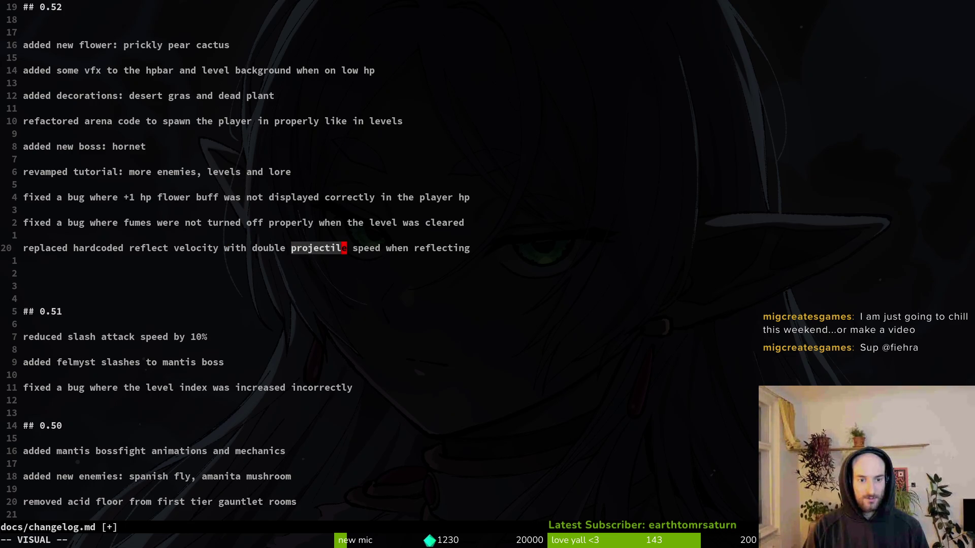
key("d")
key("h")
key("v")
key("d")
key("h")
Cut 'when reflecting' from the line end, leaving '...with double speed', and save with :w
key("w")
key("w")
key("w")
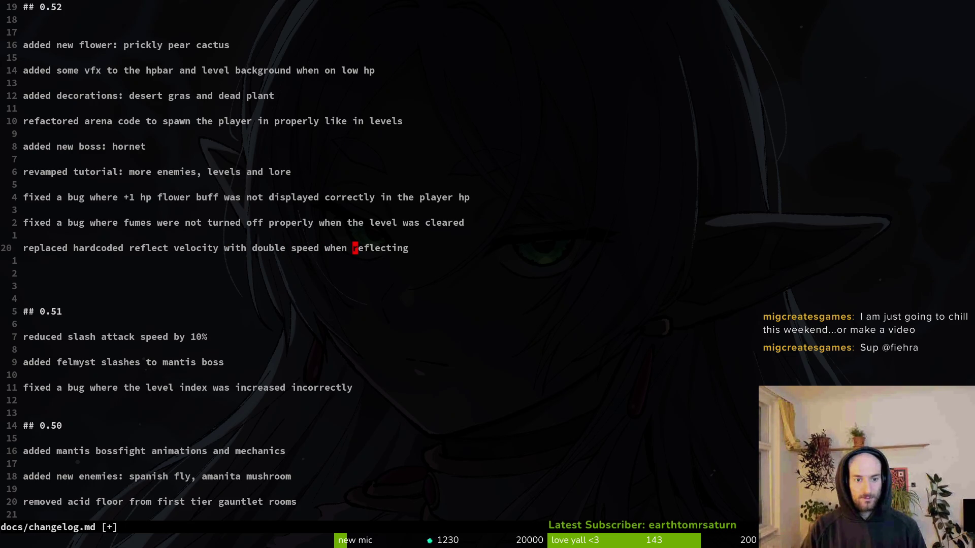
key("b")
key("C")
key("BackSpace")
key("Escape")
type(":w")
key("Return")
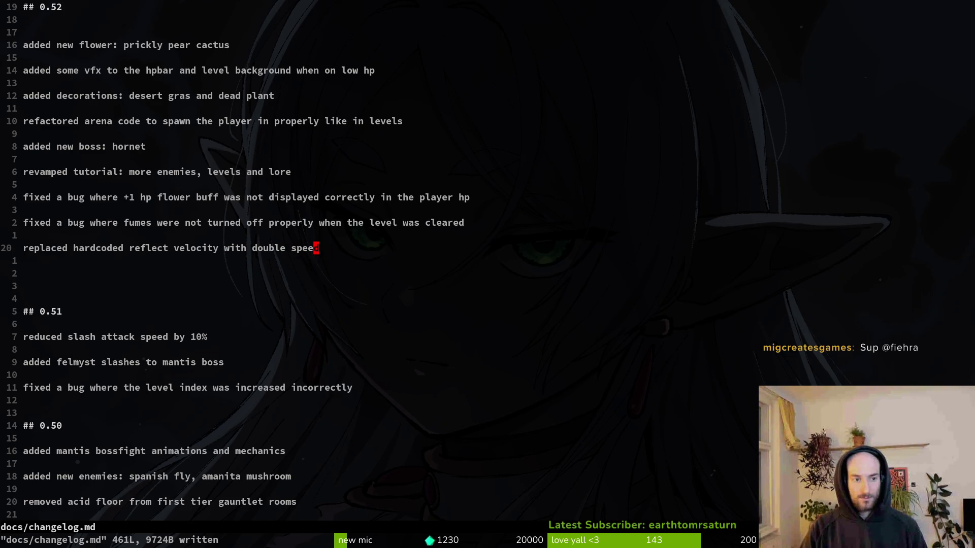
key("b")
key("b")
key("b")
key("w")
key("w")
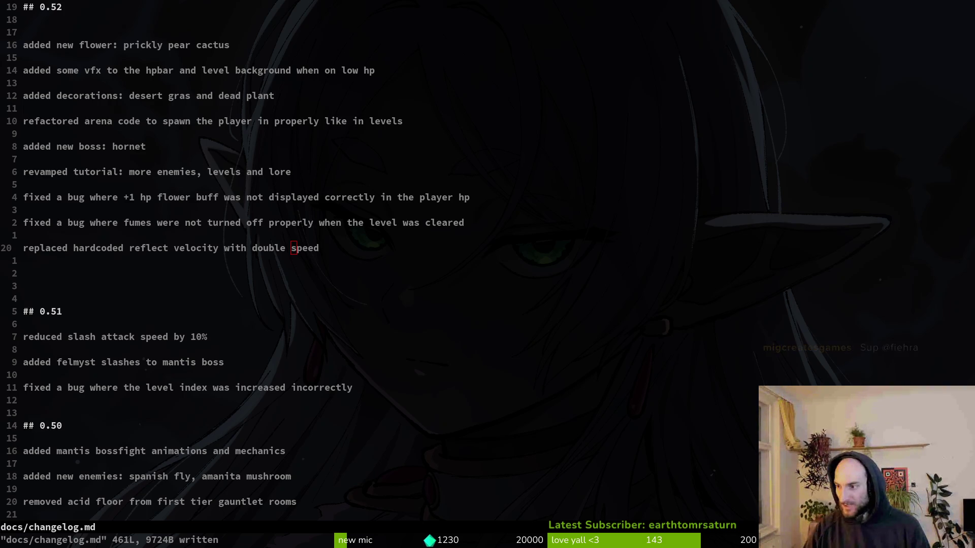
Add a new entry 'added a new physics layer for smash' below the velocity line
key("alt+Tab")
key("alt+Tab")
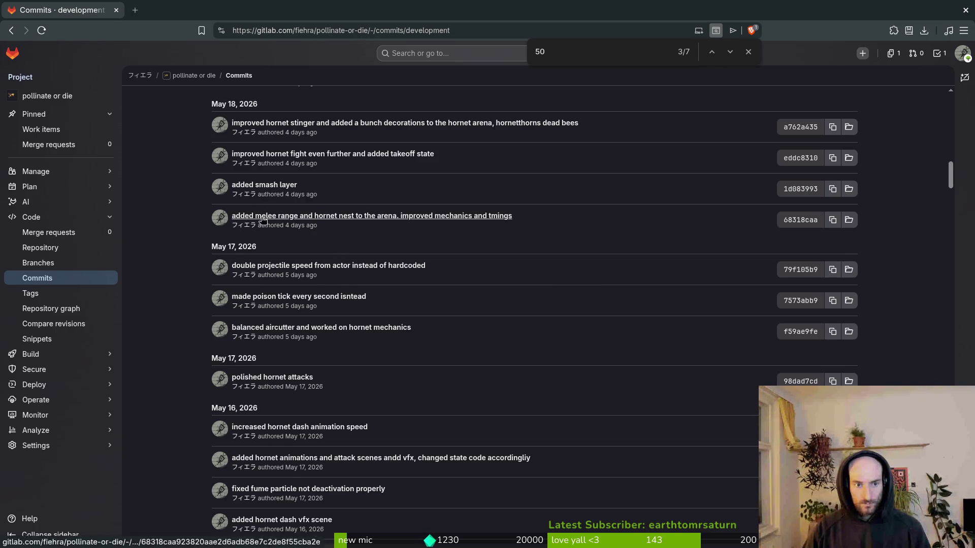
scroll(225, 224, "up", 2)
scroll(184, 289, "up", 2)
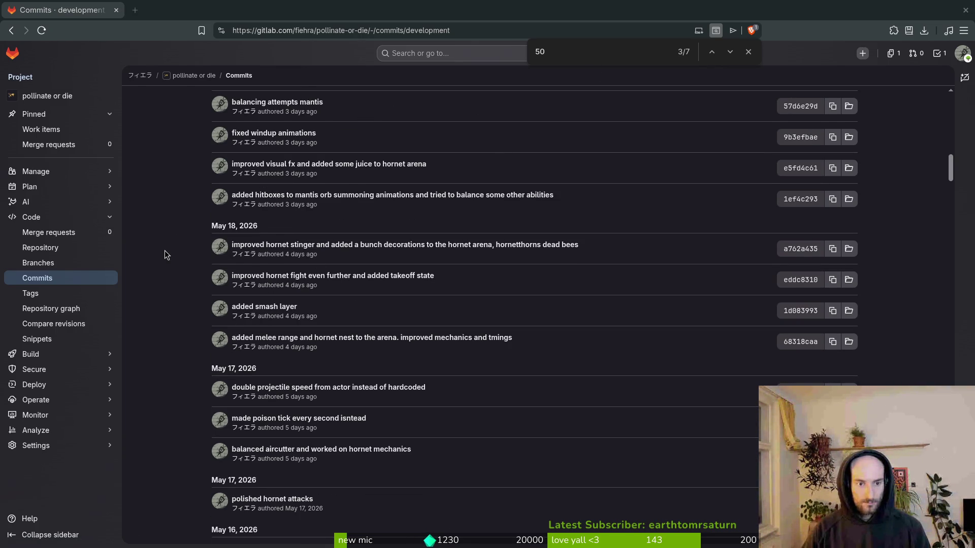
key("alt+Tab")
type("oa")
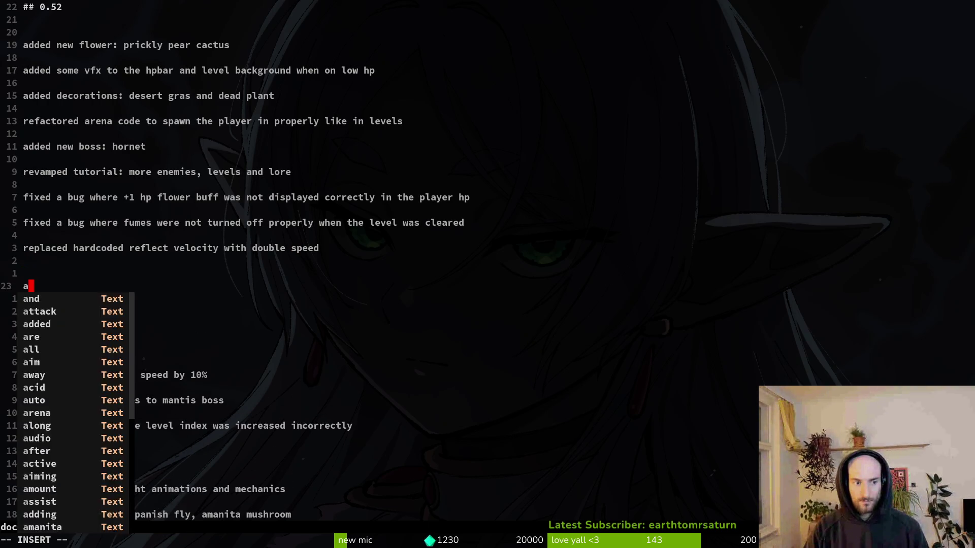
key("BackSpace")
key("Return")
type("added a")
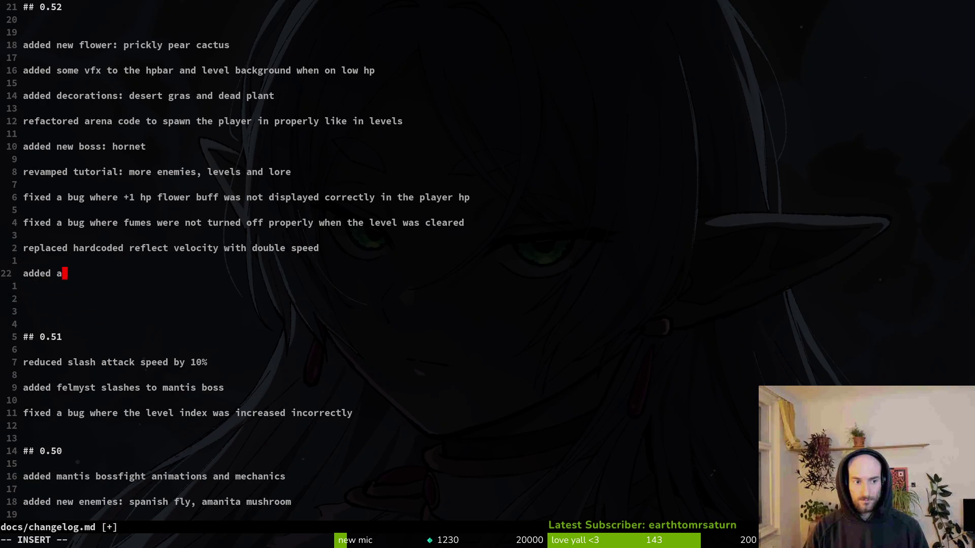
type(" new physics layer tfor")
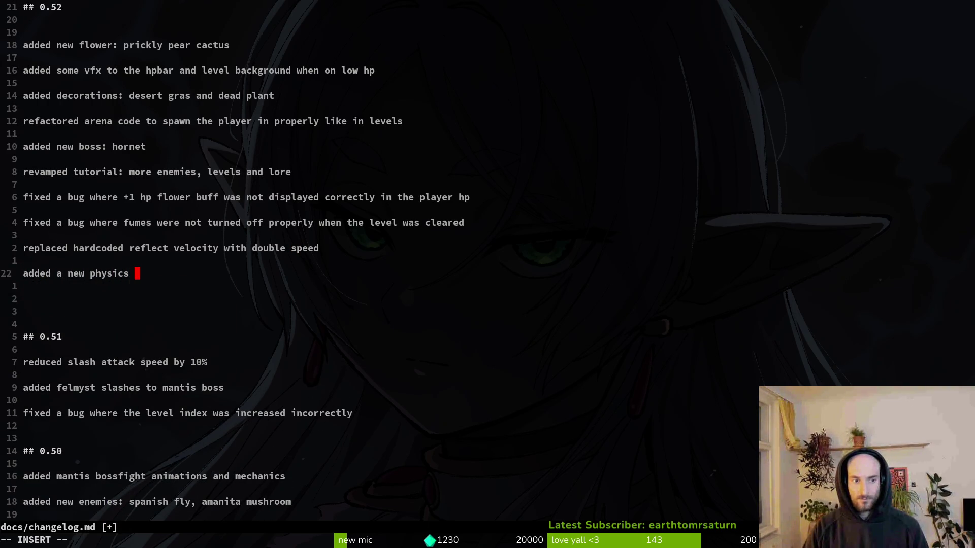
key("BackSpace")
key("BackSpace")
key("BackSpace")
type("for ms")
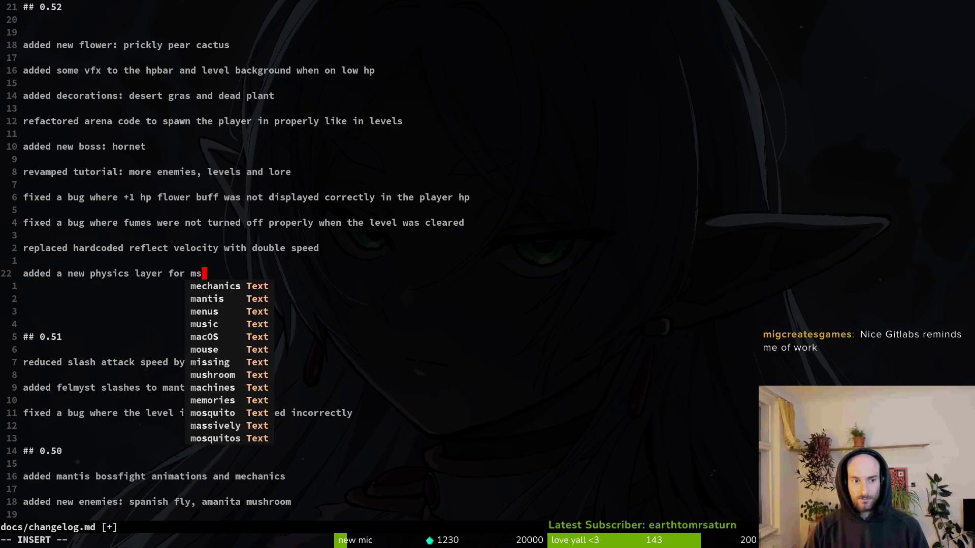
key("BackSpace")
key("BackSpace")
type("smash")
key("Escape")
Insert 'specific' before 'physics' in the smash entry and save the changelog
key("b")
key("b")
key("b")
type("ispecific")
key("Escape")
type(":w")
key("Return")
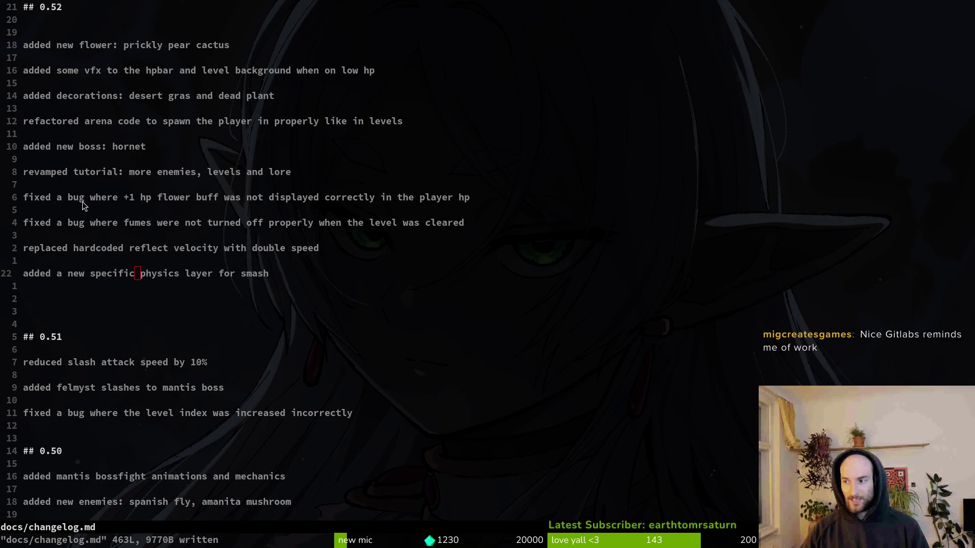
key("alt+Tab")
scroll(274, 329, "up", 3)
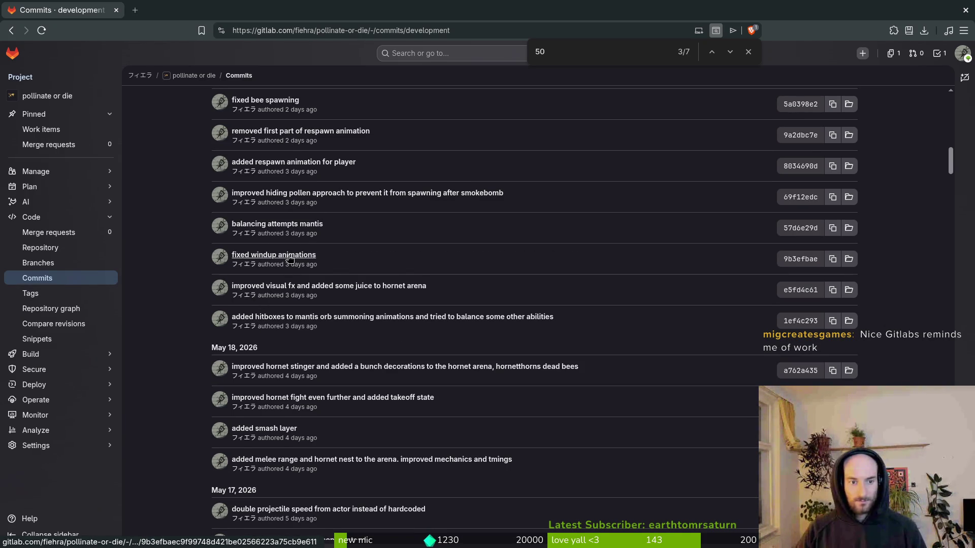
Insert ', player animations' into the revamped tutorial entry
scroll(237, 197, "up", 2)
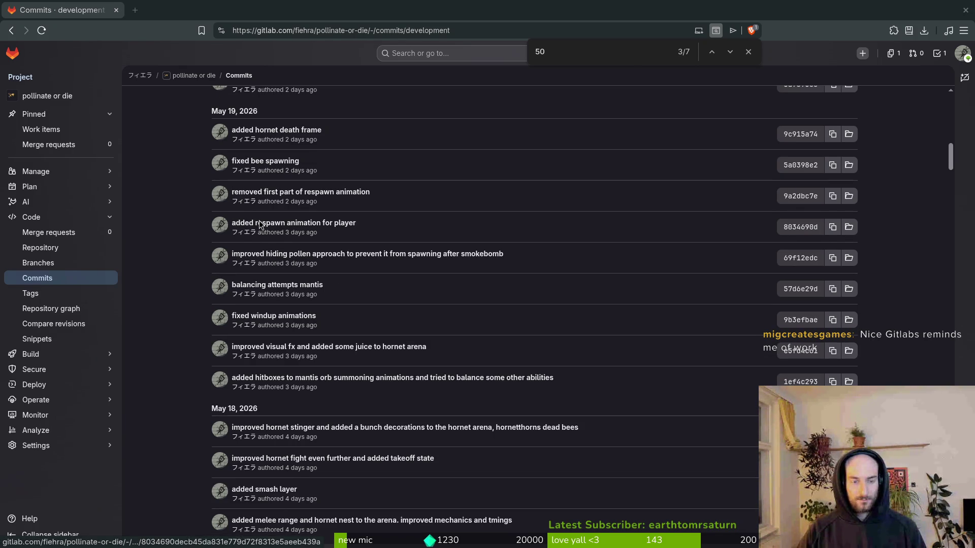
key("alt+Tab")
key("o")
key("BackSpace")
type("e")
key("BackSpace")
key("Escape")
key("k")
key("k")
key("k")
key("j")
type("bhi, player animations")
key("Escape")
Replace 'and' before lore with a comma, append 'and more', and save the changelog
type("a,")
key("Delete")
key("Delete")
key("Delete")
key("Escape")
key("shift+a")
type("and more")
key("Escape")
type(":w")
key("Return")
key("alt+Tab")
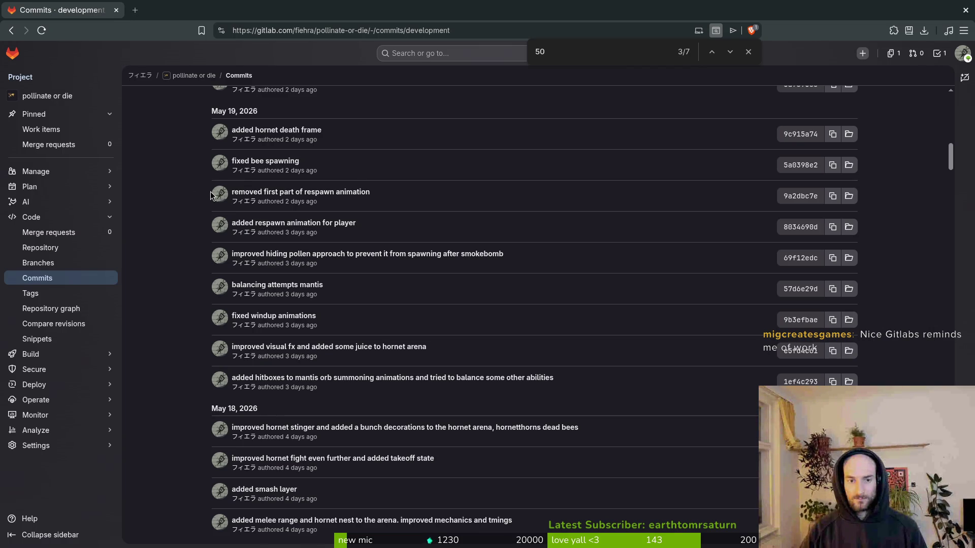
key("alt+Tab")
Move the revamped tutorial line up to sit directly under the ## 0.52 heading
key("shift+v")
key("K")
key("K")
key("K")
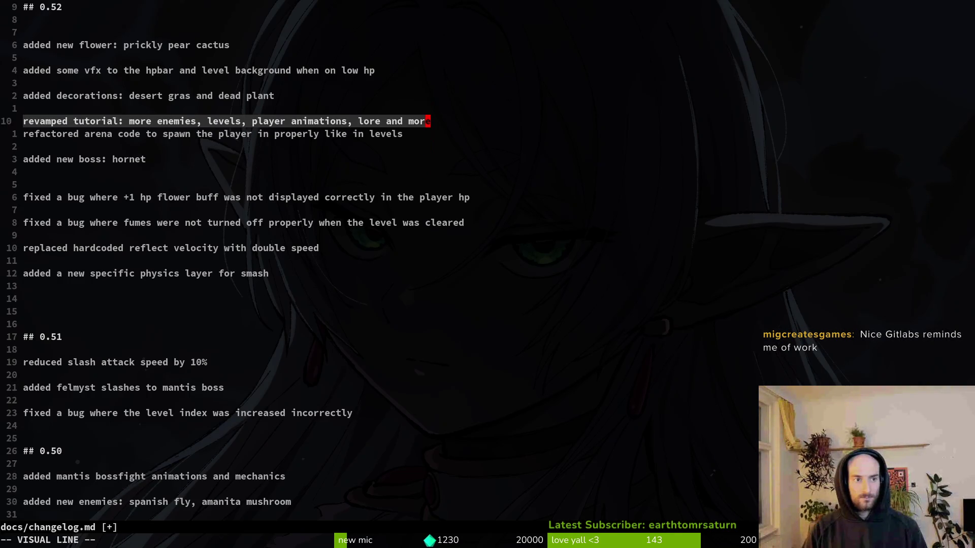
key("K")
key("K")
key("K")
key("Escape")
Delete the blank line under the hornet entry and save the changelog
key("j")
key("j")
key("j")
key("j")
key("j")
key("k")
key("d")
key("d")
type(":w")
key("Return")
key("k")
key("shift+a")
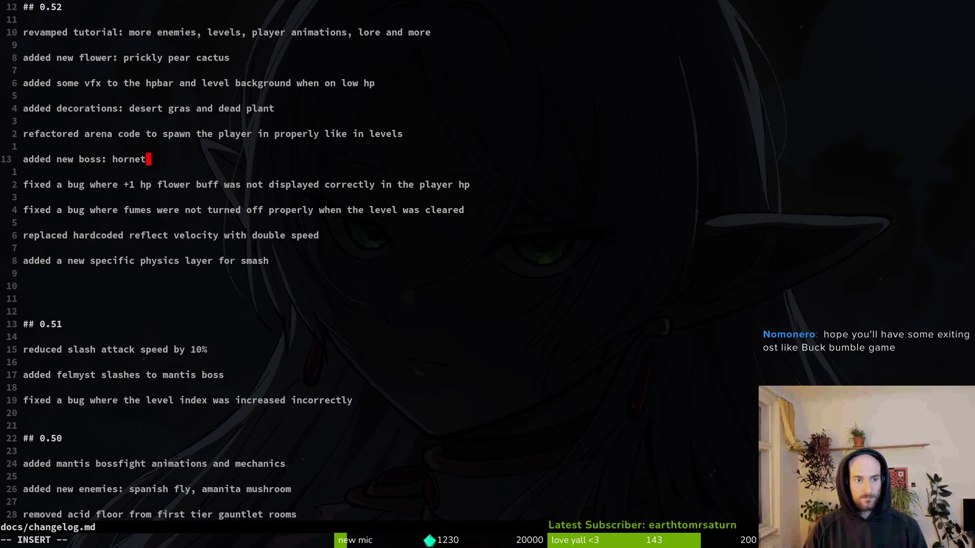
key("Escape")
type(":w")
key("Return")
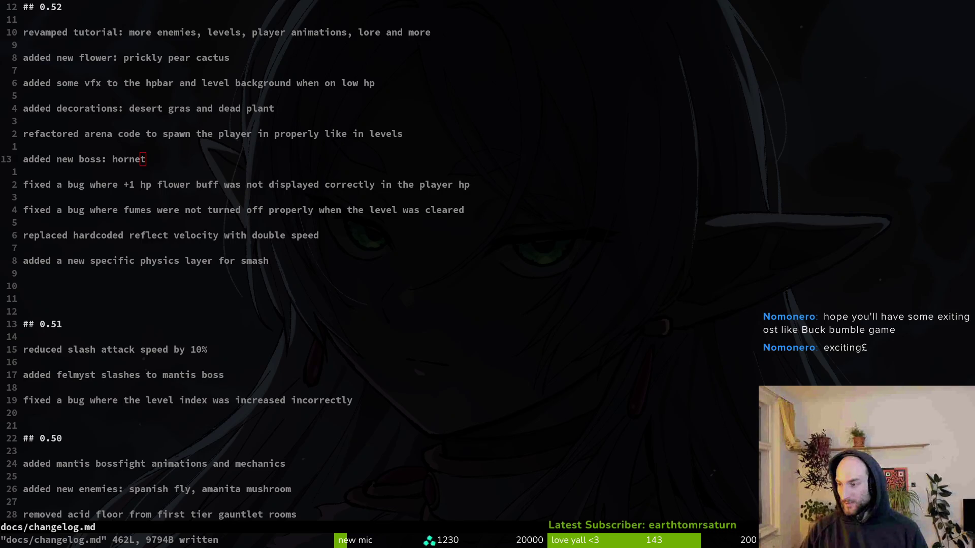
key("super+2")
scroll(383, 236, "up", 3)
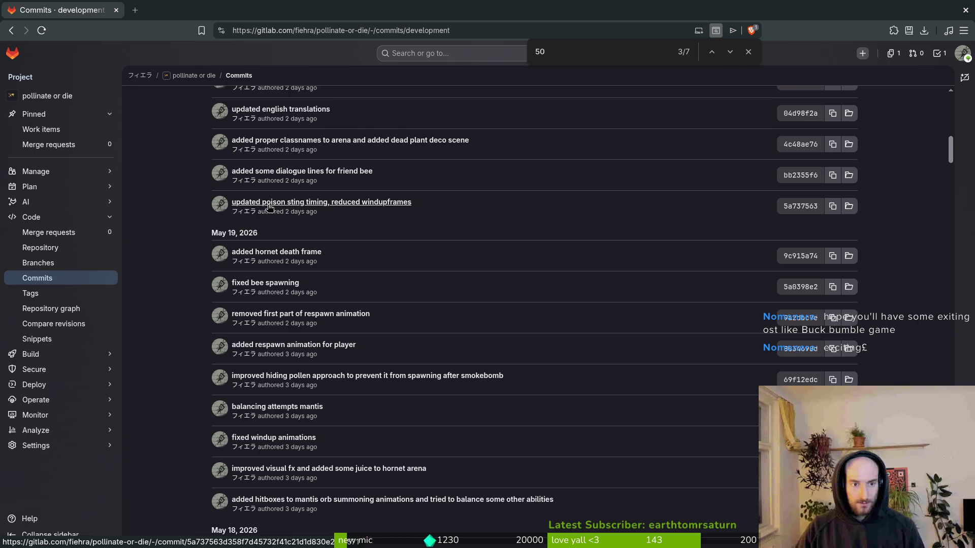
Add 'reduced hold duration for poison sting special ability' below the smash physics entry
key("alt+Tab")
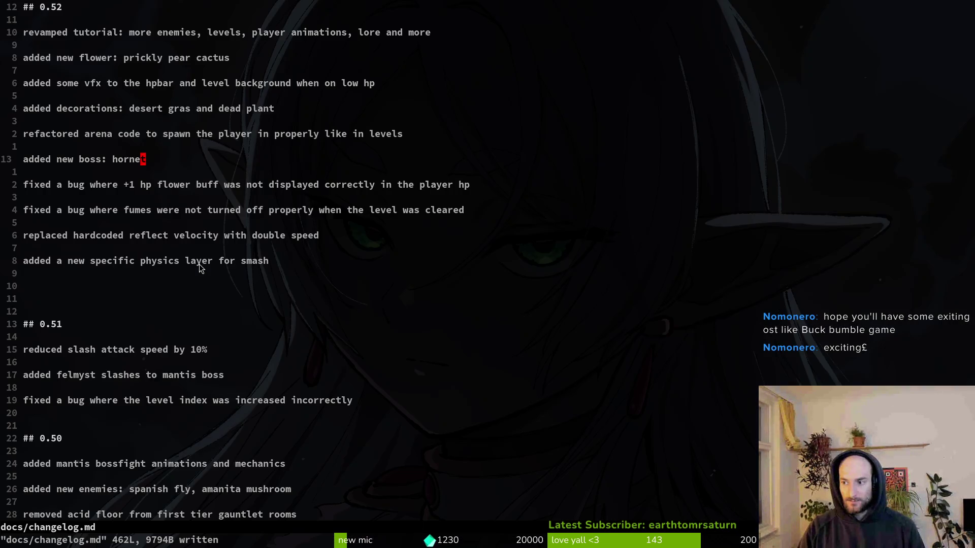
key("j")
key("j")
key("j")
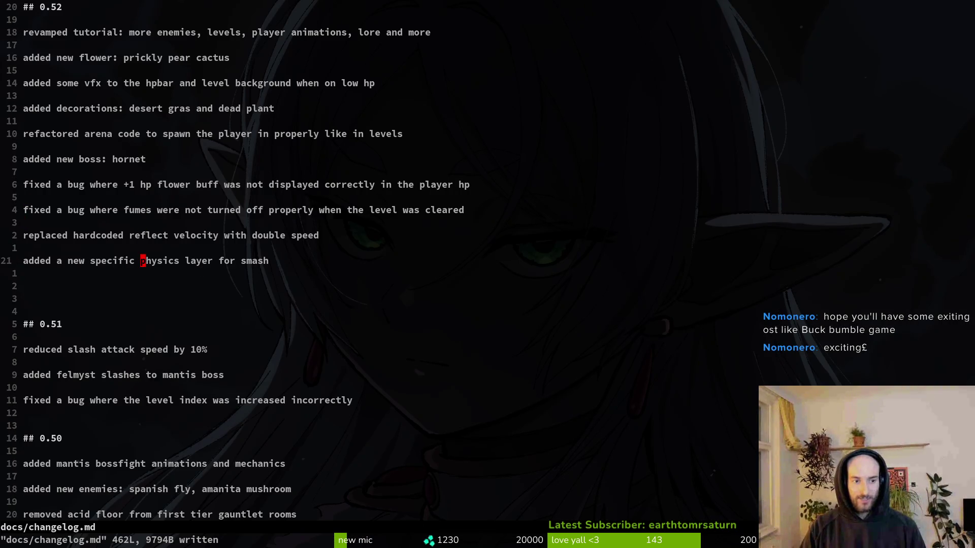
key("o")
key("Return")
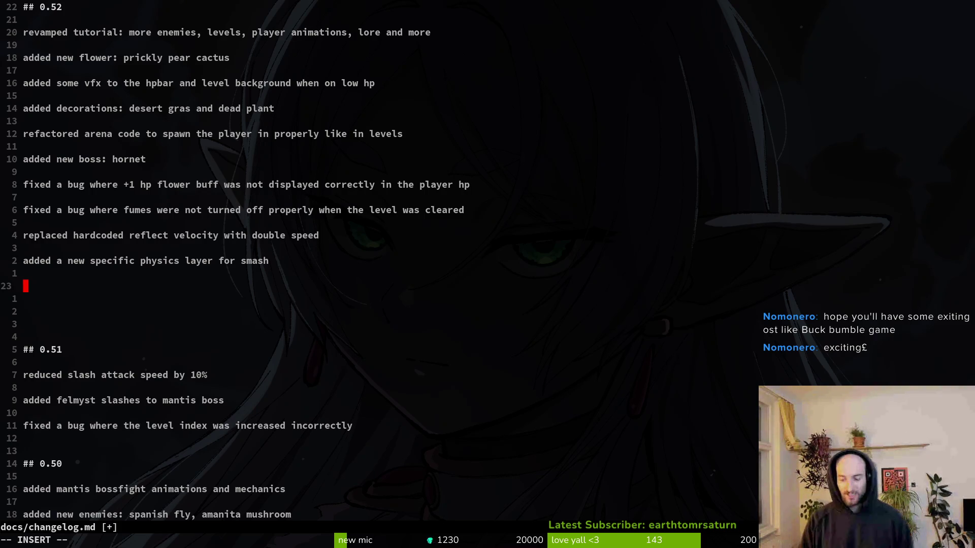
type("redu")
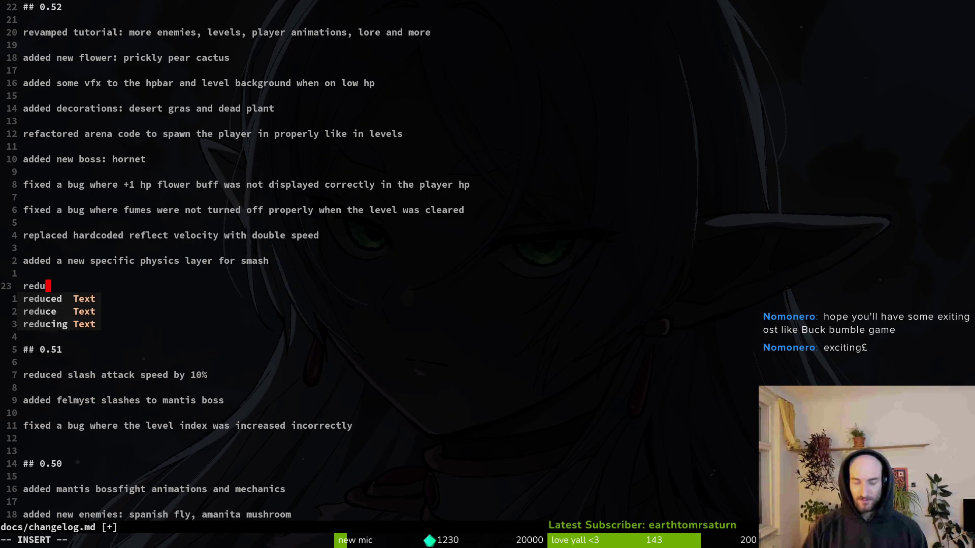
type("ced hold duratio")
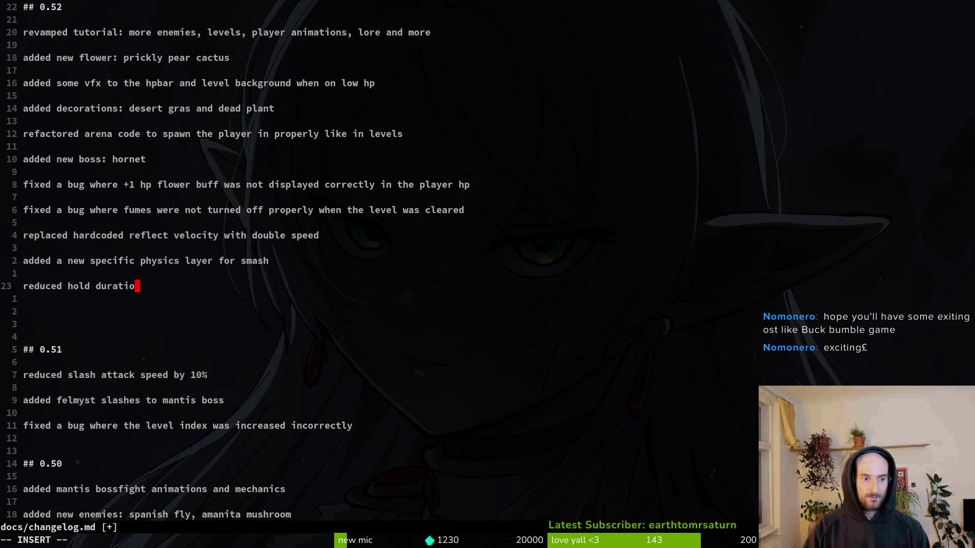
type("n for poison sting special")
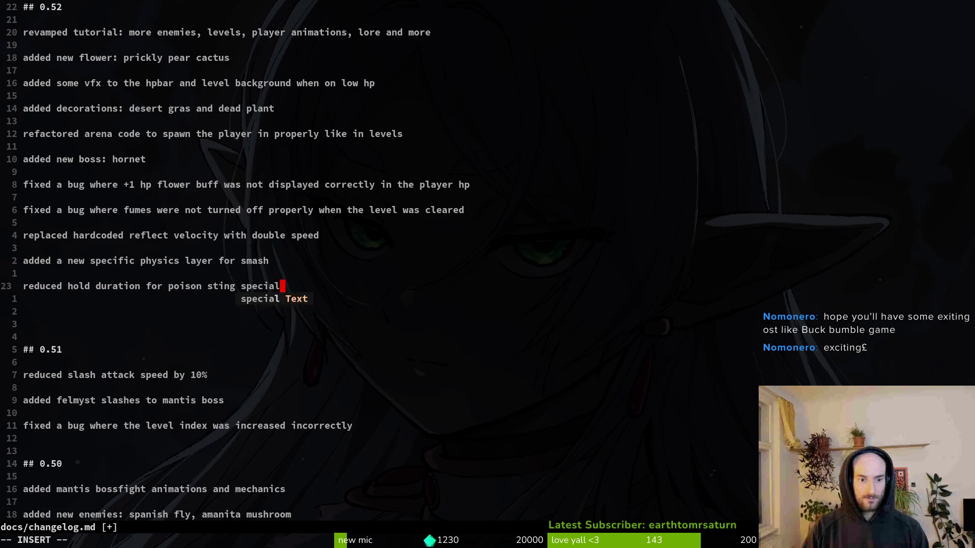
type(" ability")
key("Return")
key("Return")
key("Escape")
key("alt+Tab")
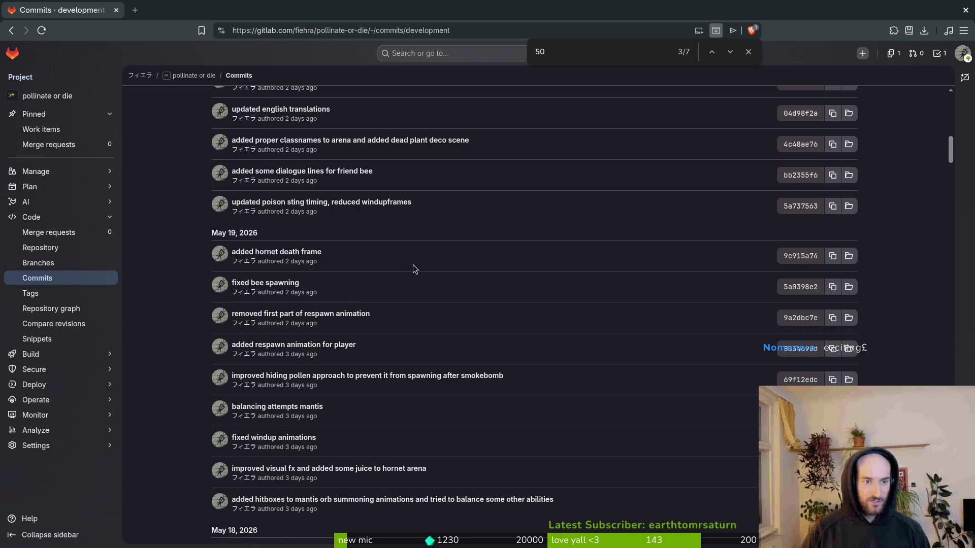
Scroll the GitLab commits up to 'bumped version to 0.52', then return to the changelog
scroll(364, 221, "up", 2)
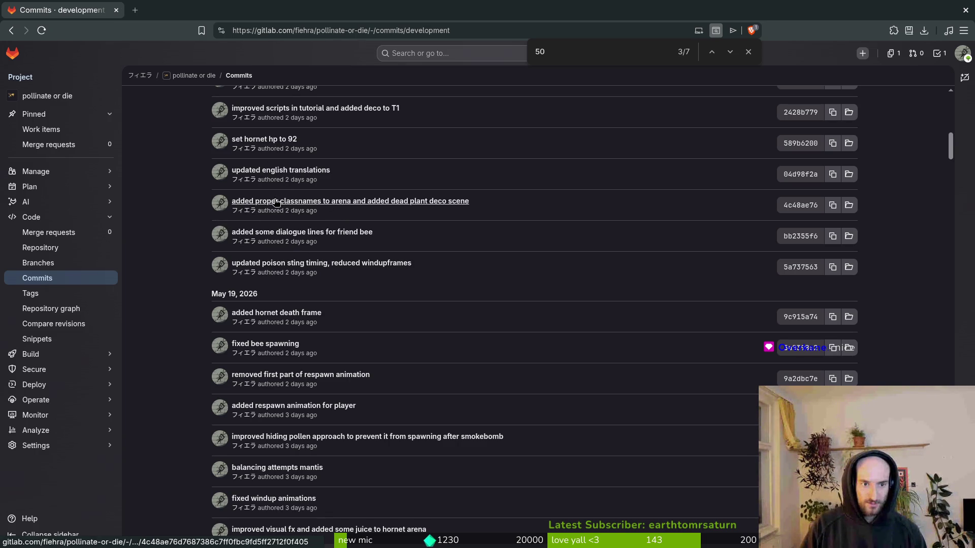
scroll(327, 239, "up", 2)
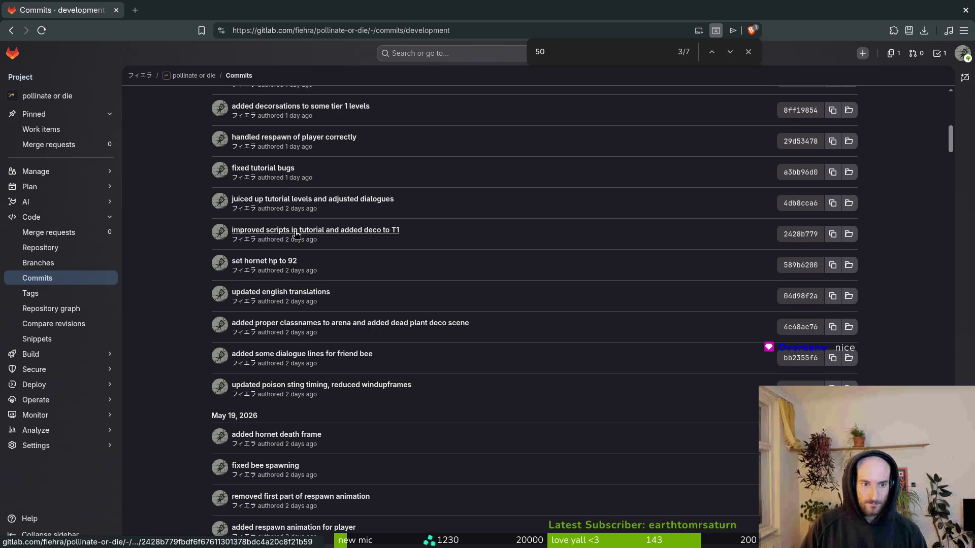
scroll(282, 203, "up", 2)
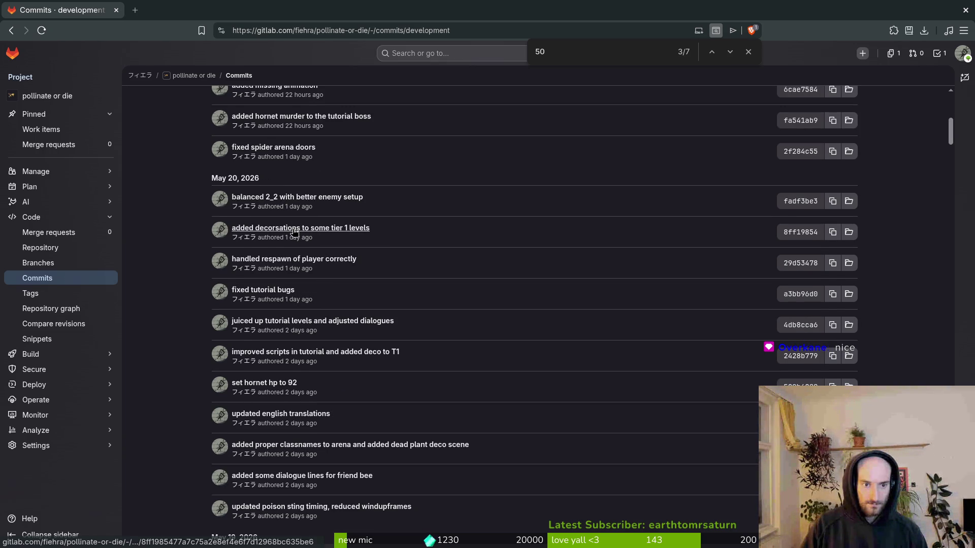
scroll(320, 246, "up", 2)
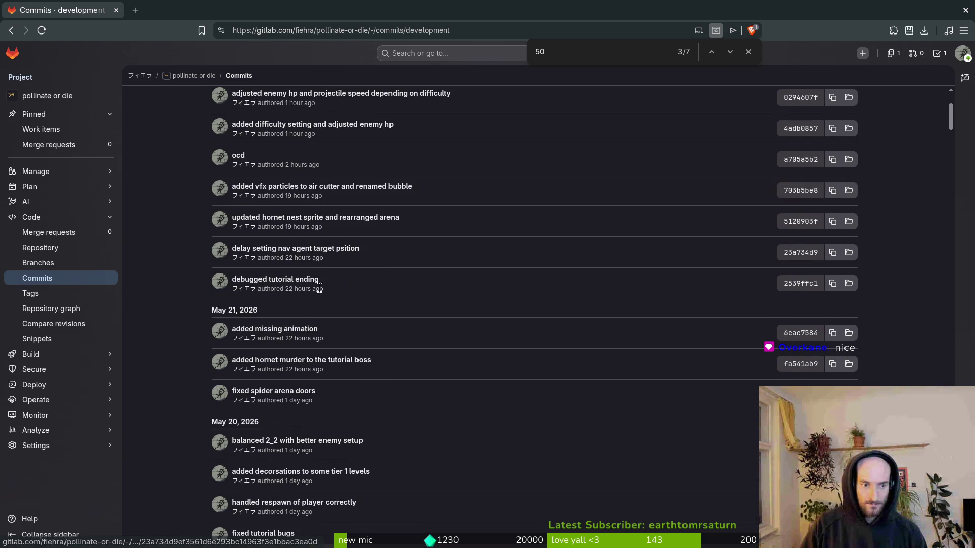
scroll(269, 242, "up", 2)
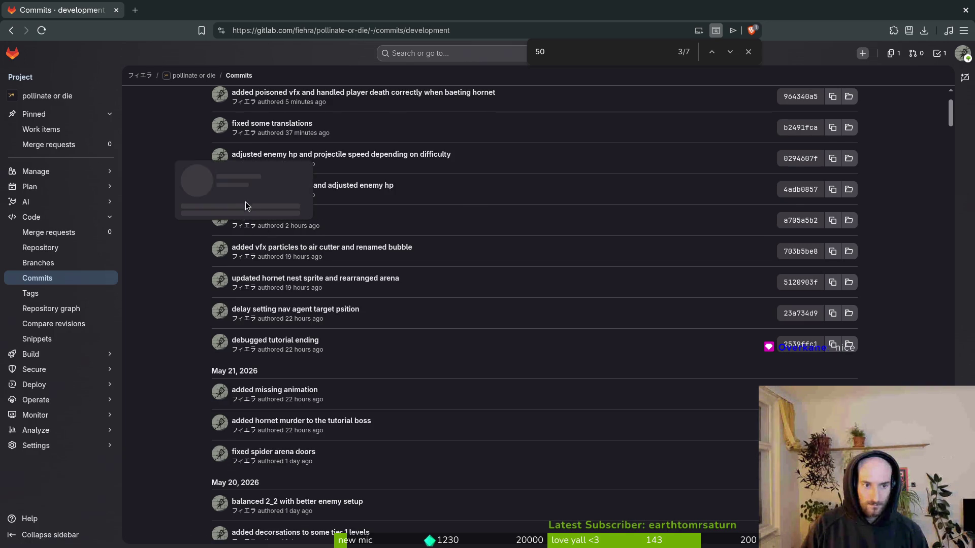
scroll(165, 208, "up", 3)
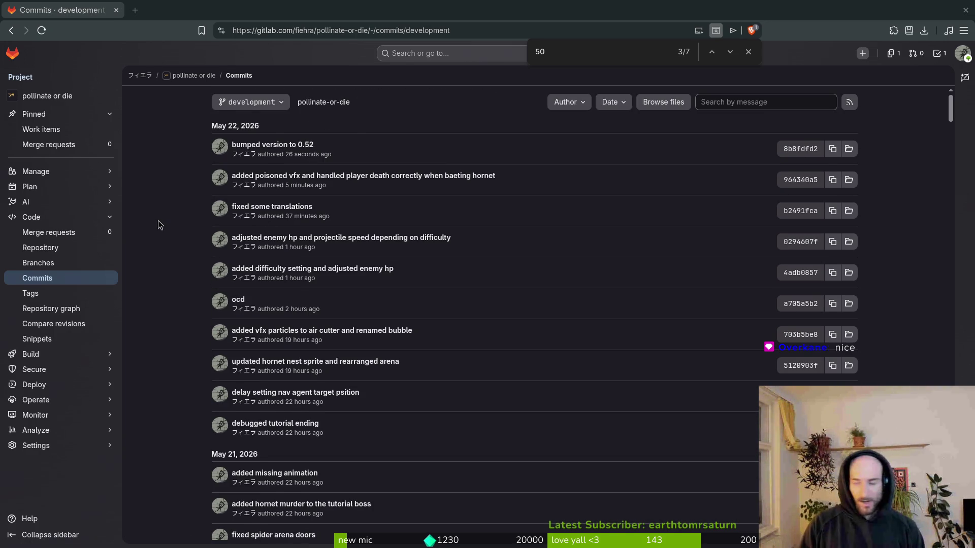
key("alt+Tab")
Move the hornet boss entry up and the prickly pear cactus entry below the arena refactor
key("k")
key("k")
key("k")
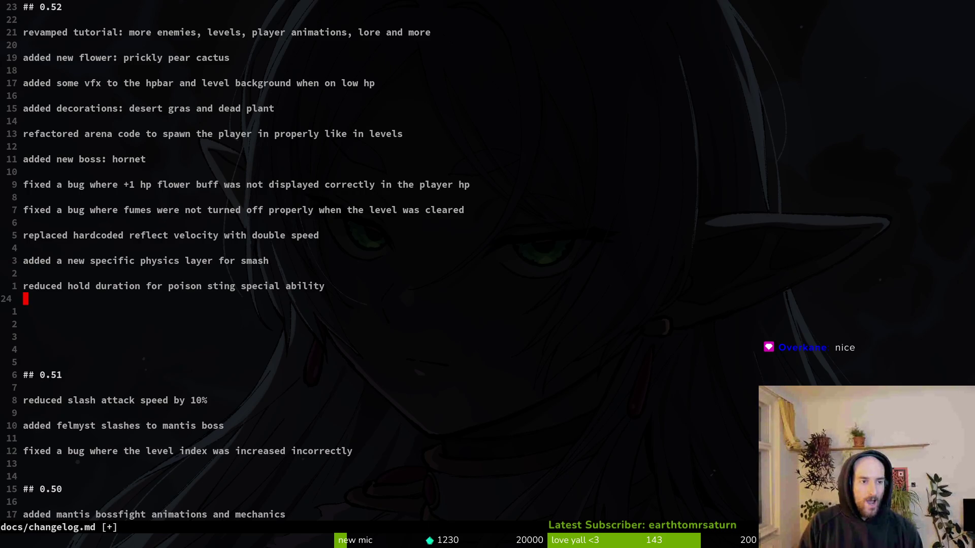
key("j")
key("j")
key("j")
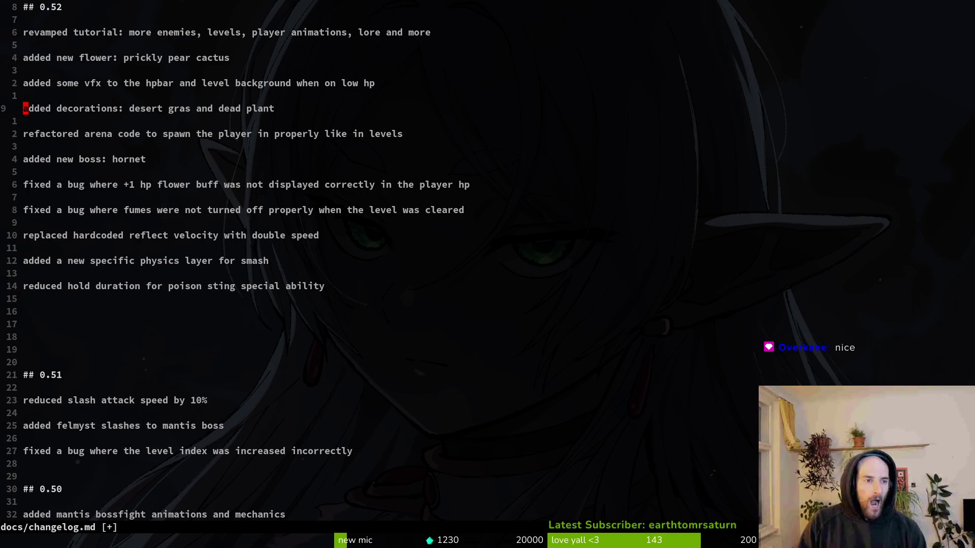
key("j")
key("j")
key("j")
key("j")
key("shift+v")
key("shift+k")
key("shift+k")
key("shift+k")
key("shift+k")
key("shift+k")
key("Escape")
key("shift+v")
key("shift+k")
key("shift+k")
key("Escape")
key("j")
key("shift+v")
key("shift+j")
key("shift+j")
key("shift+j")
key("shift+j")
key("shift+j")
key("shift+j")
key("shift+j")
key("Escape")
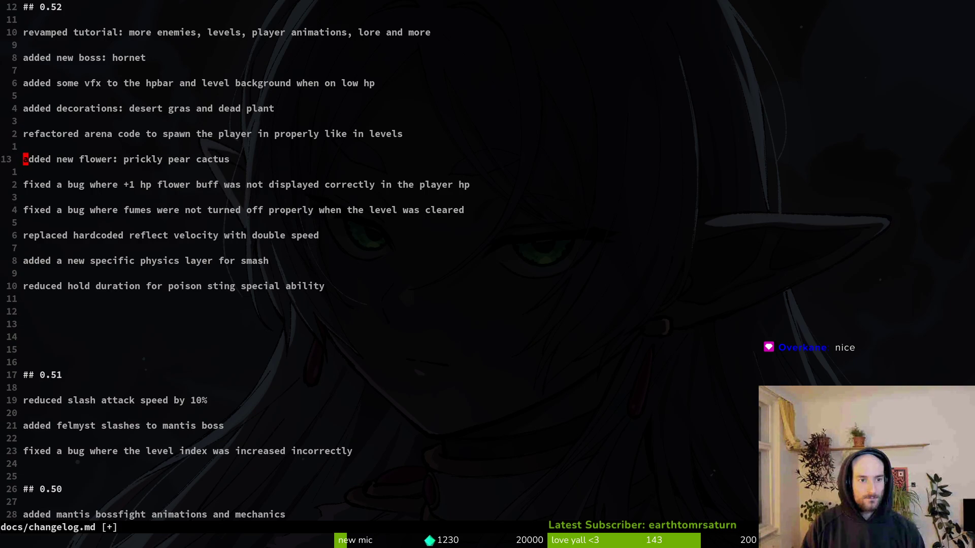
Add the entry 'introduced difficulty setting (lower hp and projectile speed)' and save
key("o")
key("Return")
type("introduced diffic")
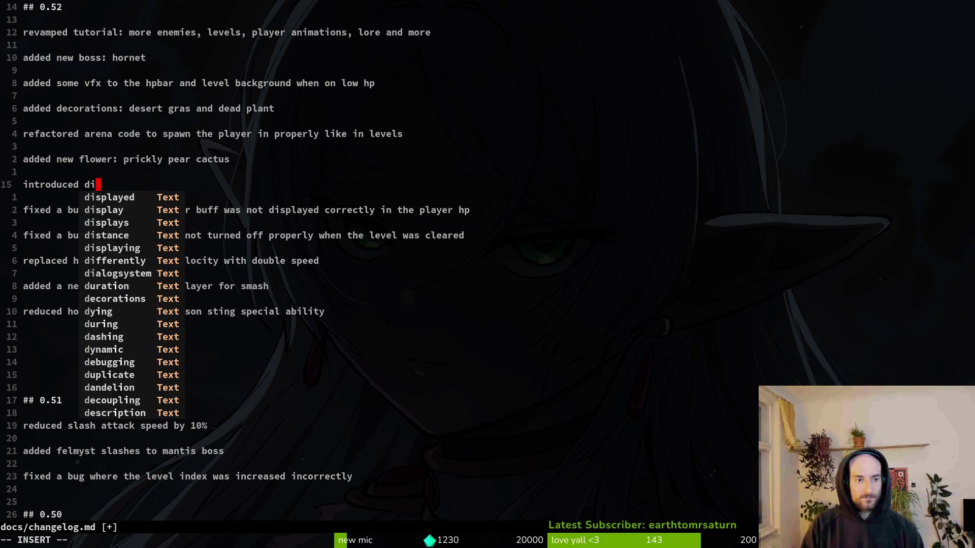
type("ulty setting in")
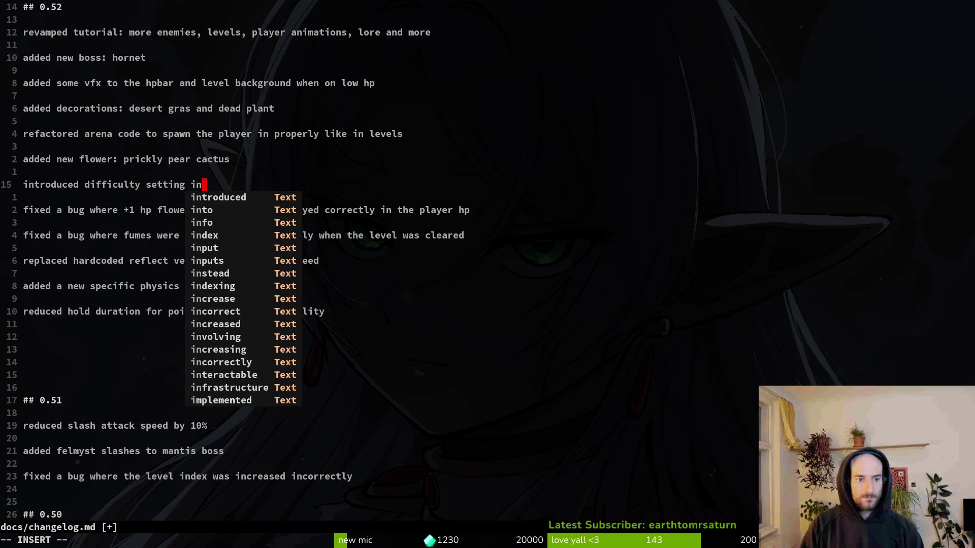
key("BackSpace")
key("BackSpace")
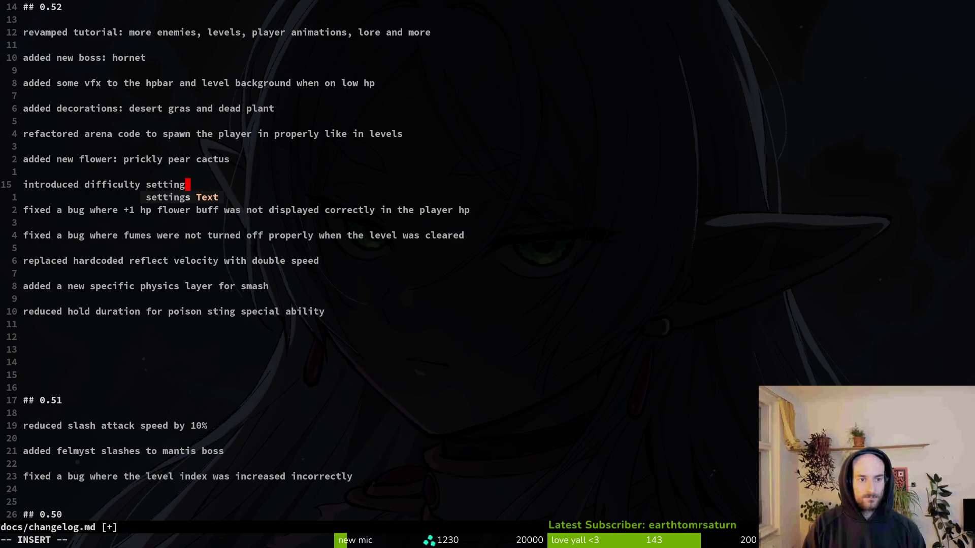
type("(lower hp and projectile speed")
key("Escape")
type(":w")
key("Return")
Change the entry to read '(higher/lower hp and projectile speed)' and save
key("b")
key("b")
key("b")
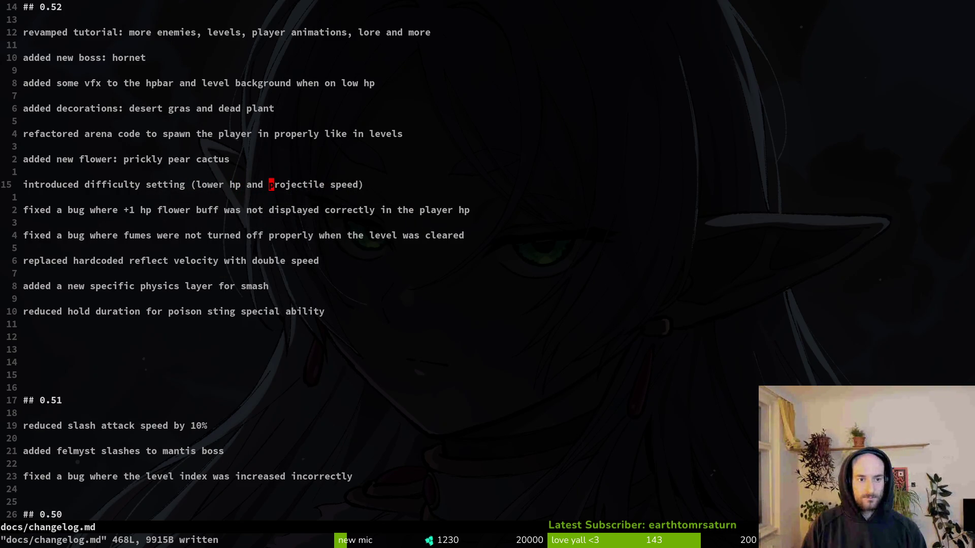
type("ing (higher/")
key("Escape")
type(":w")
key("Return")
type(":wq")
key("Escape")
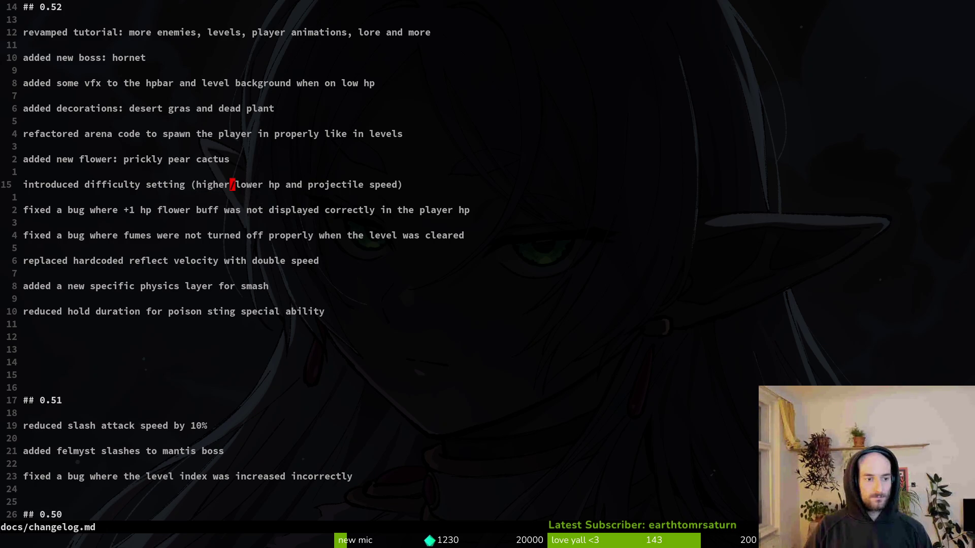
Delete the extra blank line after the entries and save the changelog
key("1")
key("1")
key("j")
key("d")
key("d")
key("d")
type(":w")
key("Return")
Glance at the GitLab commit list, then quit Neovim and open tig
key("super+2")
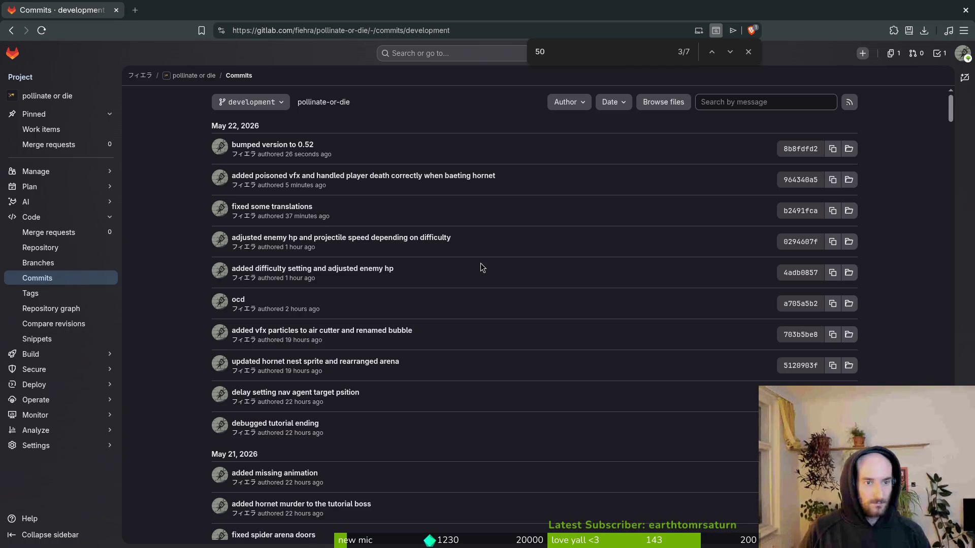
key("super+1")
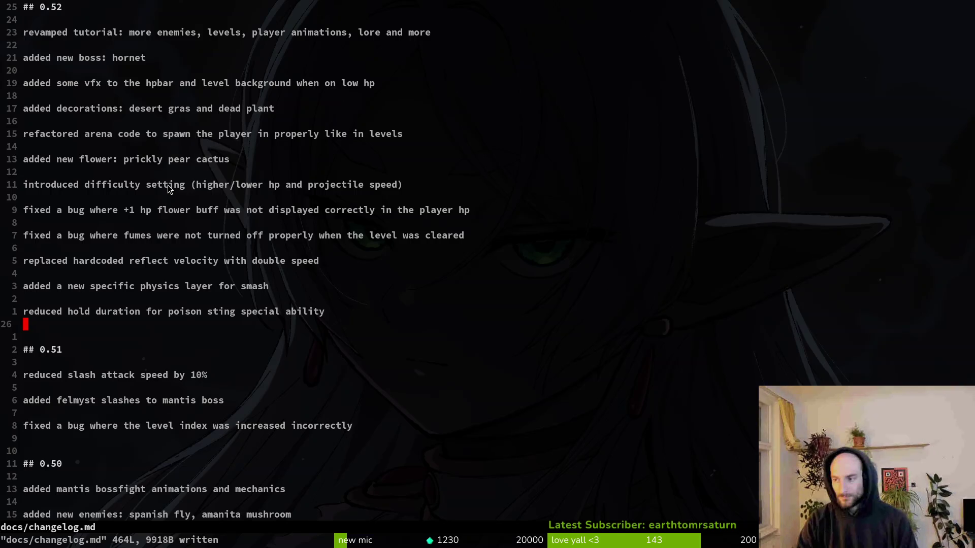
type(":q")
key("Return")
type("tig")
key("Return")
Close tig and commit the changelog with the message 'added changelog'
key("s")
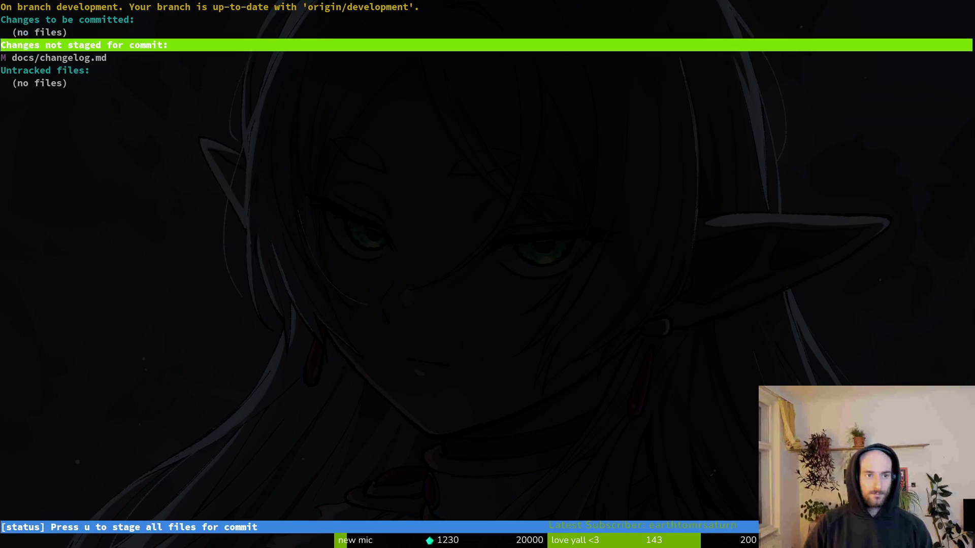
key("q")
key("q")
type("git commit -&")
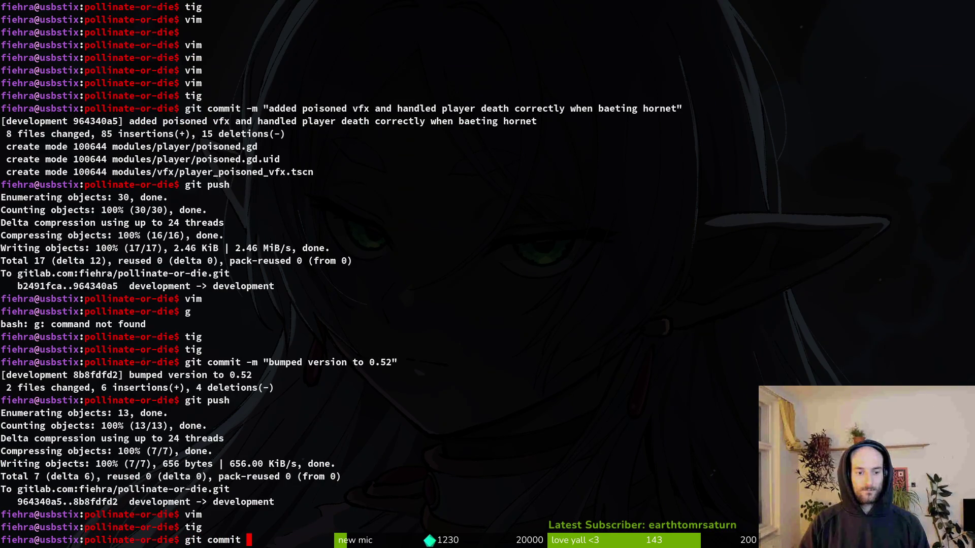
key("BackSpace")
type("m \"a")
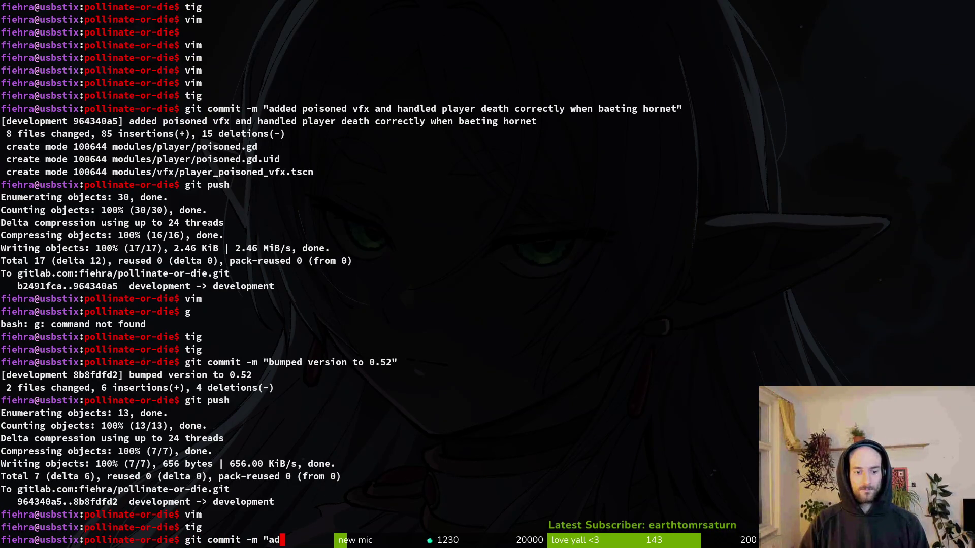
key("BackSpace")
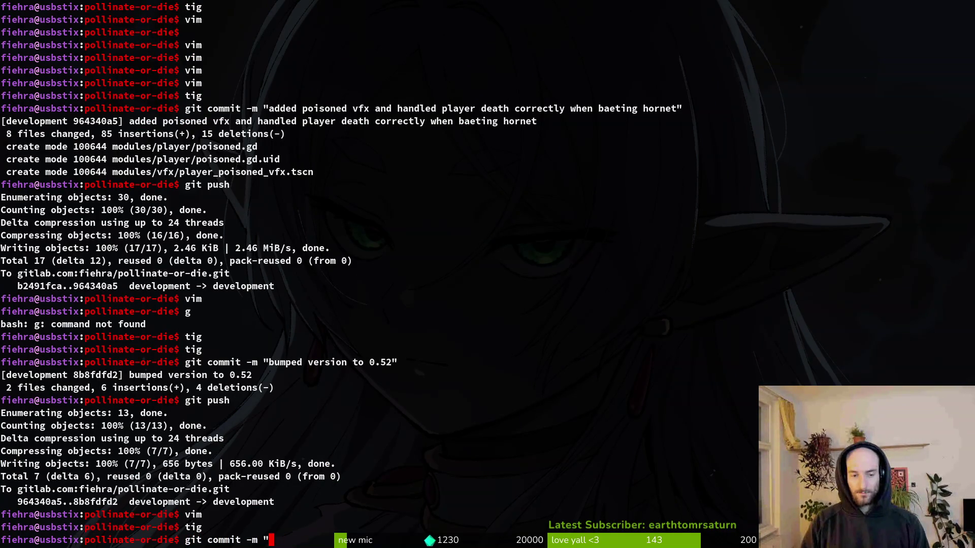
type("added chan")
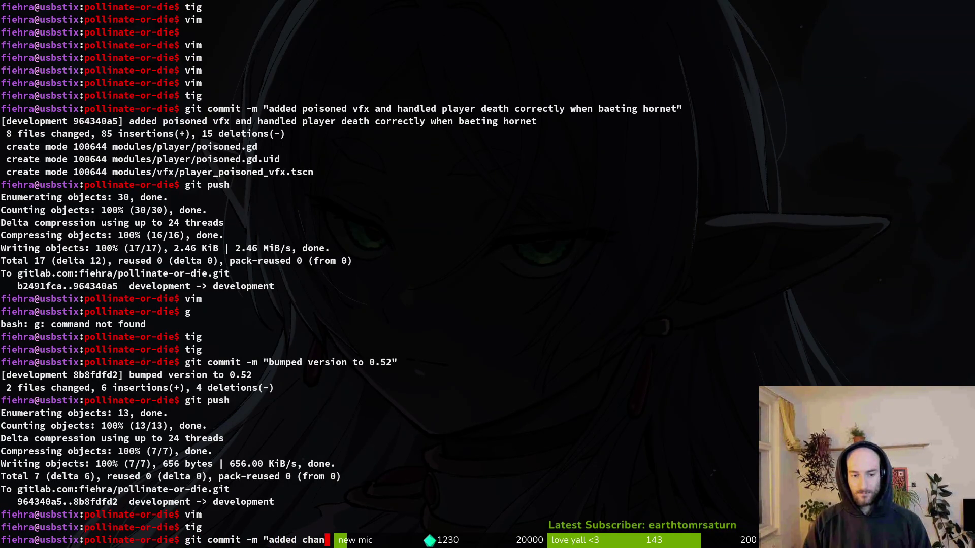
type("ges tlog\"")
key("Return")
Push the changelog commit to the remote
type("git push")
key("Return")
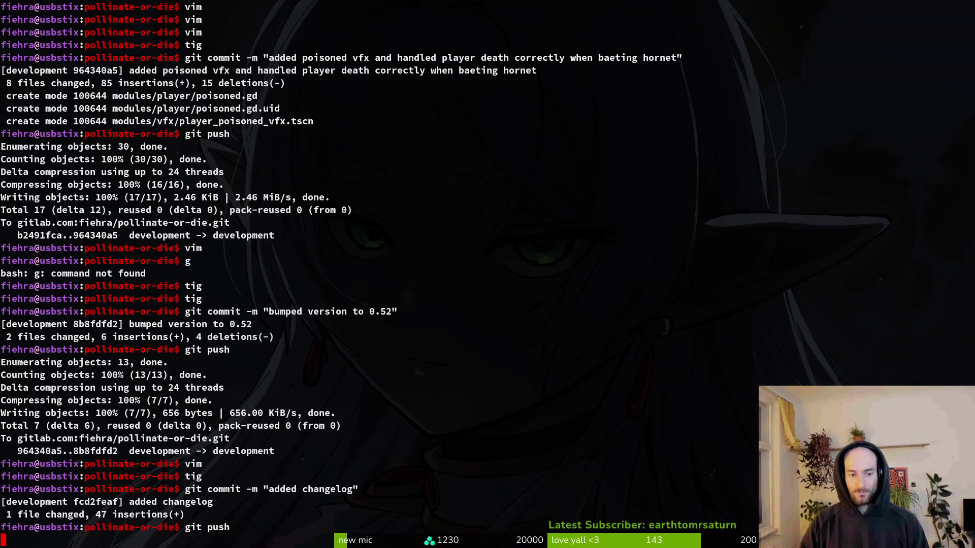
key("alt+Tab")
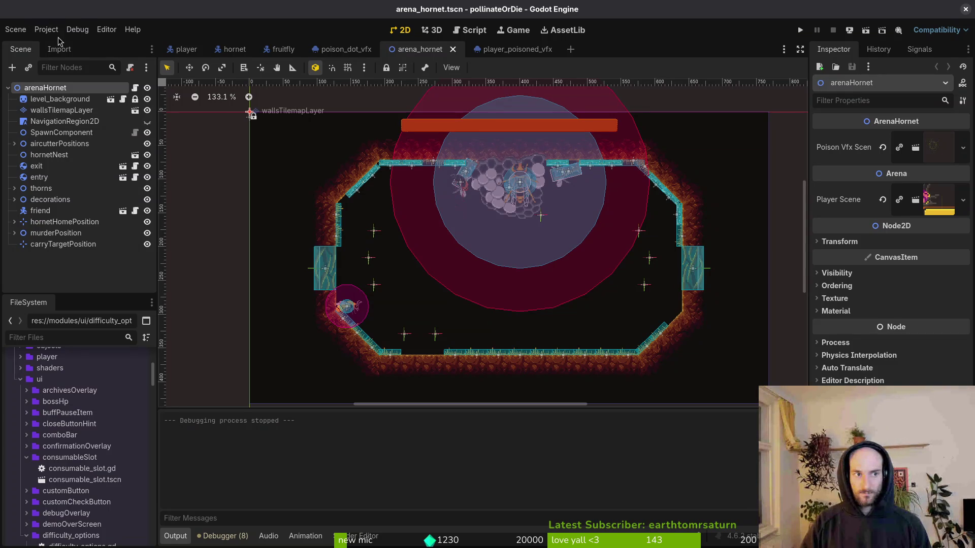
Confirm version 0.52 in Project Settings and check the empty user data folder
left_click(46, 29)
left_click(66, 44)
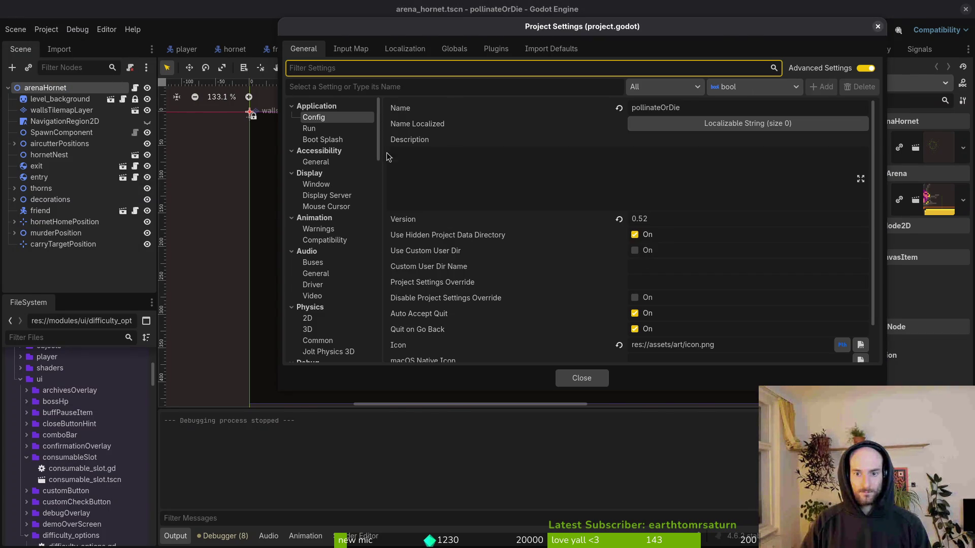
key("Escape")
left_click(46, 29)
left_click(66, 127)
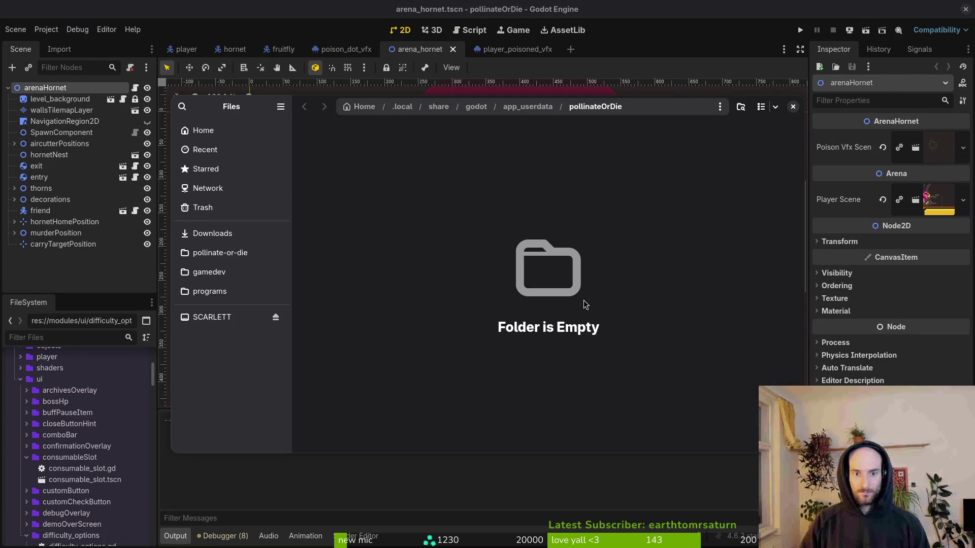
left_click(793, 106)
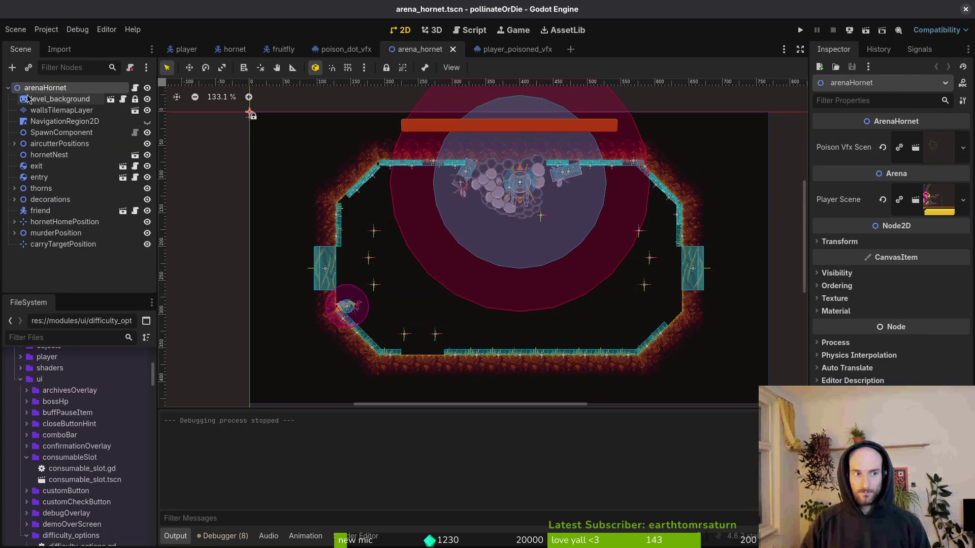
Close the extra scene tabs, including the hornet scene, and open Files at Home
left_click(379, 48)
left_click(383, 49)
left_click(384, 49)
left_click(304, 49)
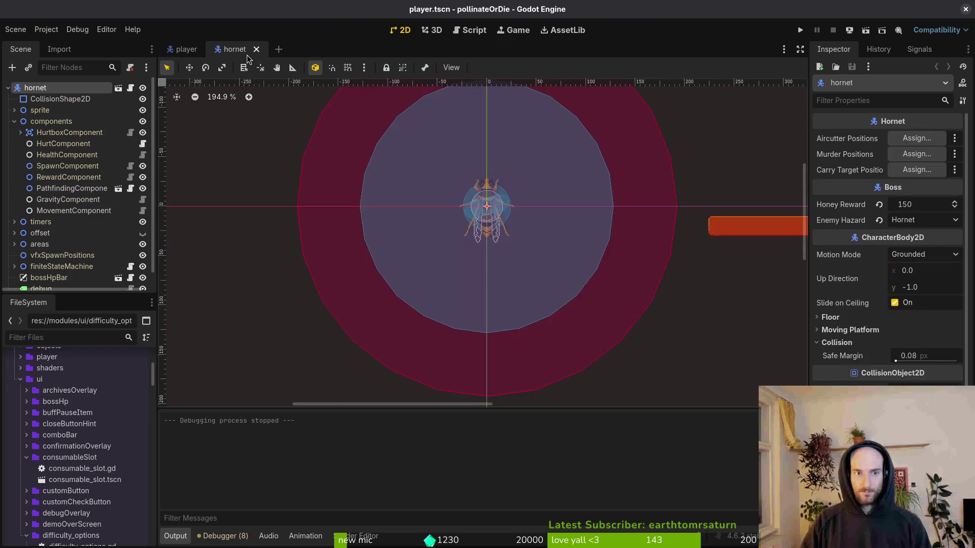
left_click(256, 50)
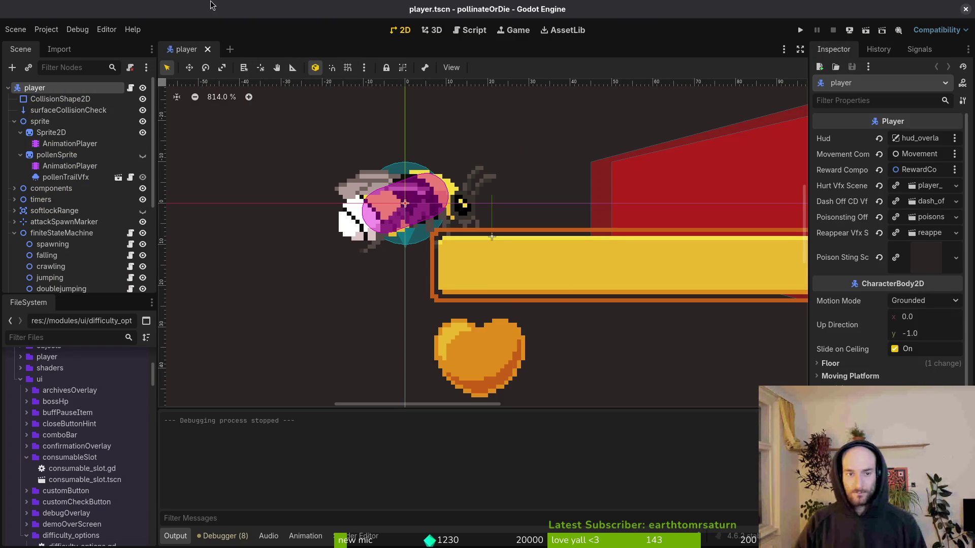
key("super")
key("super+e")
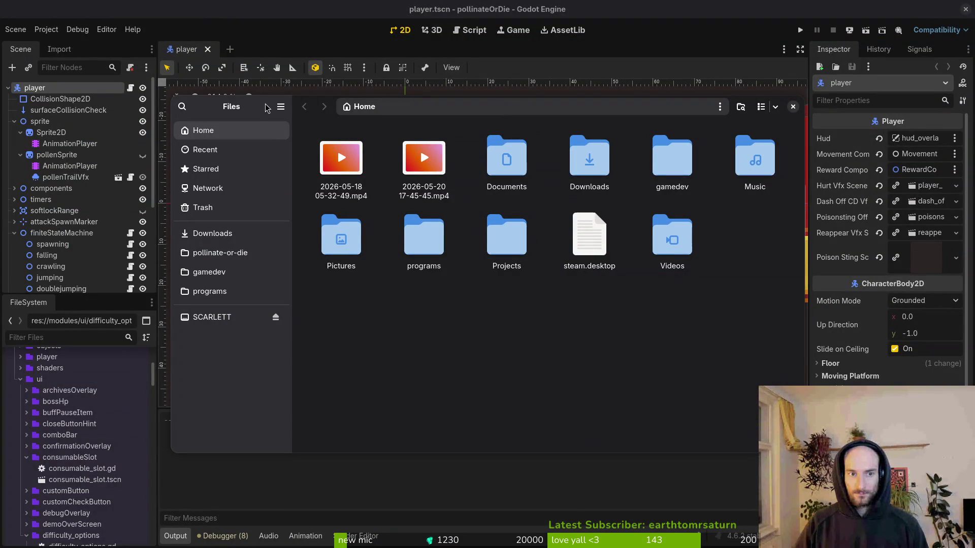
Select the second mp4 recording in Home, close Files, and bring up the YouTube mix
left_click(433, 190)
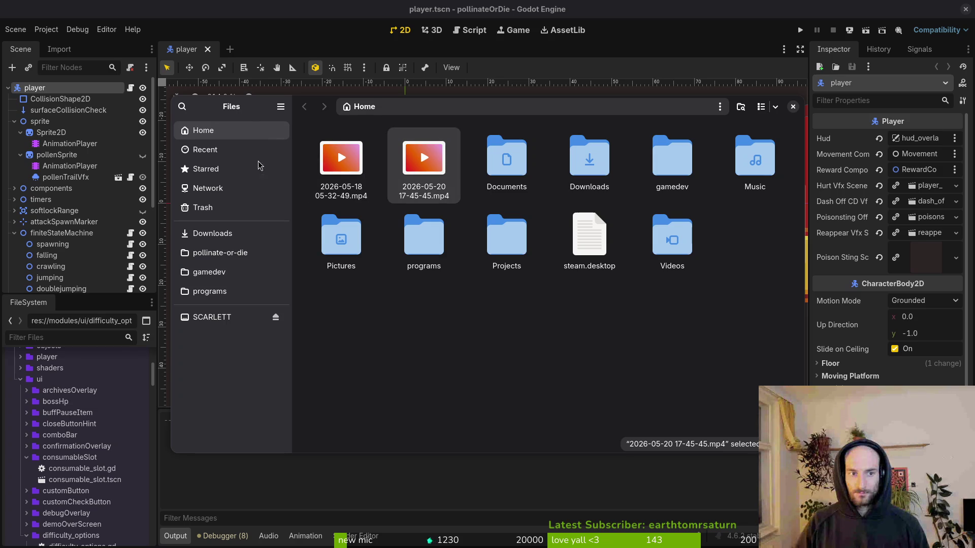
key("ctrl+w")
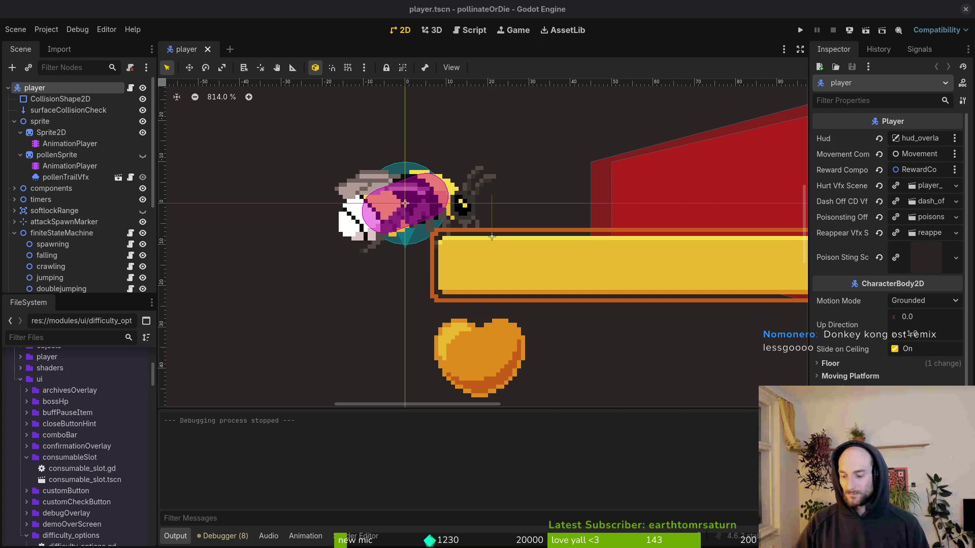
key("alt+Tab")
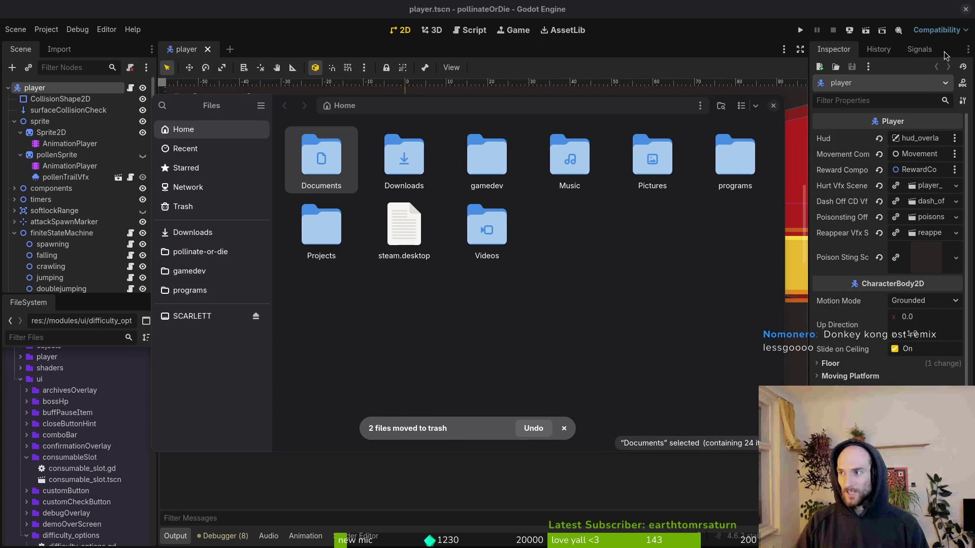
key("alt+Tab")
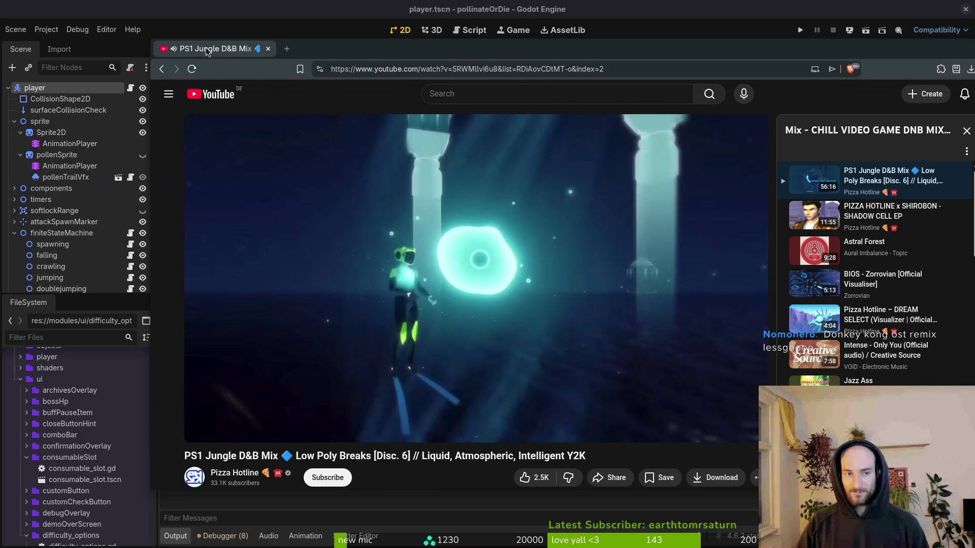
Switch from the playing jungle DnB mix back to the Files home window
key("alt+Tab")
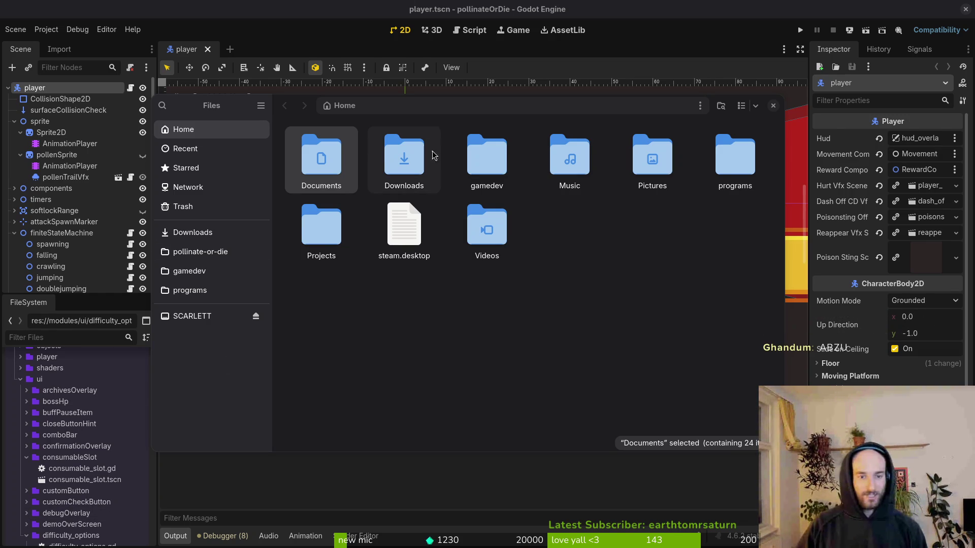
In Downloads/pollinateBuilds, trash the old linux build files and the old mac app
double_click(401, 170)
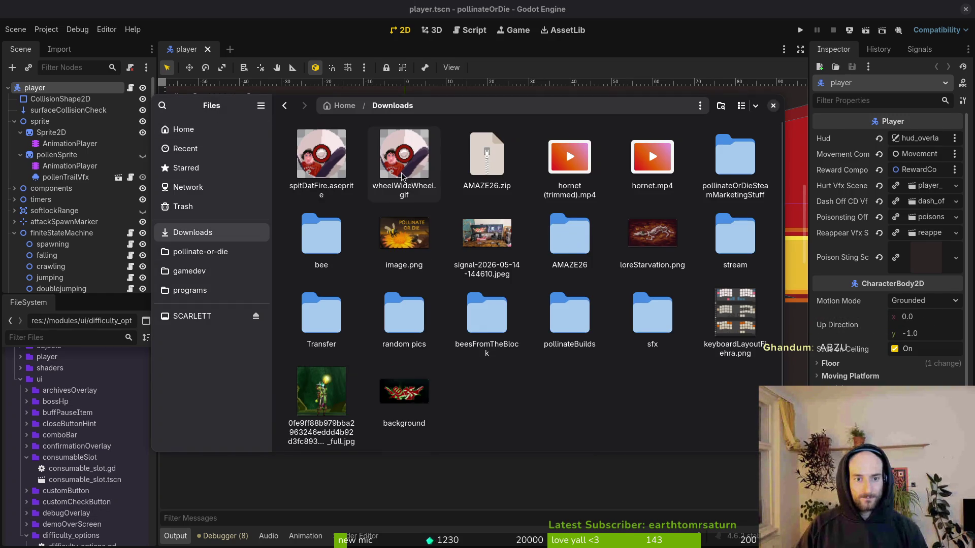
double_click(570, 317)
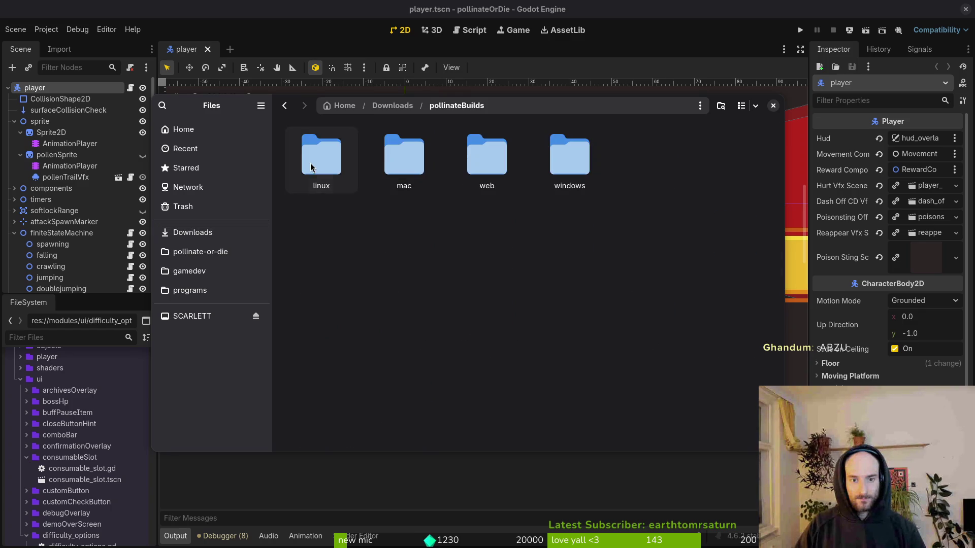
double_click(320, 158)
key("Delete")
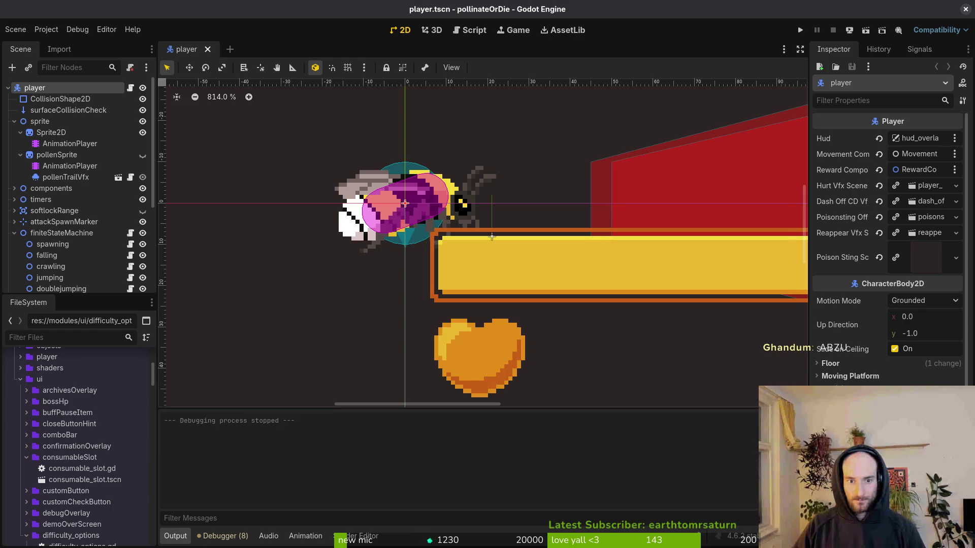
key("alt+Left")
key("Right")
key("Return")
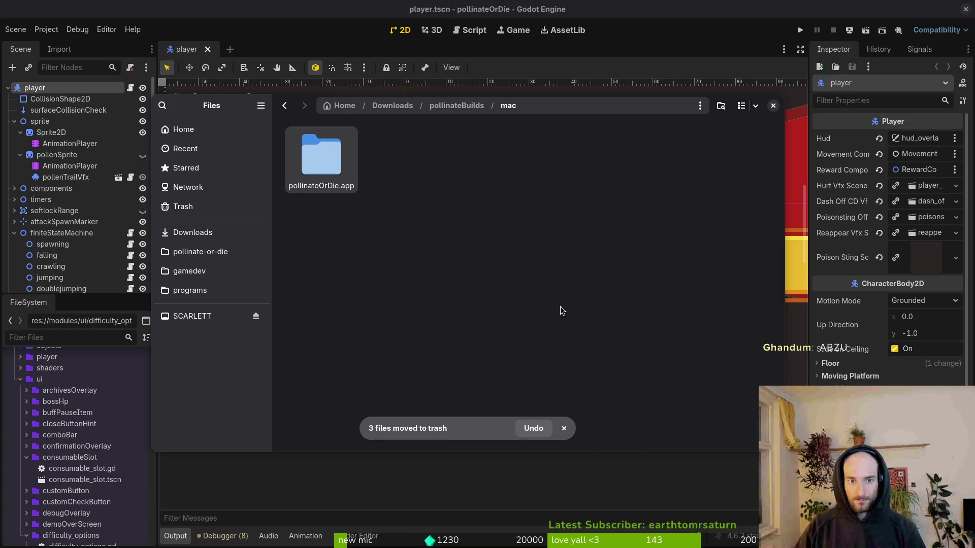
key("Delete")
key("alt+Left")
Check the web folder, then trash all old files in the windows builds folder
double_click(502, 156)
key("alt+Left")
double_click(560, 175)
key("ctrl+a")
key("Delete")
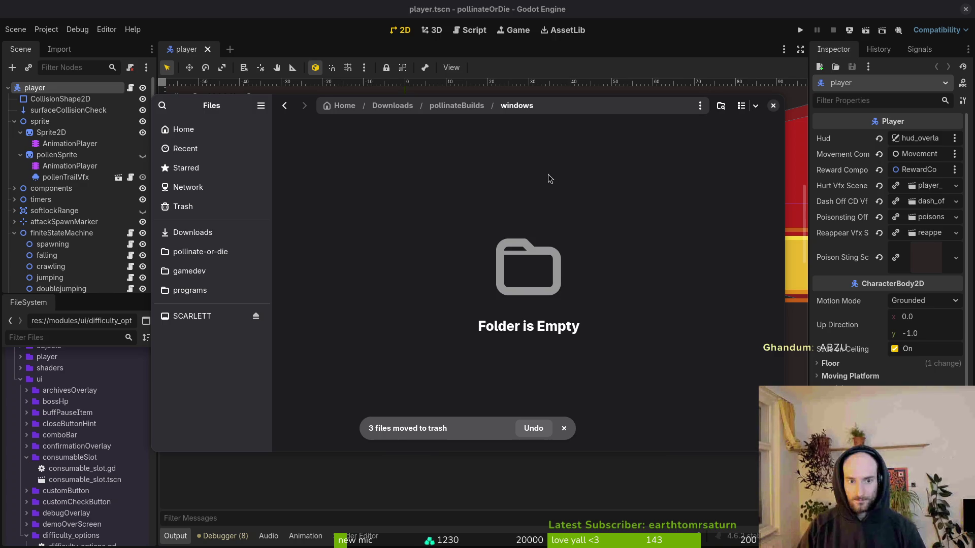
key("alt+Left")
key("alt+Left")
left_click(49, 9)
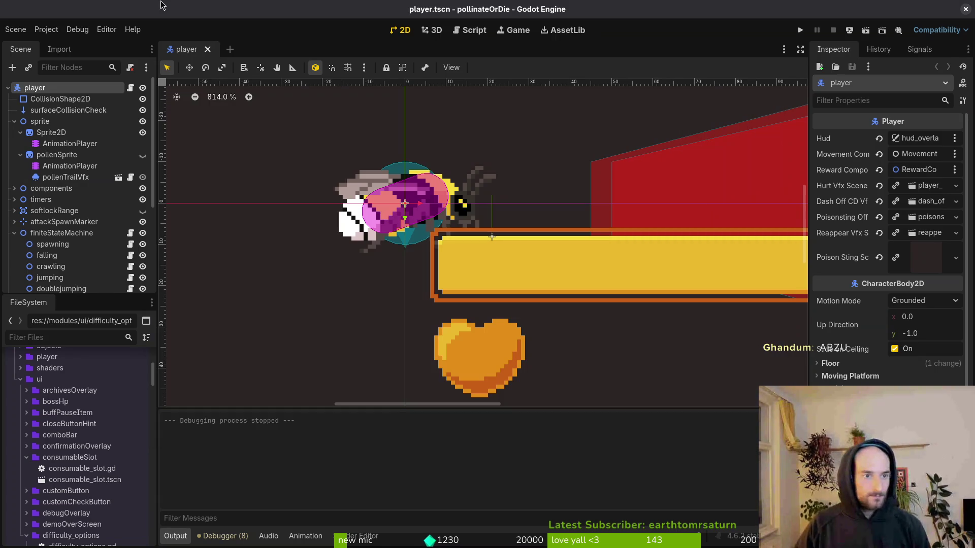
Export the Linux build from Godot's Linux export preset
left_click(53, 33)
left_click(63, 42)
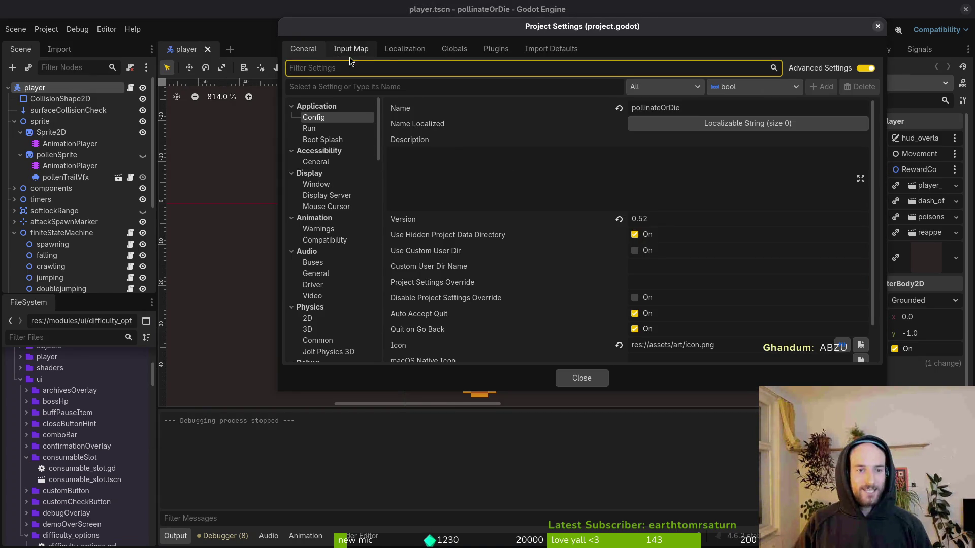
key("Escape")
left_click(46, 29)
left_click(56, 88)
left_click(310, 161)
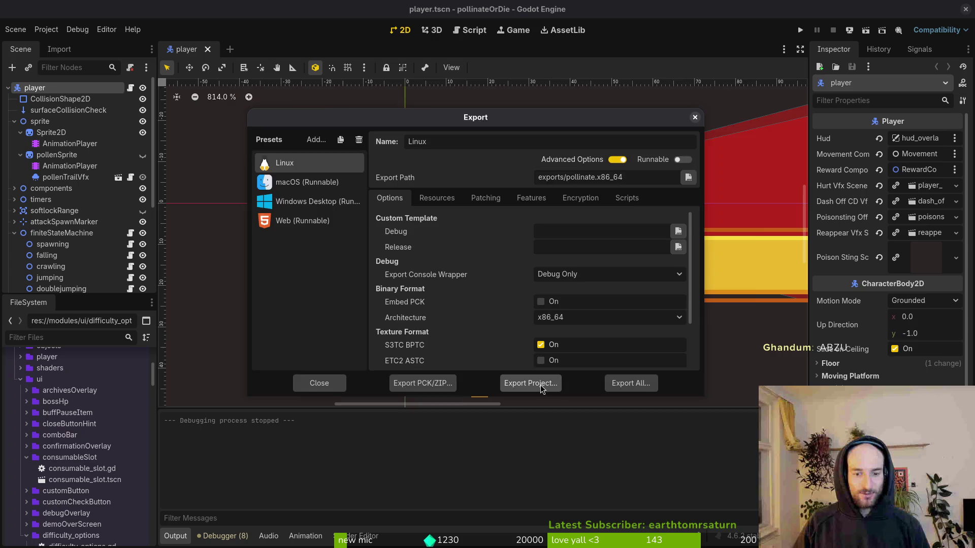
left_click(541, 387)
left_click(583, 438)
Copy the three exported Linux files into Downloads/pollinateBuilds/linux
key("super")
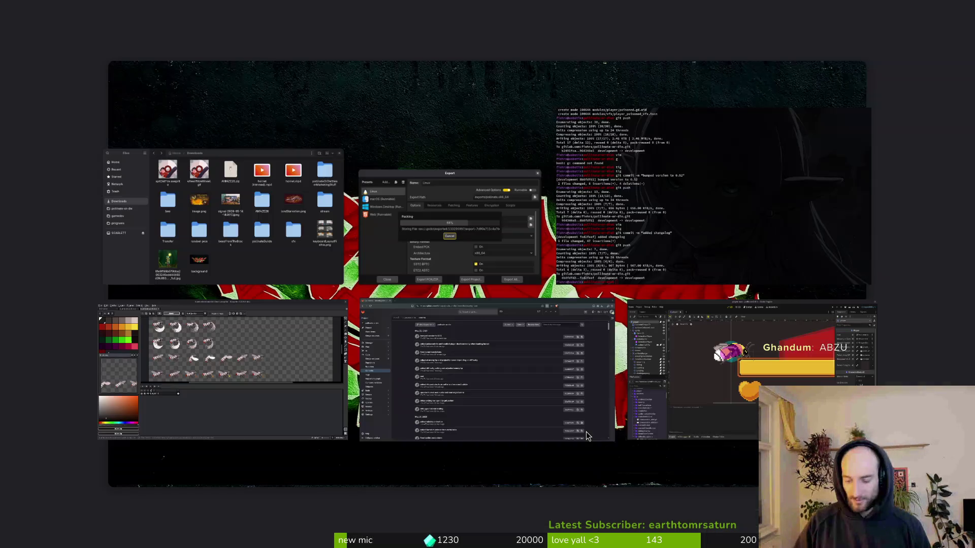
left_click(587, 436)
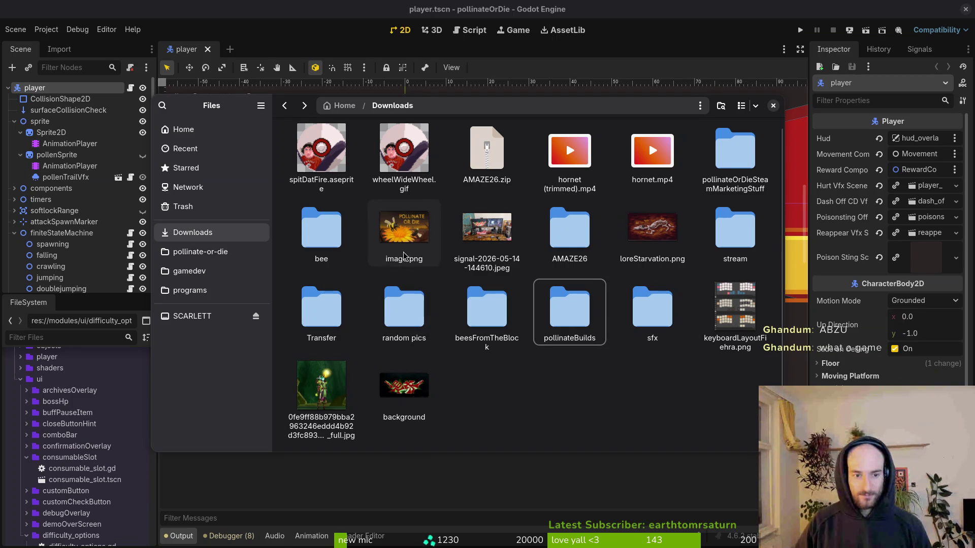
left_click(200, 252)
double_click(395, 236)
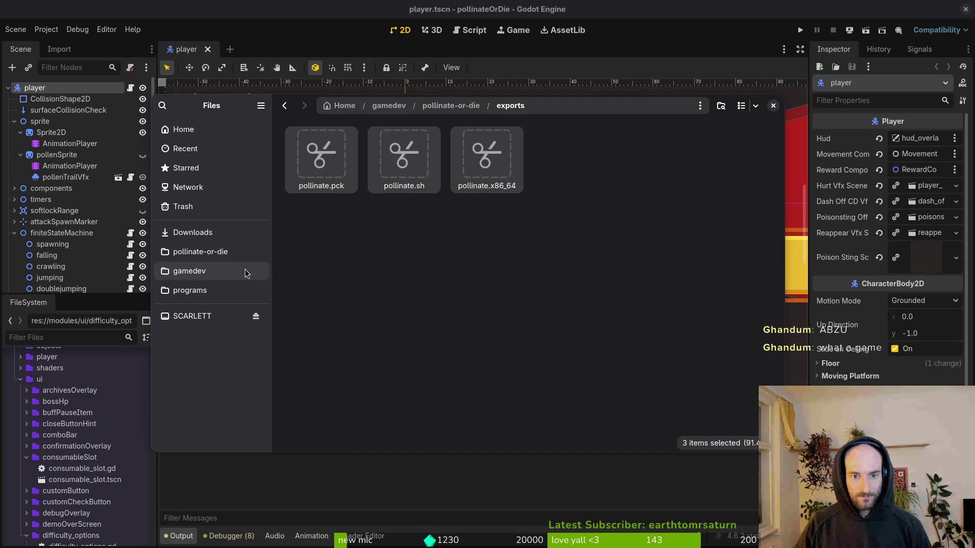
key("alt+Left")
left_click(285, 105)
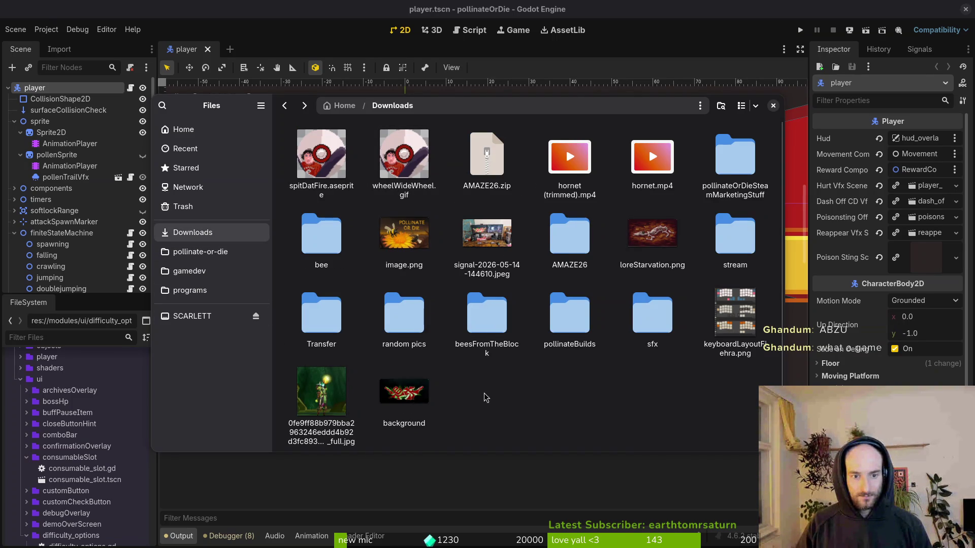
double_click(579, 307)
double_click(316, 167)
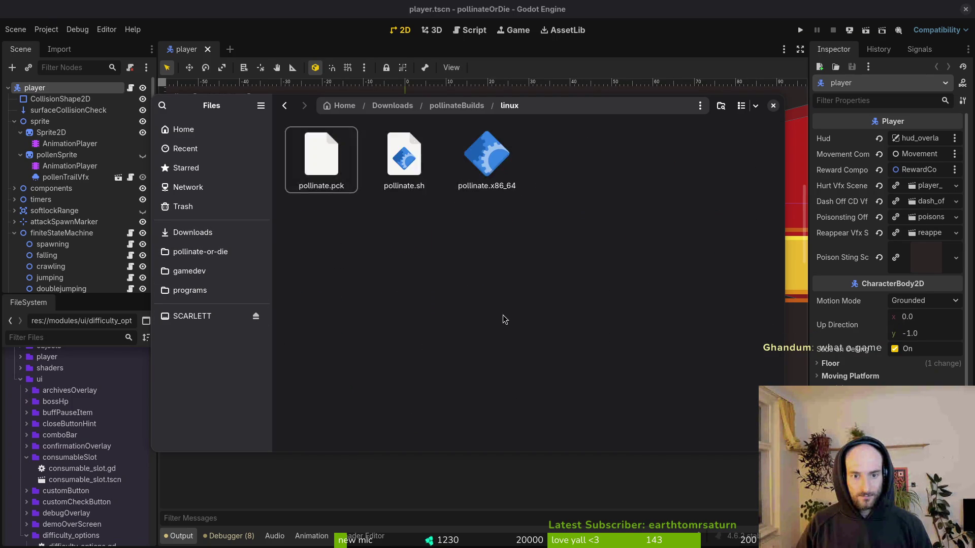
key("alt+Left")
key("alt+Left")
Export the macOS build from Godot's macOS preset
left_click(141, 10)
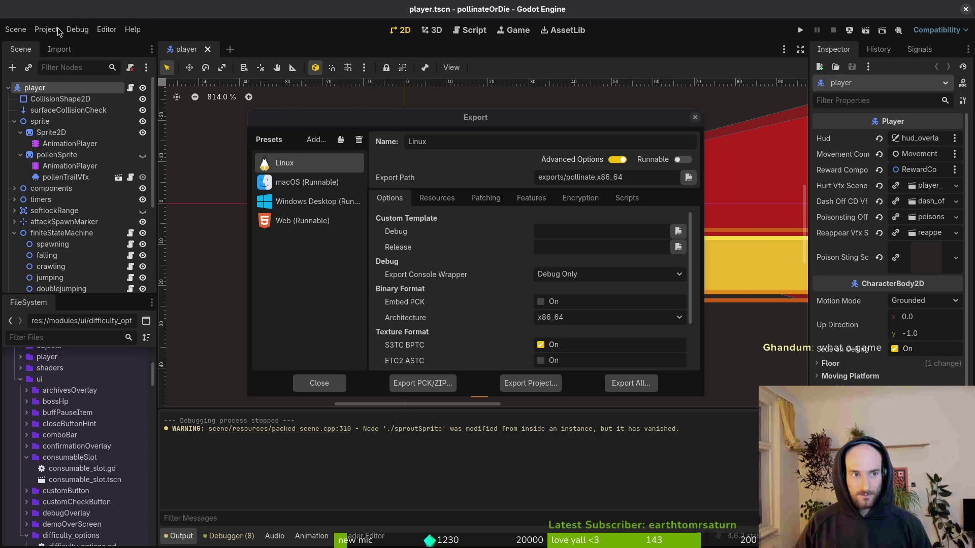
left_click(315, 183)
left_click(531, 384)
left_click(596, 432)
Move AMAZE26.zip to the trash
key("alt+Tab")
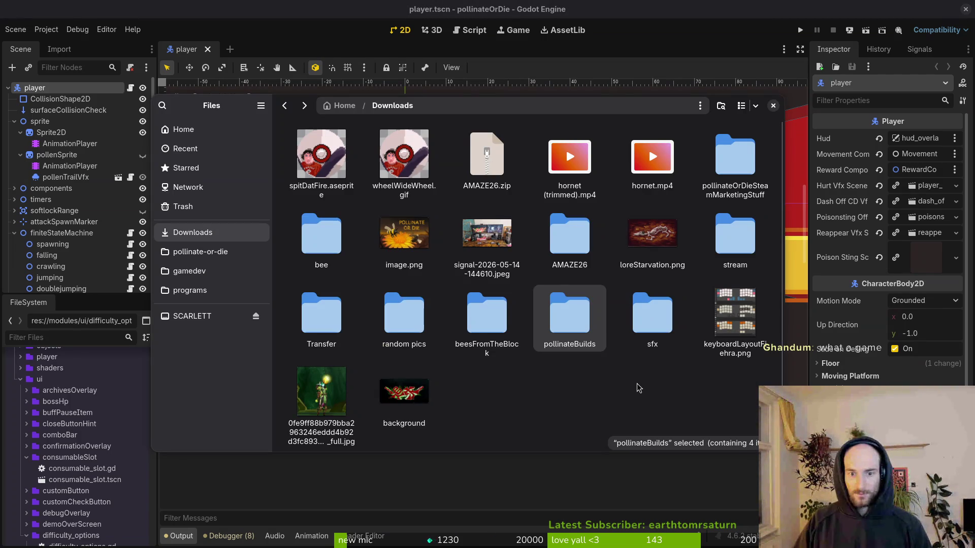
left_click(642, 386)
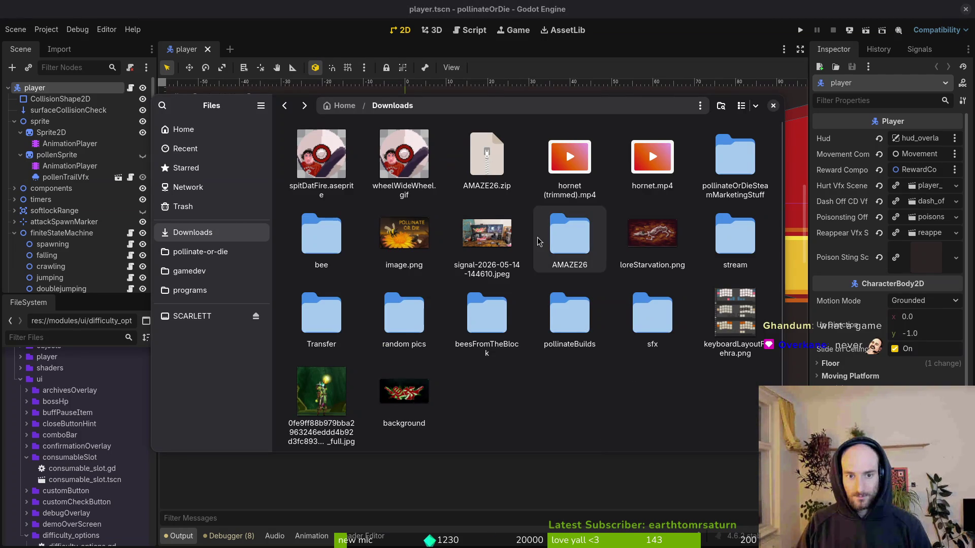
left_click(539, 241)
left_click(486, 178)
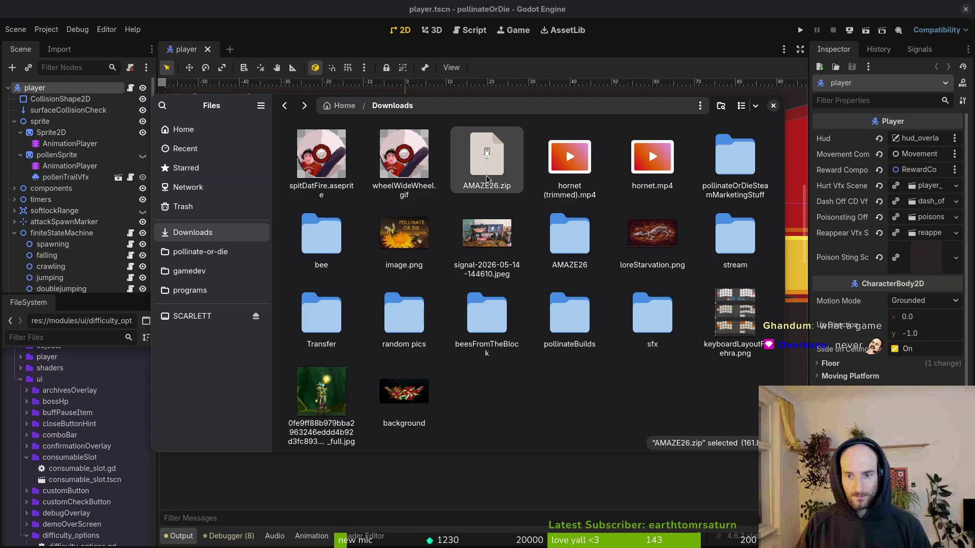
key("Delete")
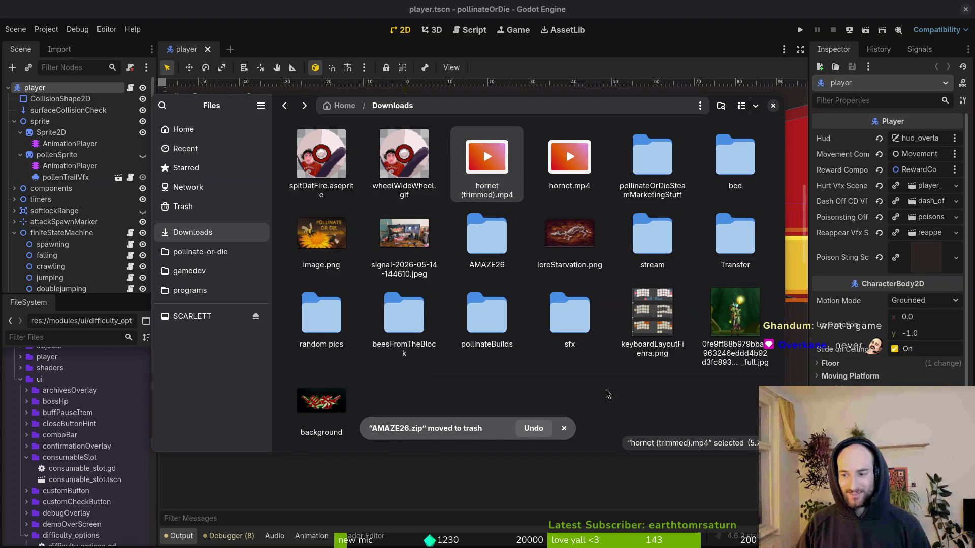
Extract the macOS export zip and copy pollinateOrDie.app into pollinateBuilds' mac folder
left_click(200, 252)
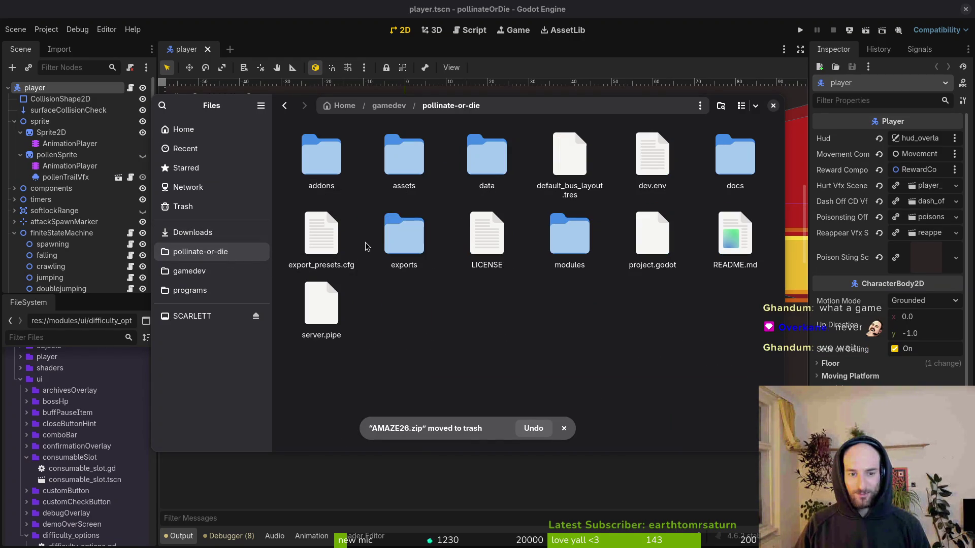
double_click(404, 233)
double_click(321, 155)
double_click(321, 155)
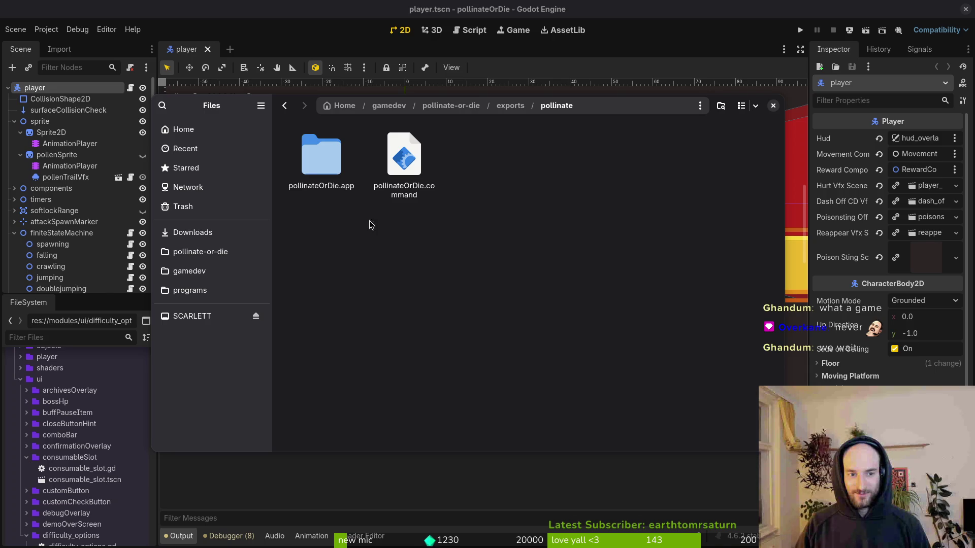
left_click(327, 182)
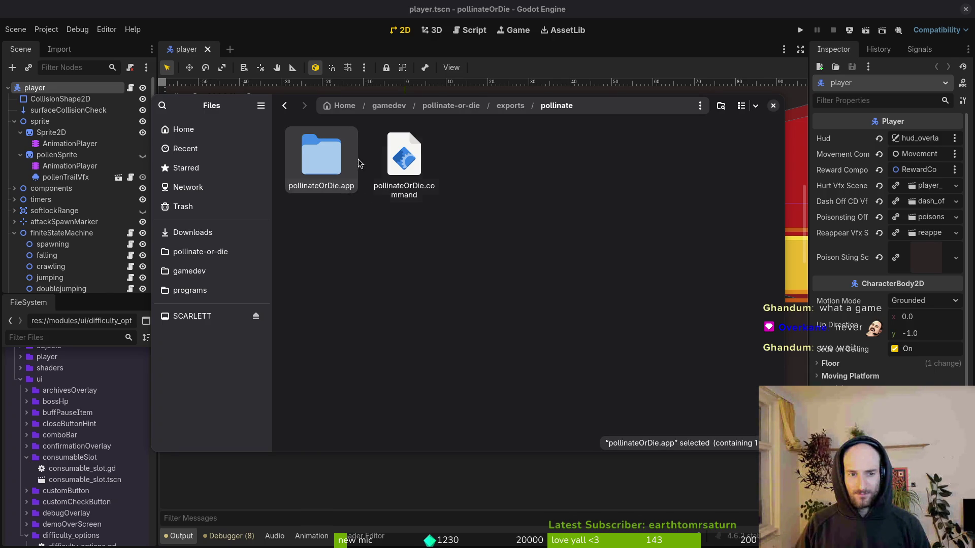
left_click(423, 169)
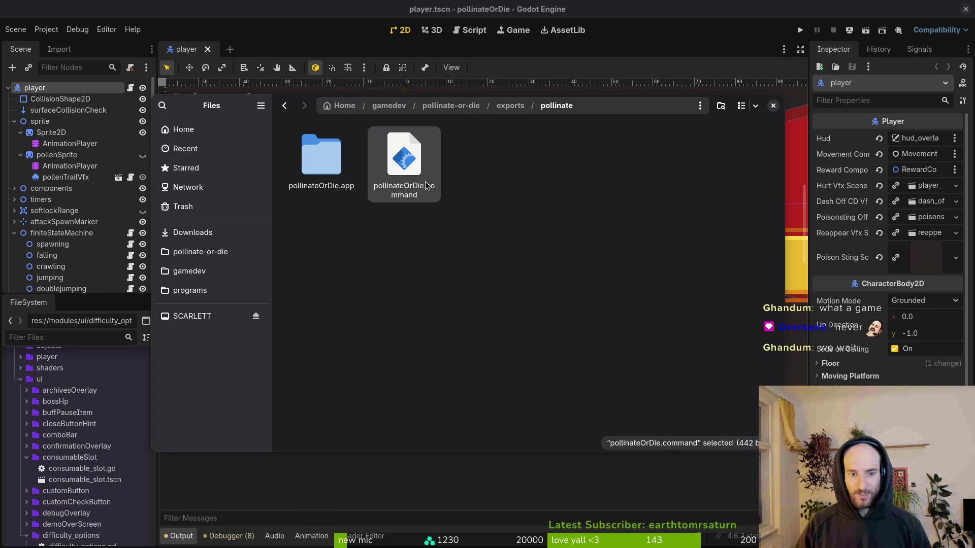
key("Left")
key("alt+Left")
left_click(193, 232)
double_click(498, 312)
double_click(406, 158)
Trash the extracted folder and zip left in the exports folder
left_click(193, 233)
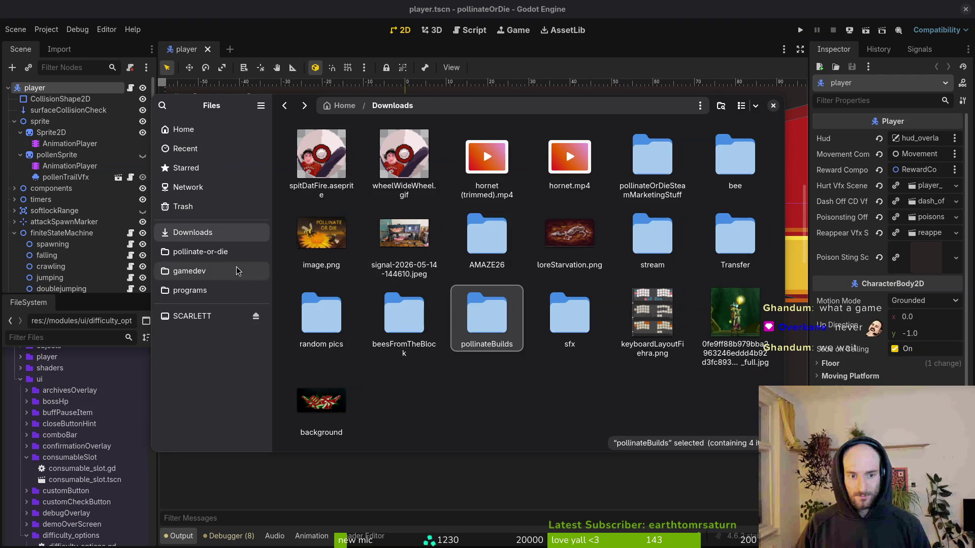
left_click(200, 251)
double_click(411, 259)
key("ctrl+a")
key("Delete")
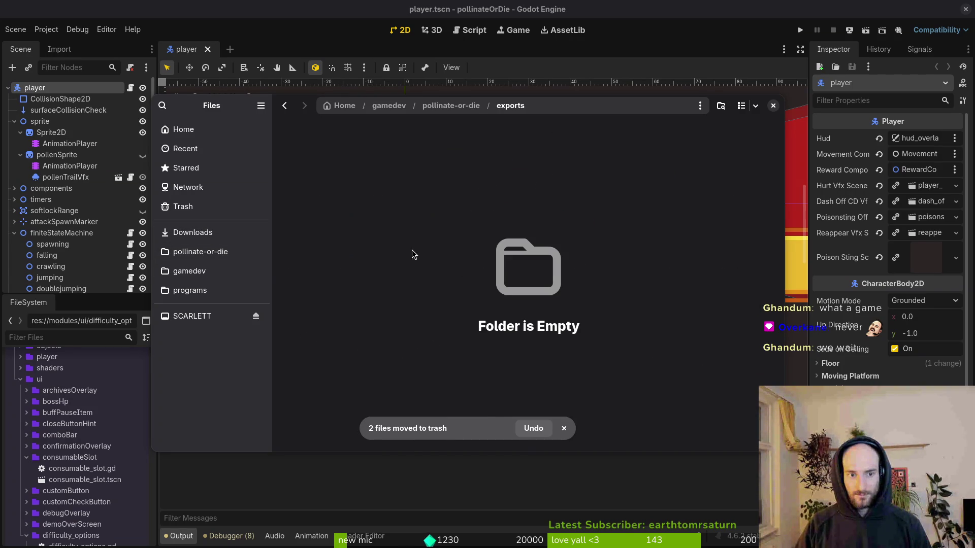
key("ctrl+w")
Export the Windows Desktop build and paste its three files into pollinateBuilds/windows
left_click(317, 201)
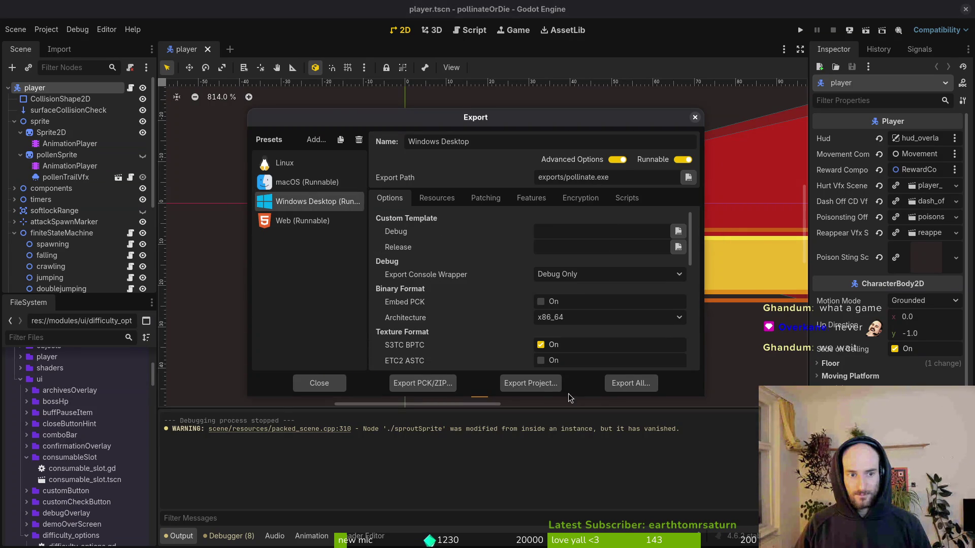
left_click(531, 383)
left_click(583, 440)
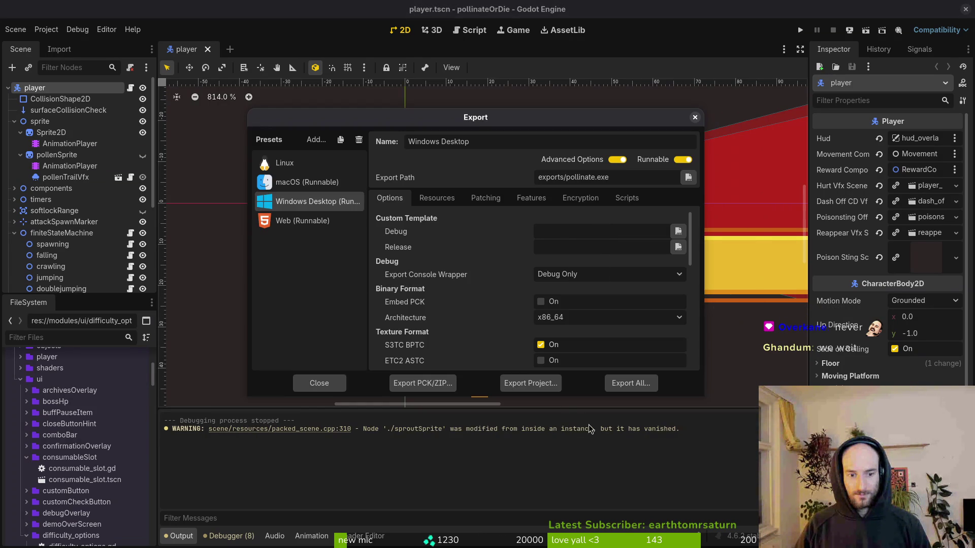
key("super+e")
key("ctrl+a")
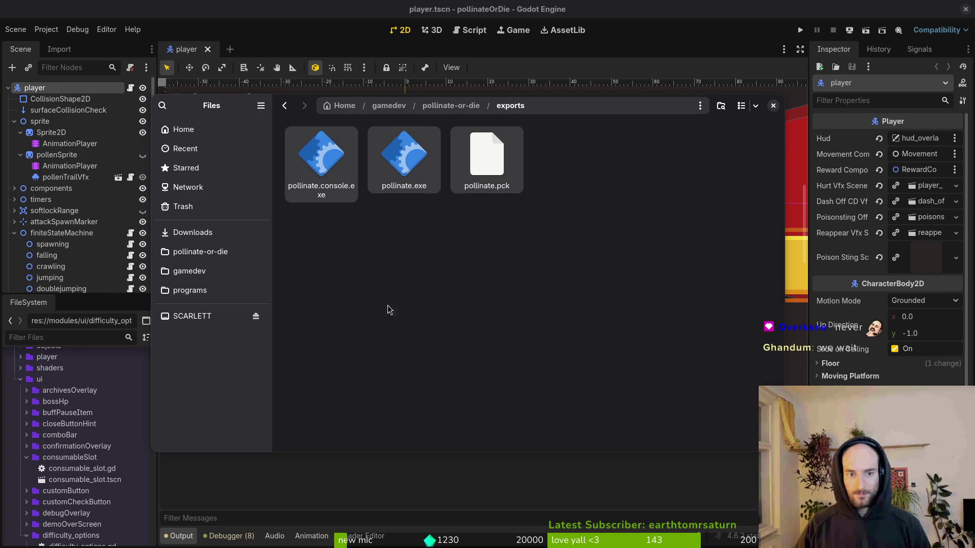
left_click(189, 232)
double_click(480, 330)
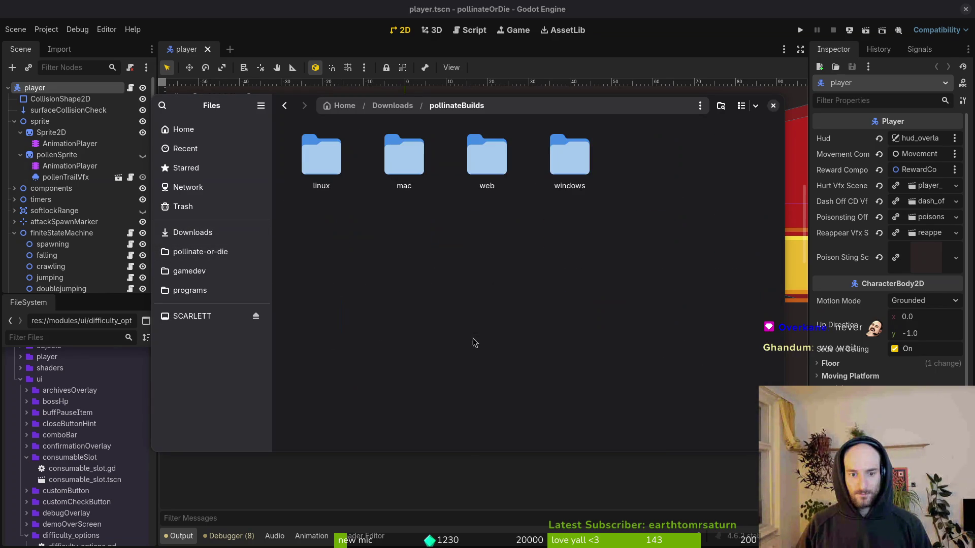
double_click(544, 149)
key("ctrl+v")
left_click(773, 105)
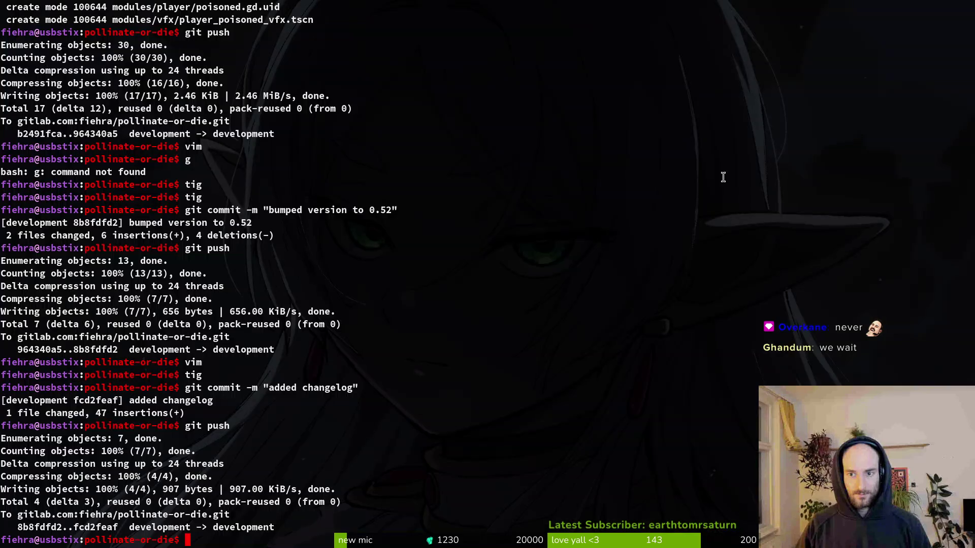
Check the repository's git status with tig, then quit it
type("tig")
key("Return")
key("q")
key("alt+Tab")
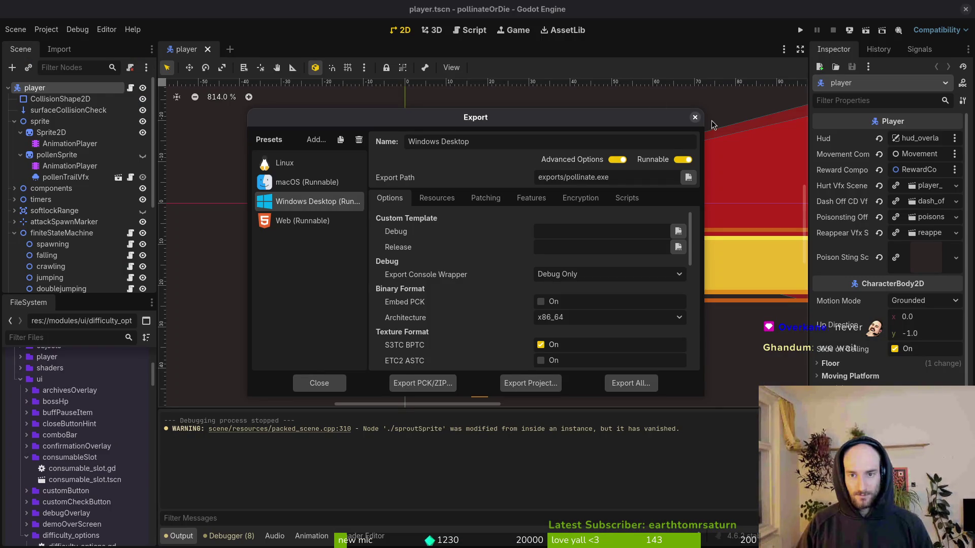
Close Godot's Export dialog and the sprite editor window
left_click(695, 117)
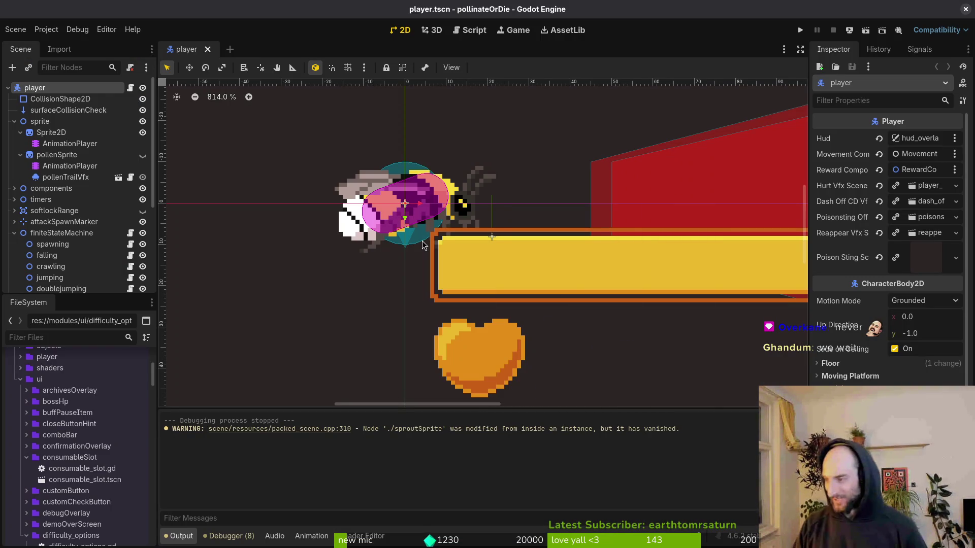
key("alt+Tab")
left_click(965, 8)
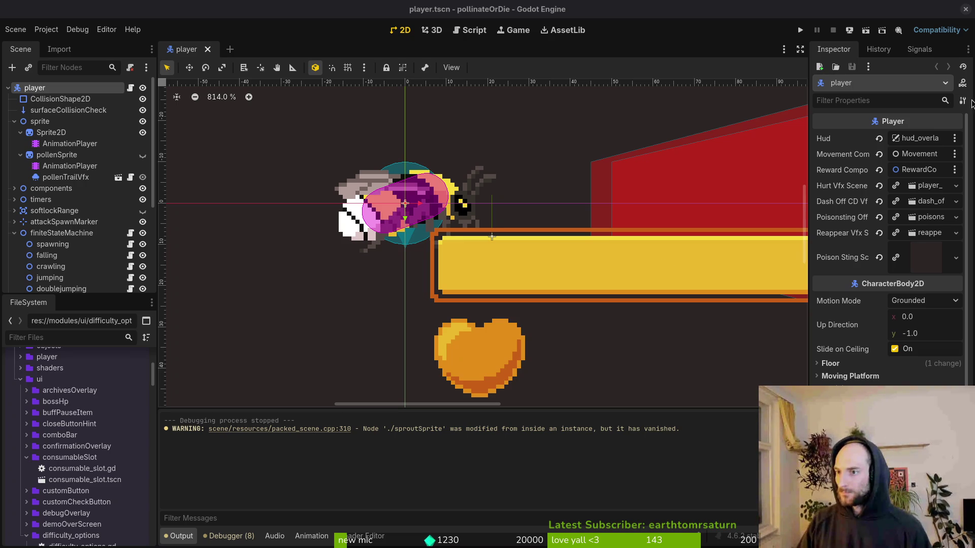
Bring the Steam Library window in front of Godot
key("alt+Tab")
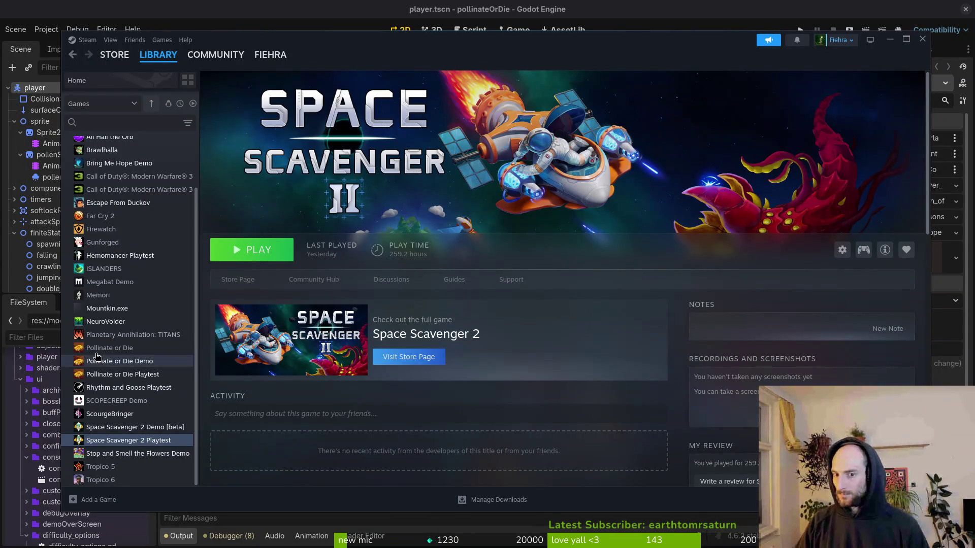
Switch the Steam library from Space Scavenger 2 Playtest to Pollinate or Die Playtest
left_click(122, 374)
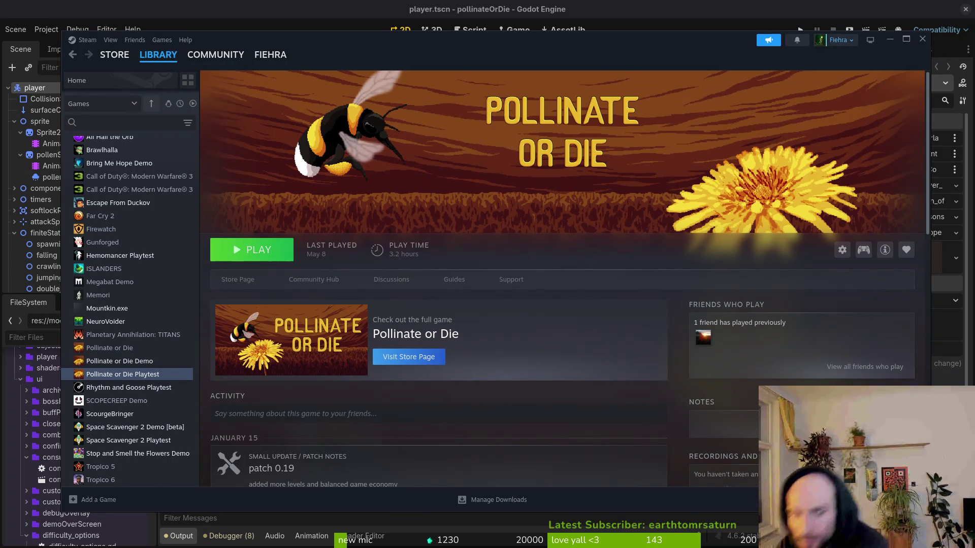
key("super")
key("super")
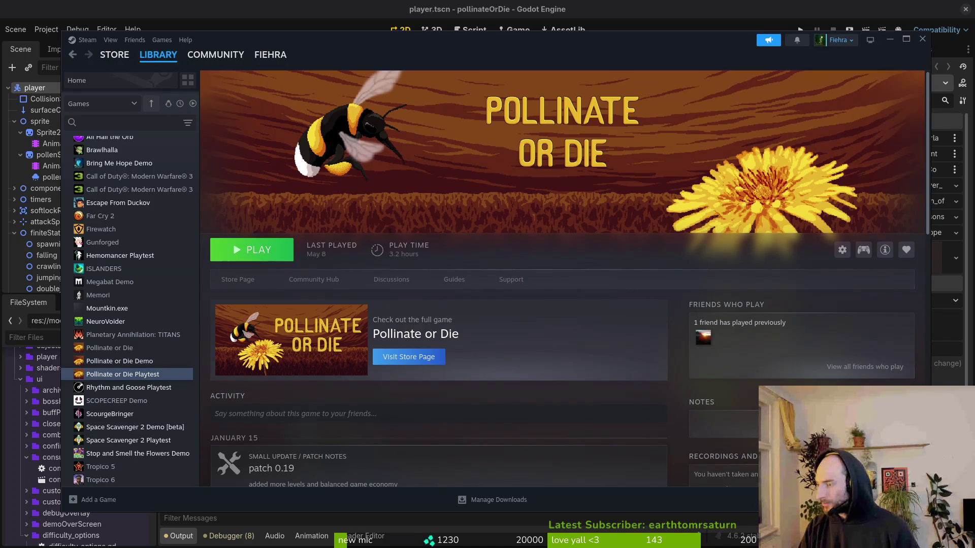
key("super")
key("super")
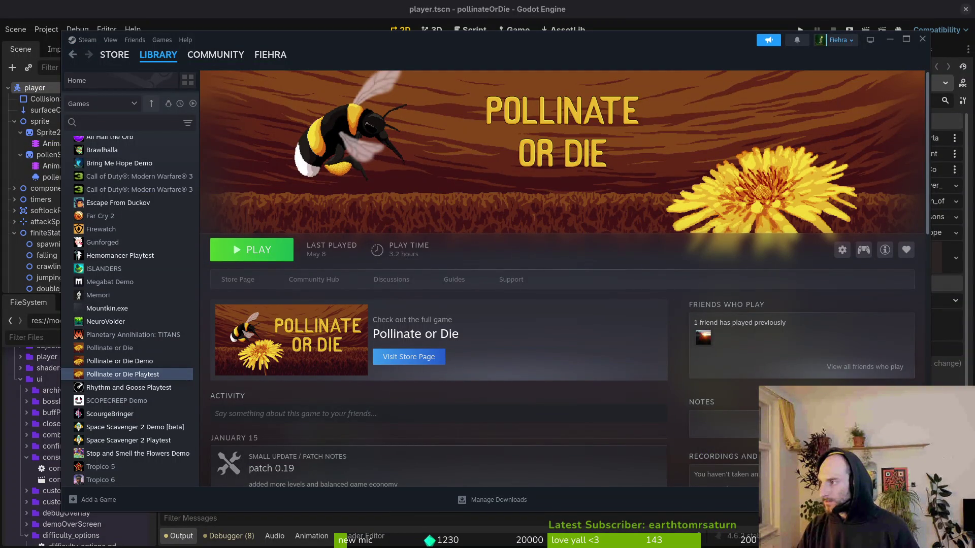
key("super")
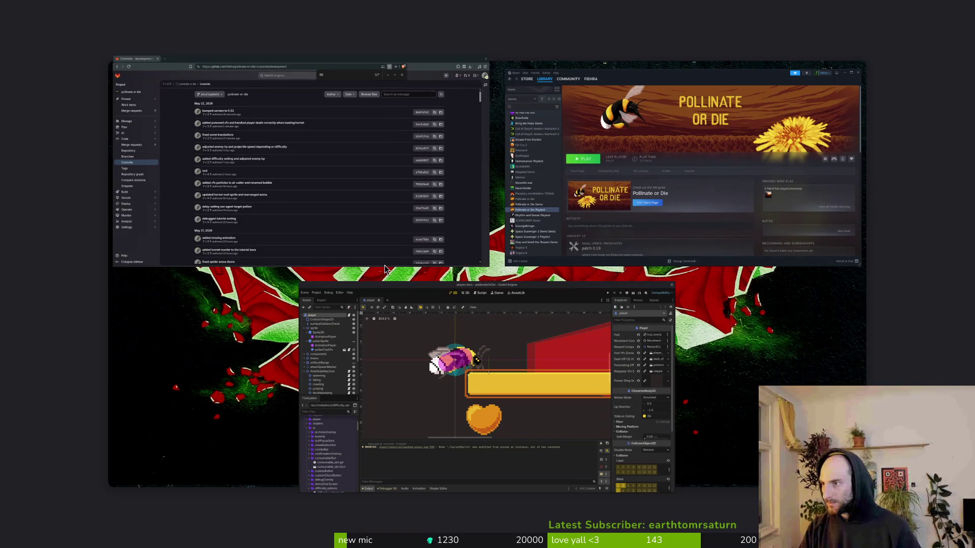
Open a file browser on the empty workspace and look through programs/steamcmd and its src folder
key("super")
key("super+2")
key("super+e")
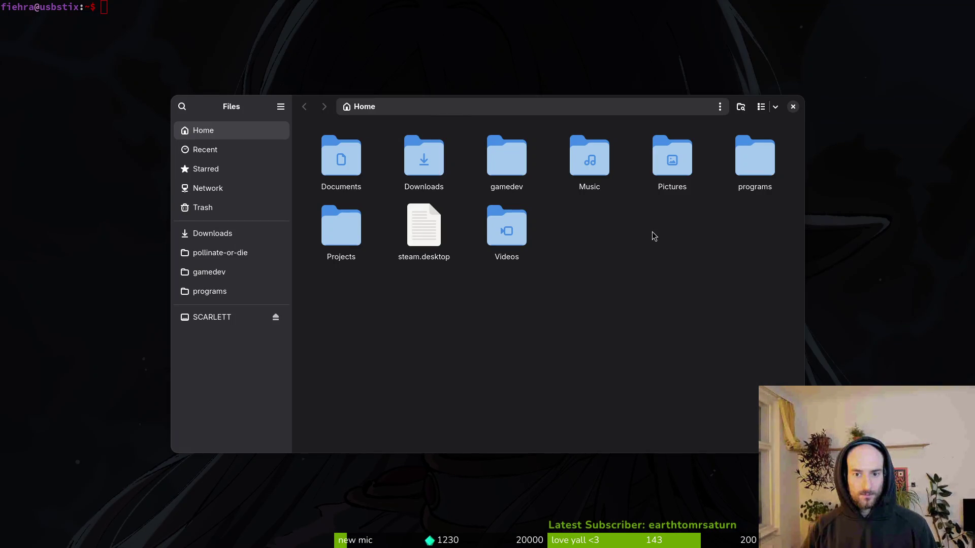
double_click(746, 160)
double_click(746, 155)
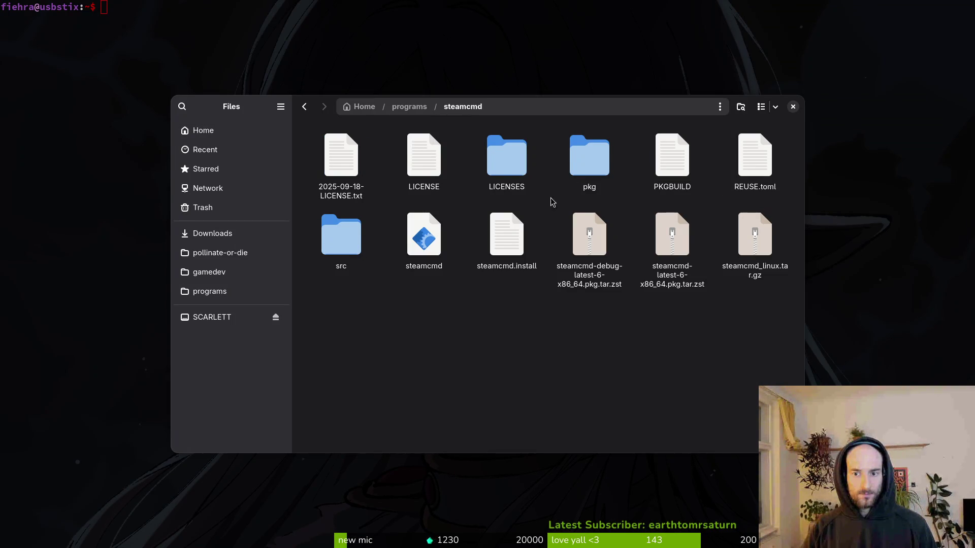
double_click(354, 241)
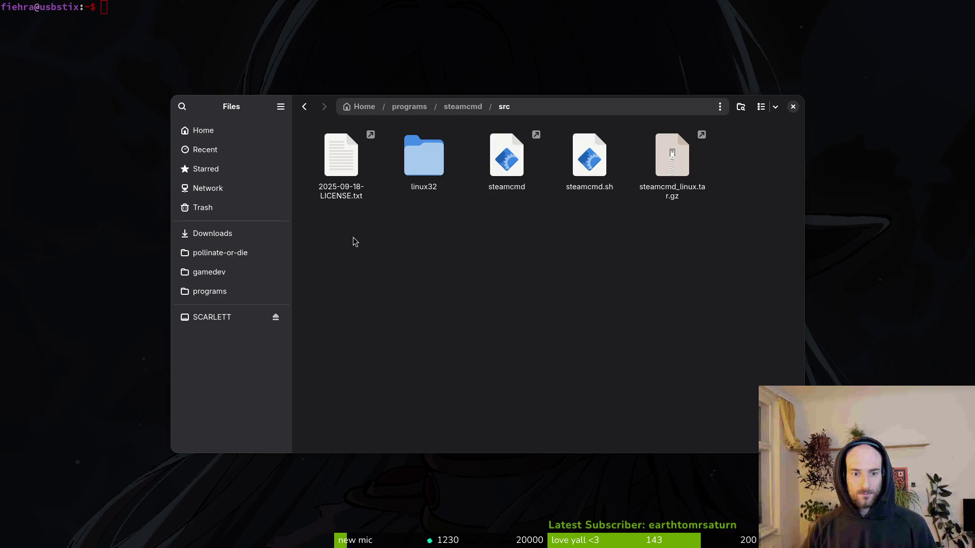
key("alt+Left")
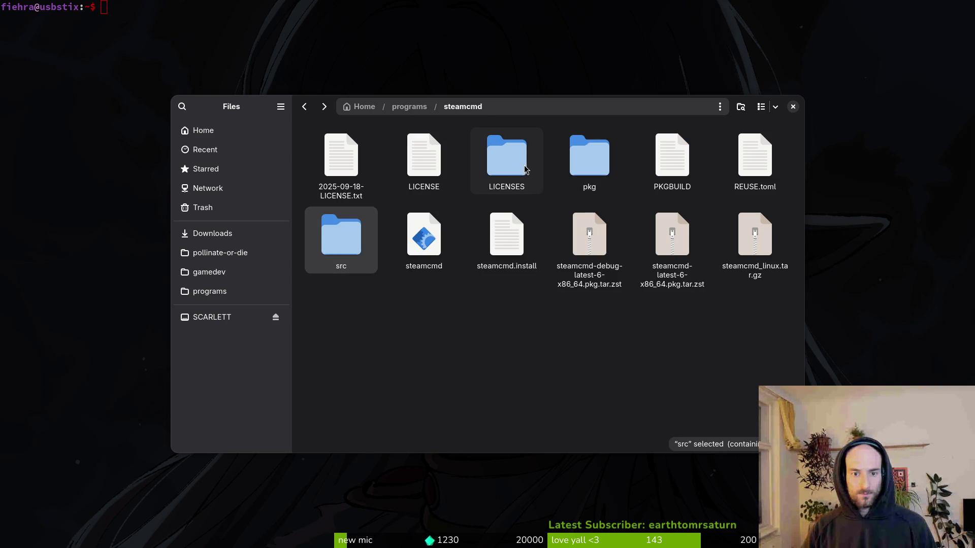
key("alt+Left")
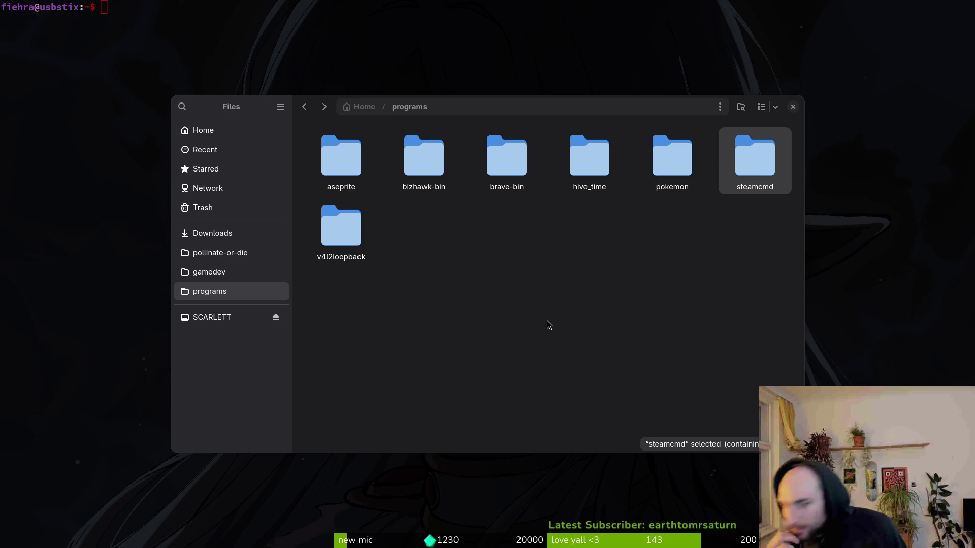
Browse Downloads and pollinateOrDieSteamMarketingStuff, then open the gamedev folder
left_click(513, 263)
key("alt+Left")
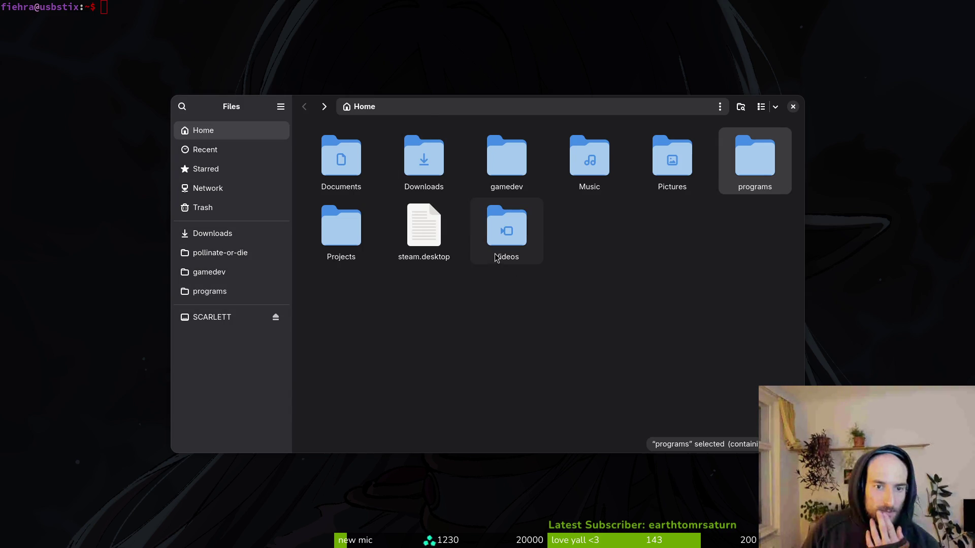
double_click(420, 162)
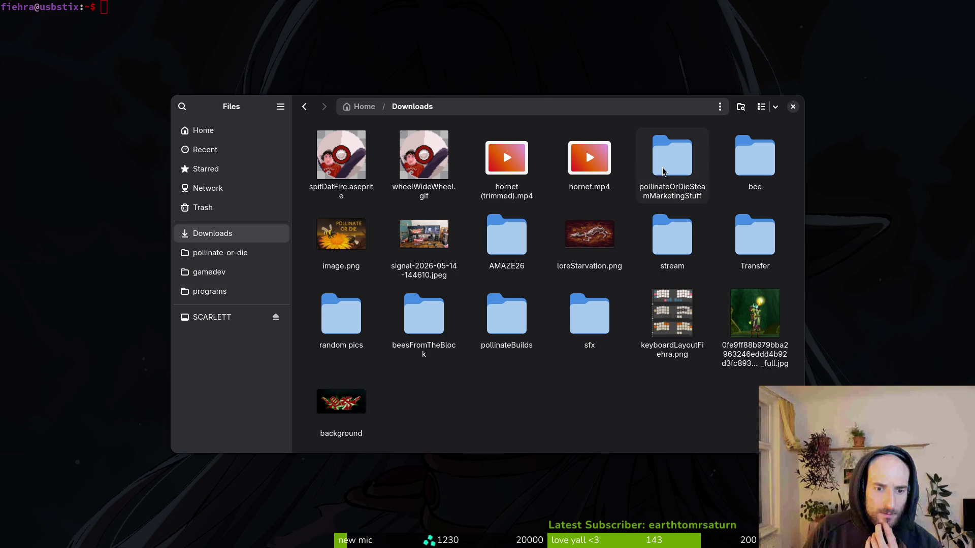
double_click(679, 162)
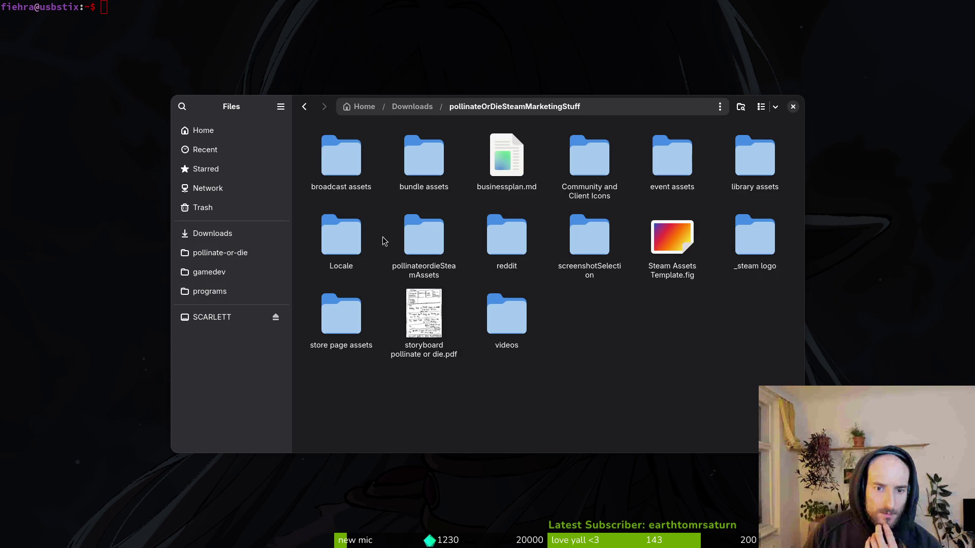
key("alt+Left")
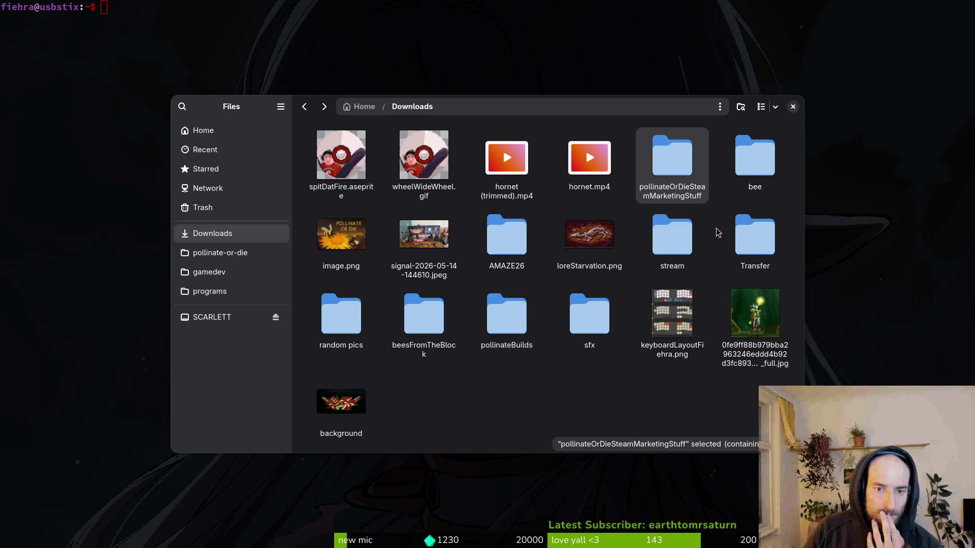
left_click(259, 258)
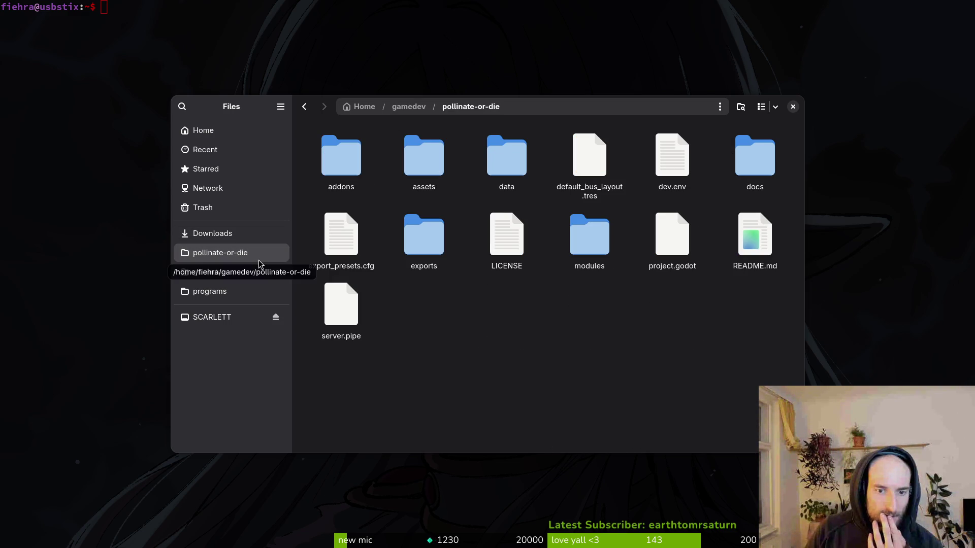
left_click(238, 277)
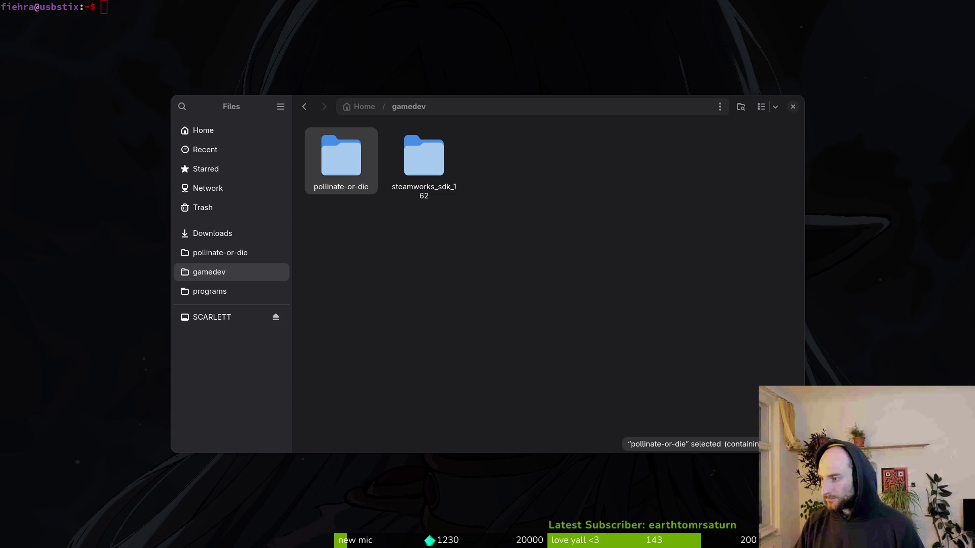
key("super")
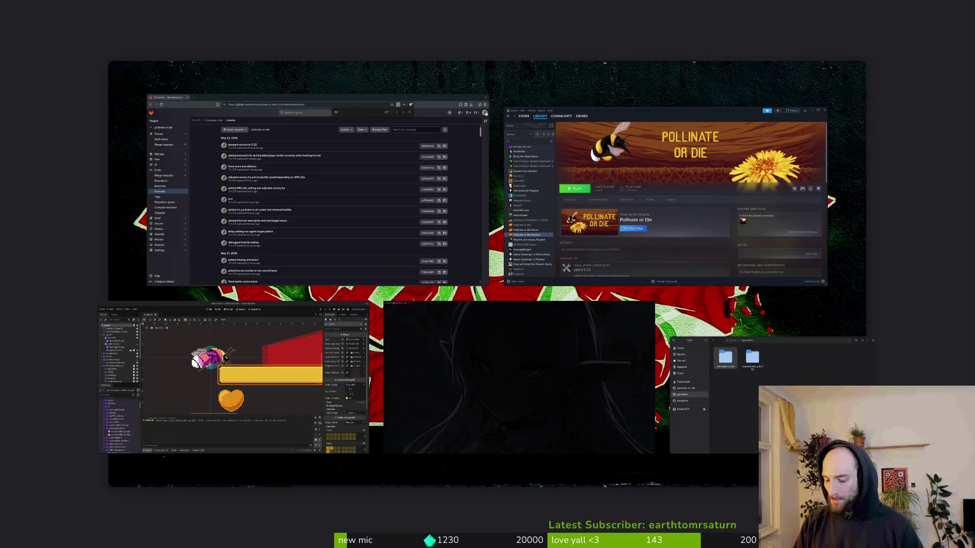
Close the Files window from the window overview
key("super")
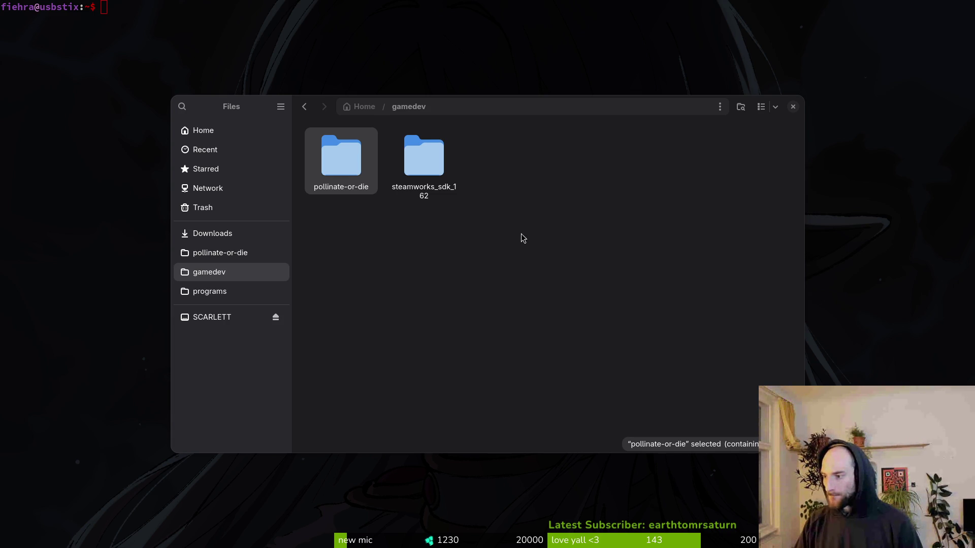
left_click(792, 106)
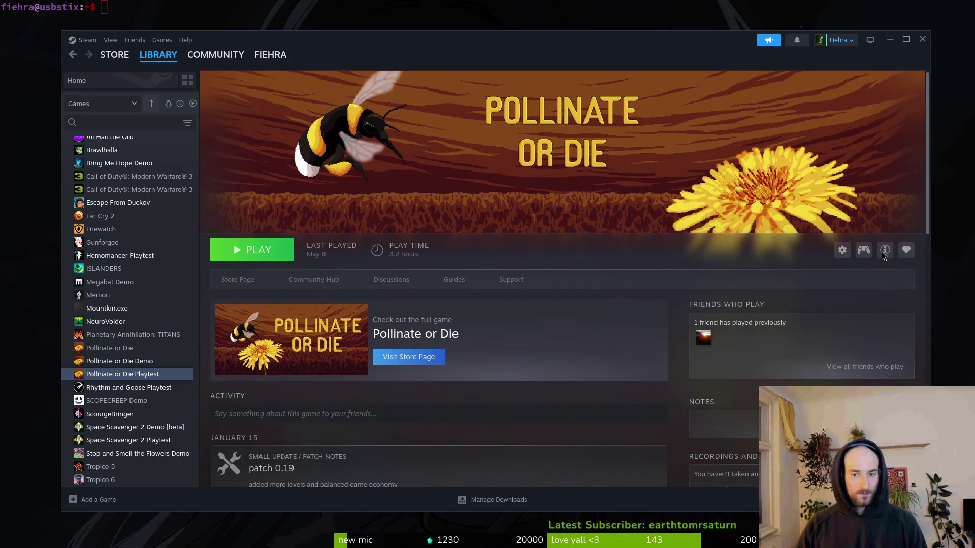
Verify the integrity of the Pollinate or Die Playtest beta files under Properties > Installed Files
left_click(842, 249)
left_click(840, 314)
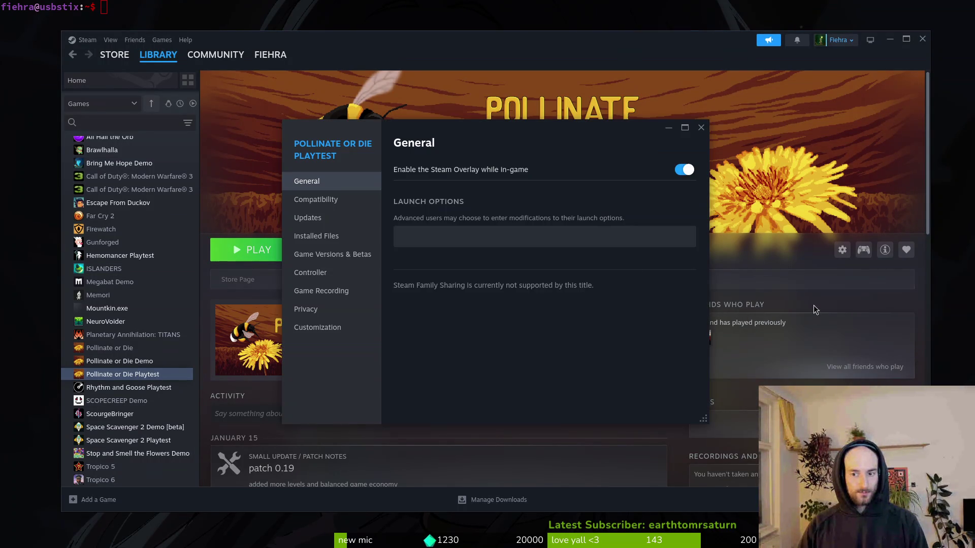
left_click(333, 236)
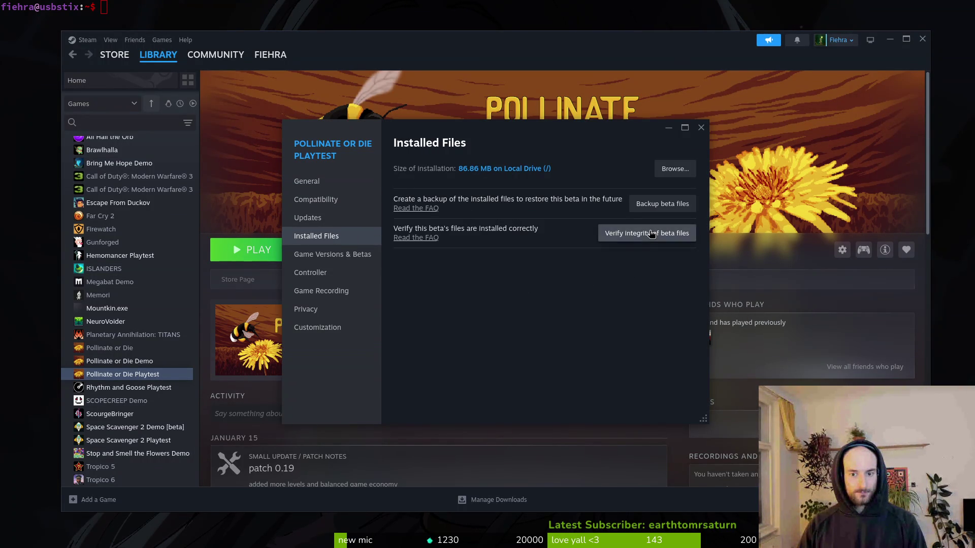
left_click(664, 232)
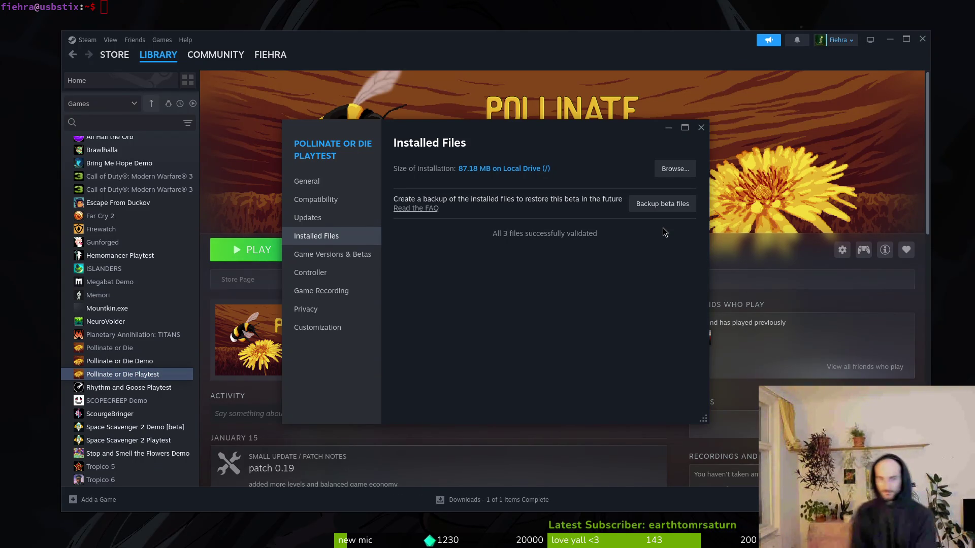
left_click(698, 132)
Play the Pollinate or Die Playtest, start a new game, quit, and close Steam
left_click(263, 249)
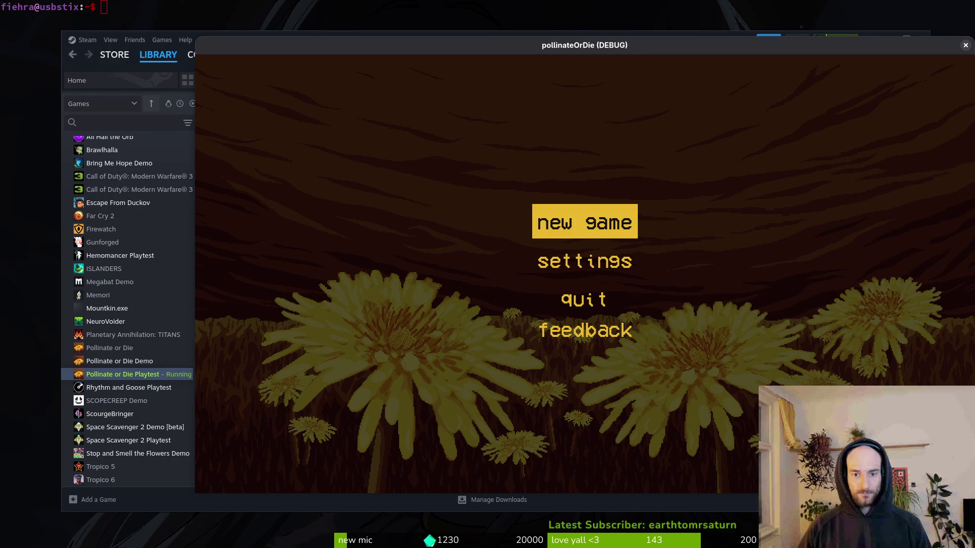
key("Return")
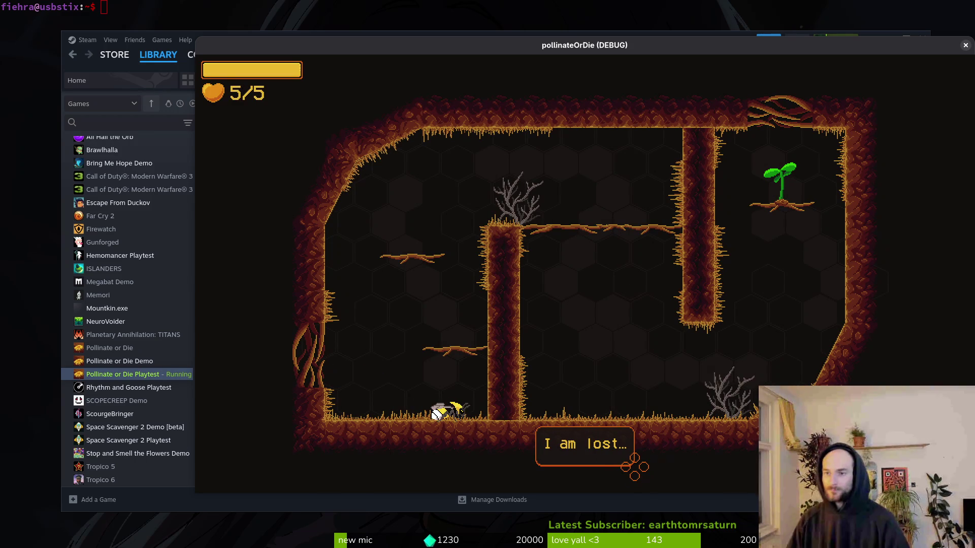
key("Escape")
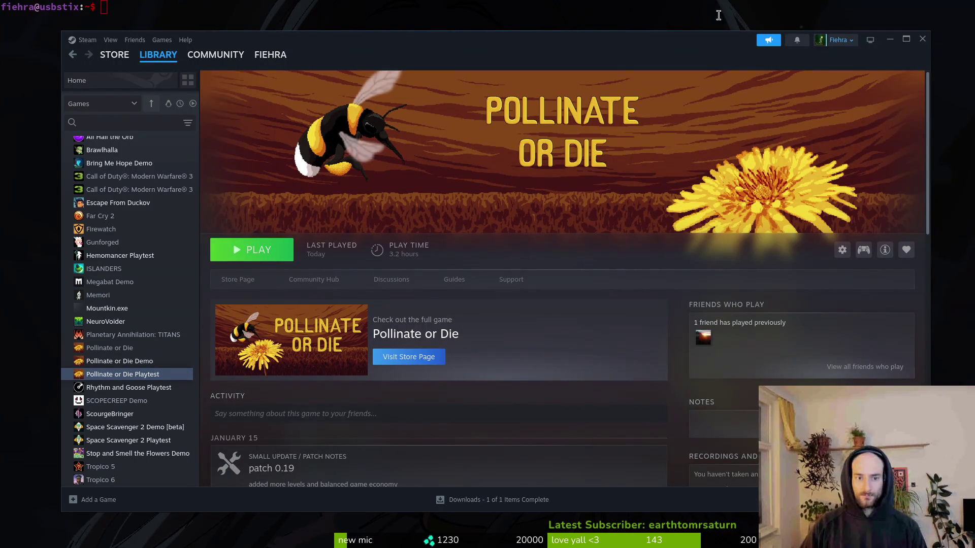
left_click(921, 39)
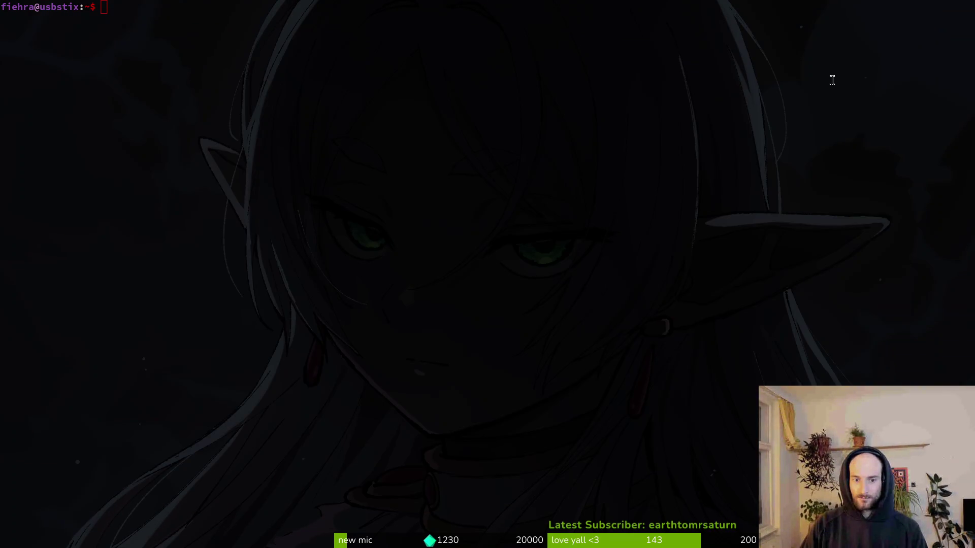